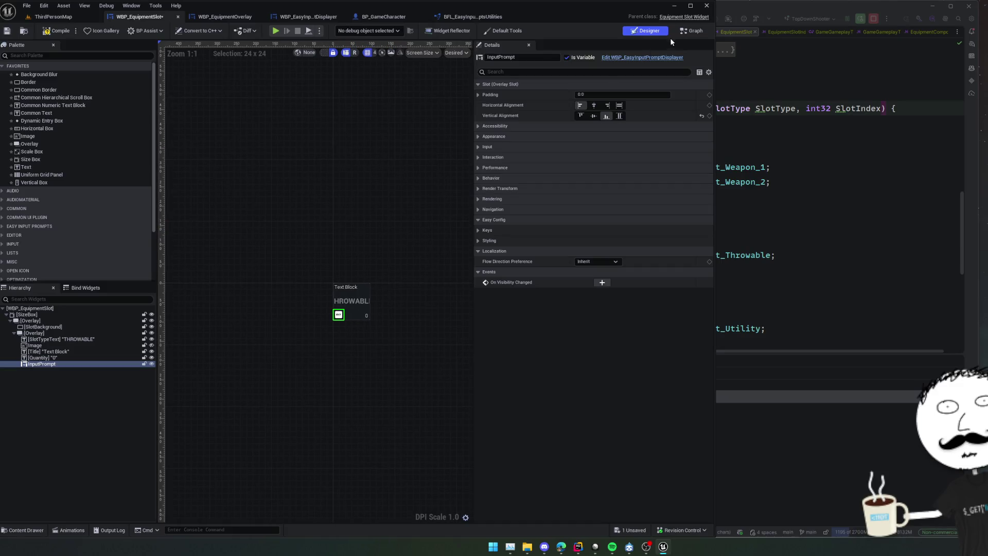
Step: Split SET's Input Action Infos pin, wire the found action's Return Value into Input Action, and choose IMC_Default
left_click(692, 31)
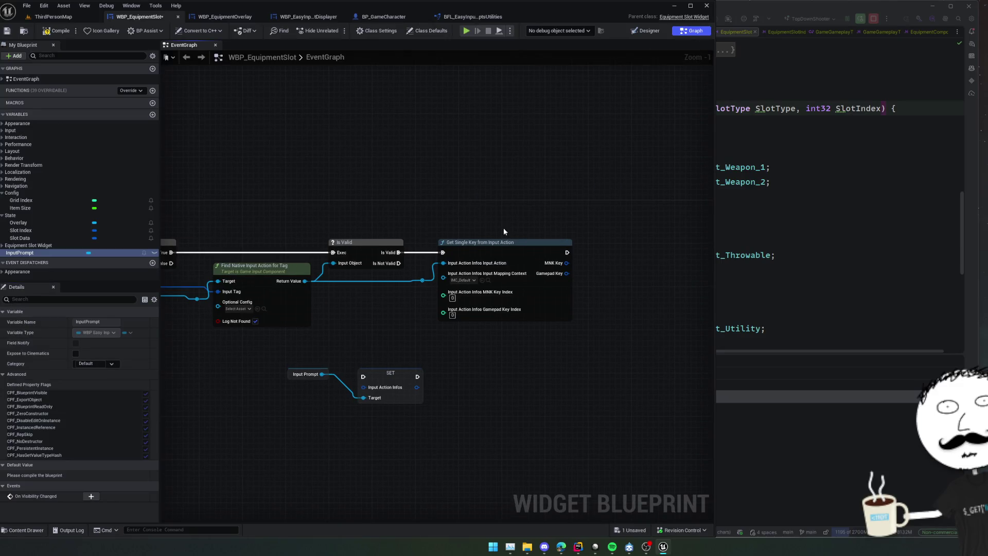
mouse_move(504, 231)
left_mouse_down()
mouse_move(505, 243)
mouse_move(545, 243)
left_mouse_up()
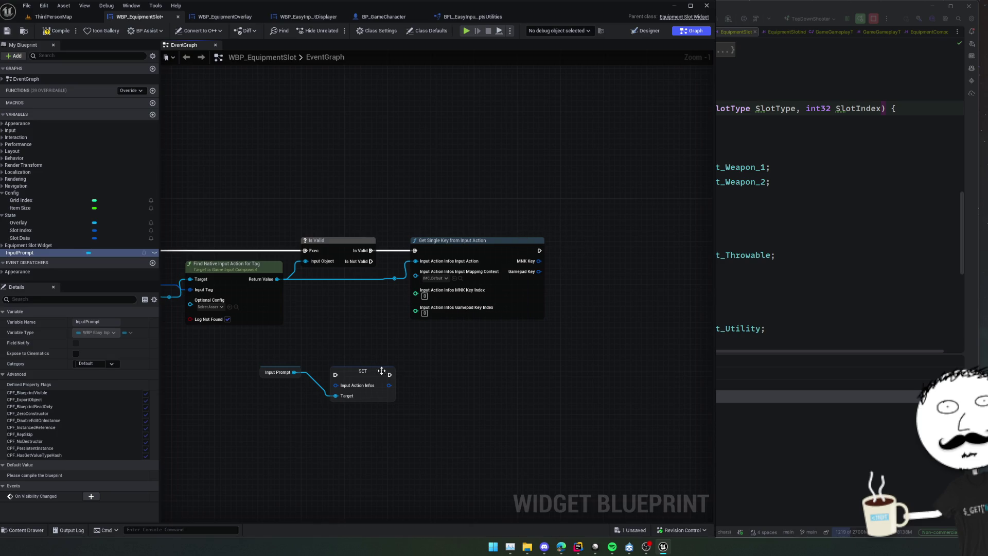
mouse_move(381, 371)
left_mouse_down()
mouse_move(427, 337)
mouse_move(407, 296)
mouse_move(425, 275)
left_mouse_up()
right_click(448, 366)
left_click(473, 399)
left_click_drag(317, 238, 434, 329)
left_click(454, 345)
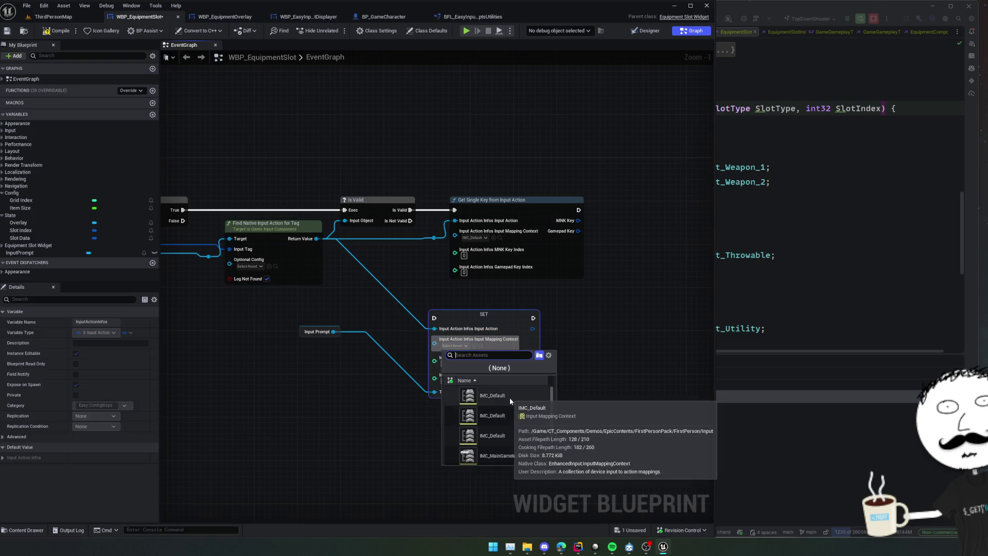
left_click(510, 416)
Step: Delete Get Single Key, connect Is Valid into SET, place Input Prompt at its Target, and save
left_click_drag(415, 323, 408, 305)
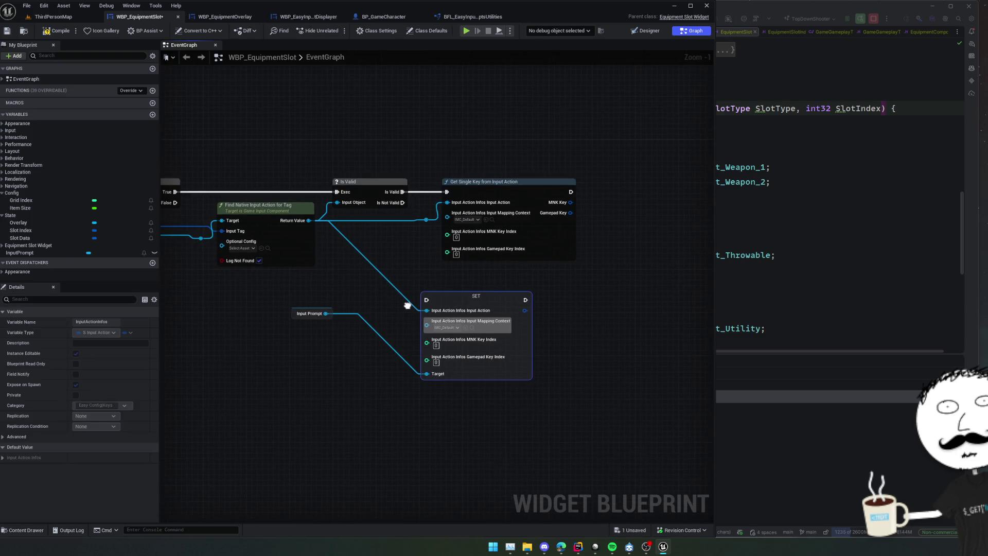
left_click(547, 258)
key("Delete")
left_click_drag(476, 297, 503, 210)
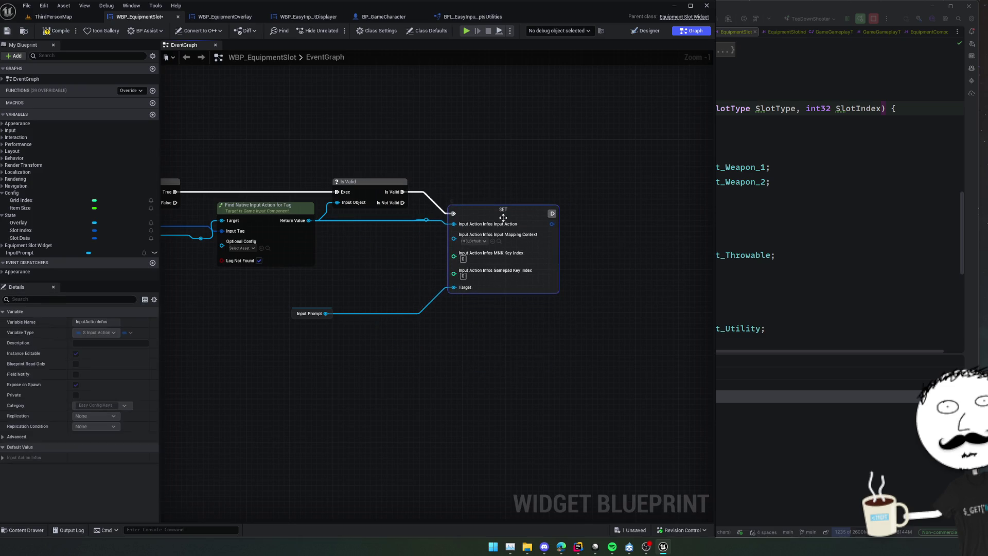
left_click_drag(403, 192, 453, 213)
left_click_drag(416, 254, 427, 268)
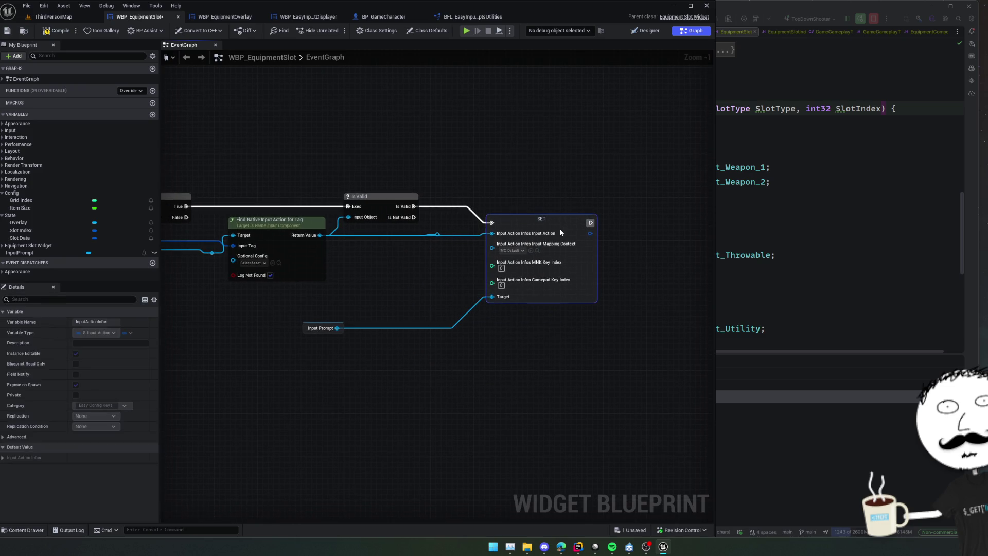
left_click_drag(324, 328, 463, 283)
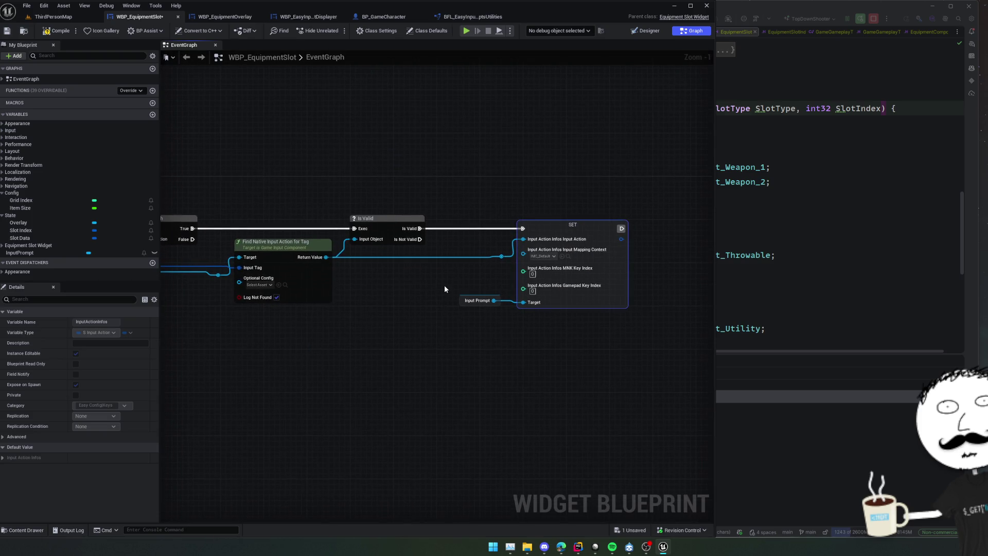
key("ctrl+s")
scroll(409, 303, "down", 2)
mouse_move(362, 320)
left_mouse_down()
mouse_move(382, 323)
mouse_move(276, 333)
left_mouse_up()
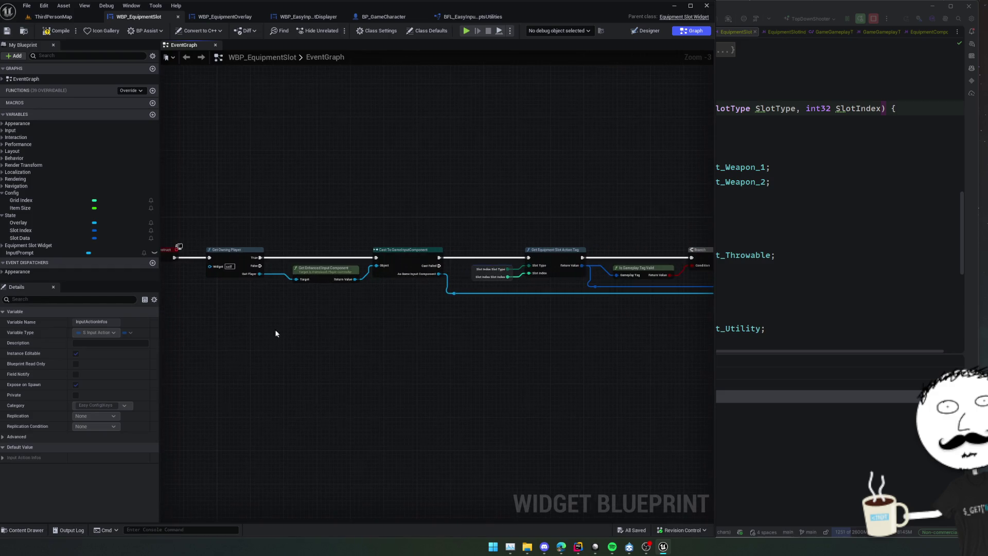
Step: Compile and save the WBP_EquipmentSlot widget blueprint
right_click(441, 323)
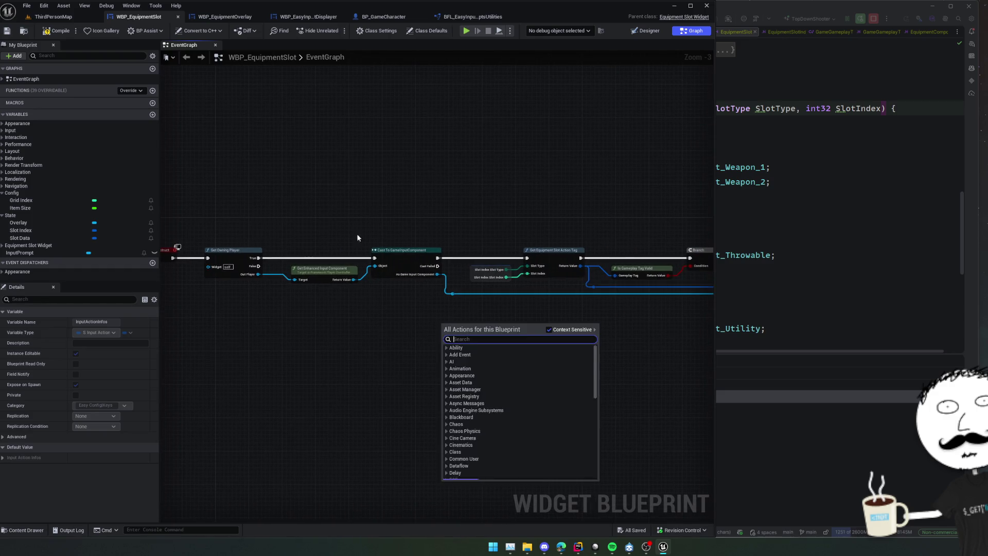
left_click(56, 32)
left_click(10, 35)
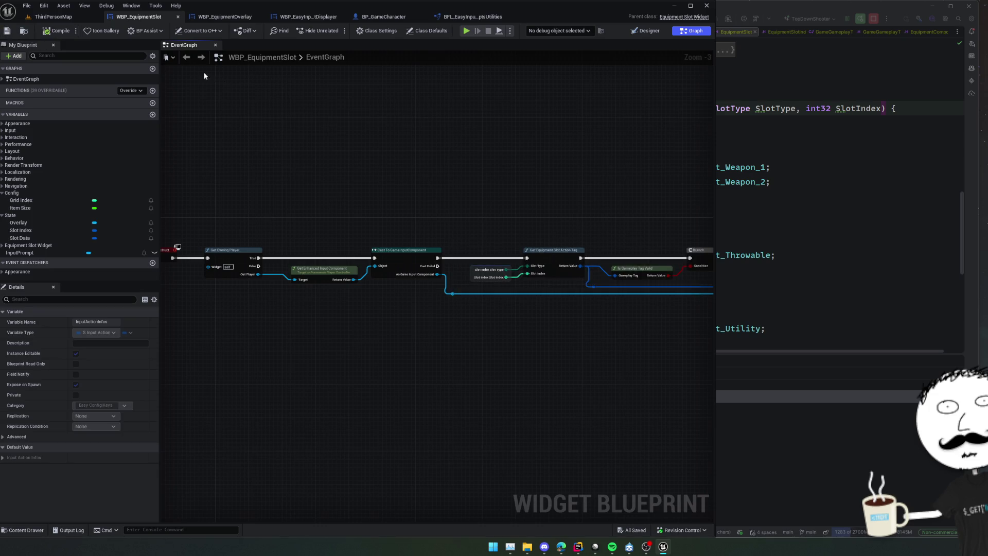
Step: In the Designer, expand the prompt's Input properties, then test a reload in game and stop with Esc
left_click(655, 35)
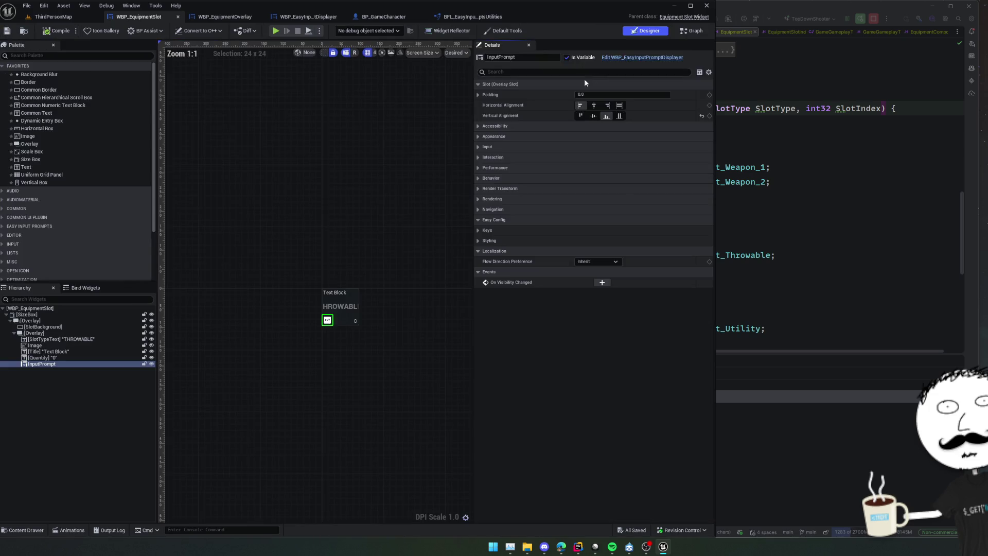
scroll(432, 255, "up", 5)
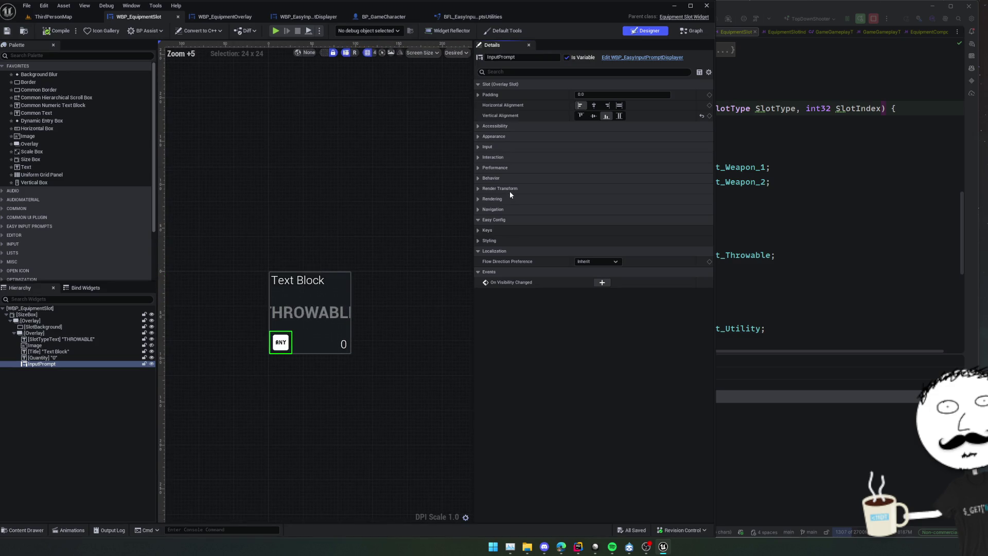
left_click(500, 147)
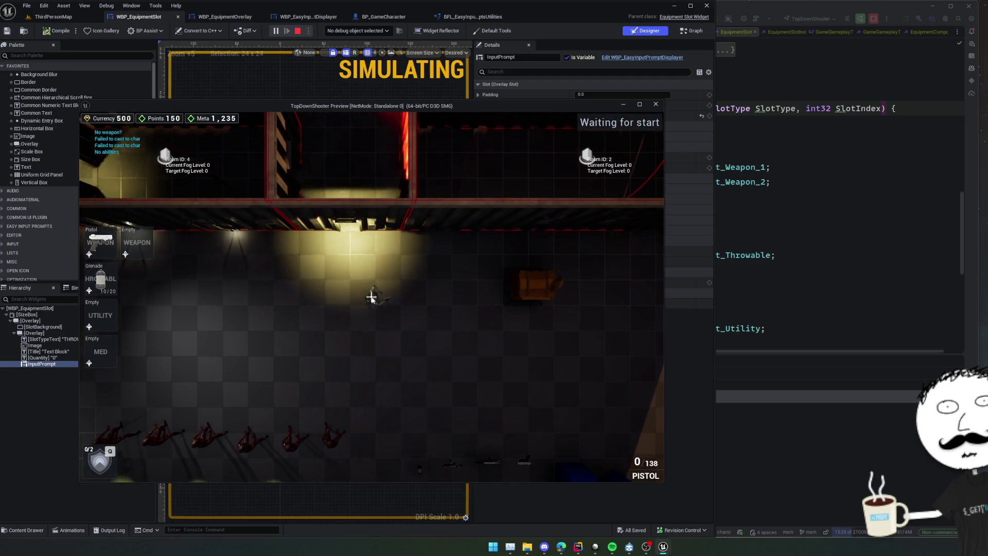
key("r")
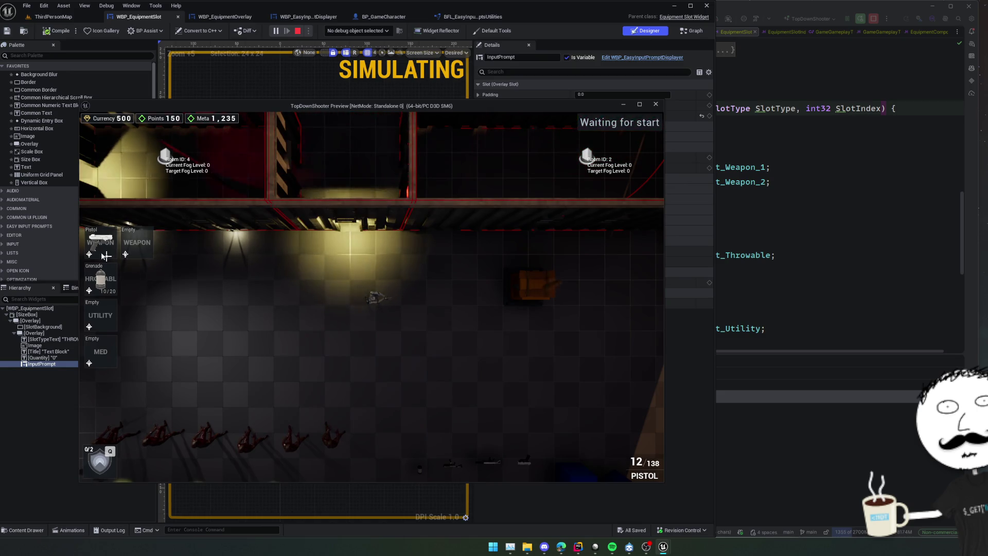
key("Escape")
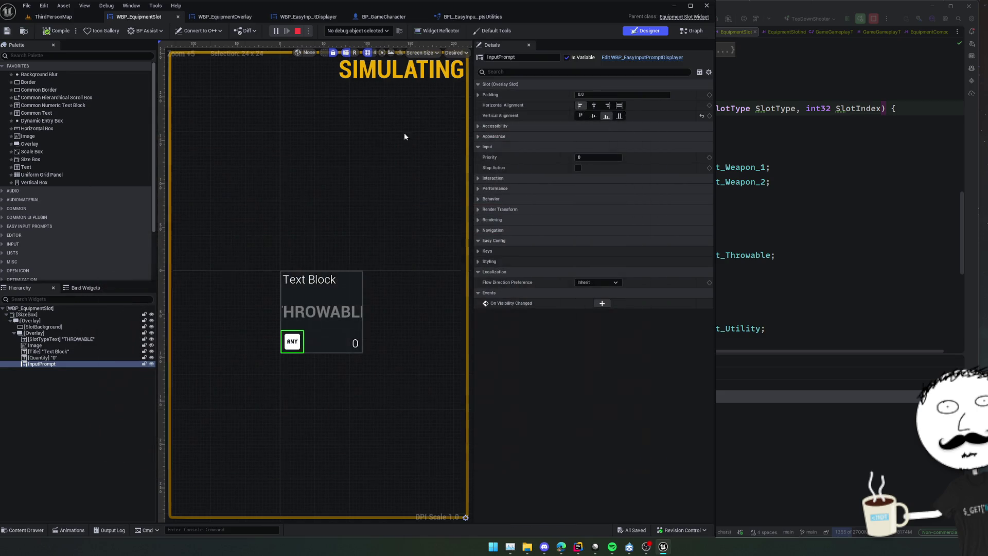
Step: Review InputPrompt's Keys and Input Action Infos details (IA_Aim, IMC_Default), then return to the Graph
left_click(518, 136)
left_click(519, 126)
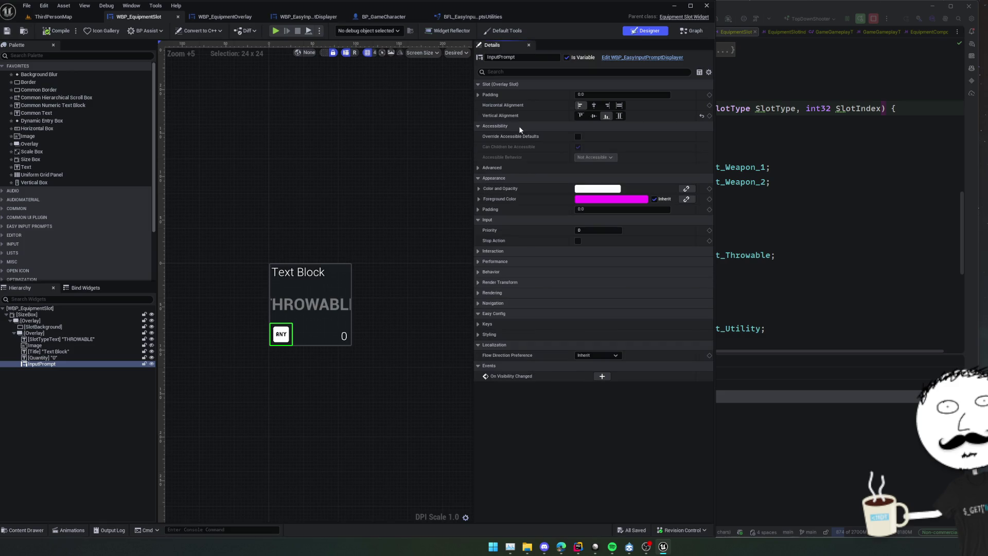
left_click(513, 252)
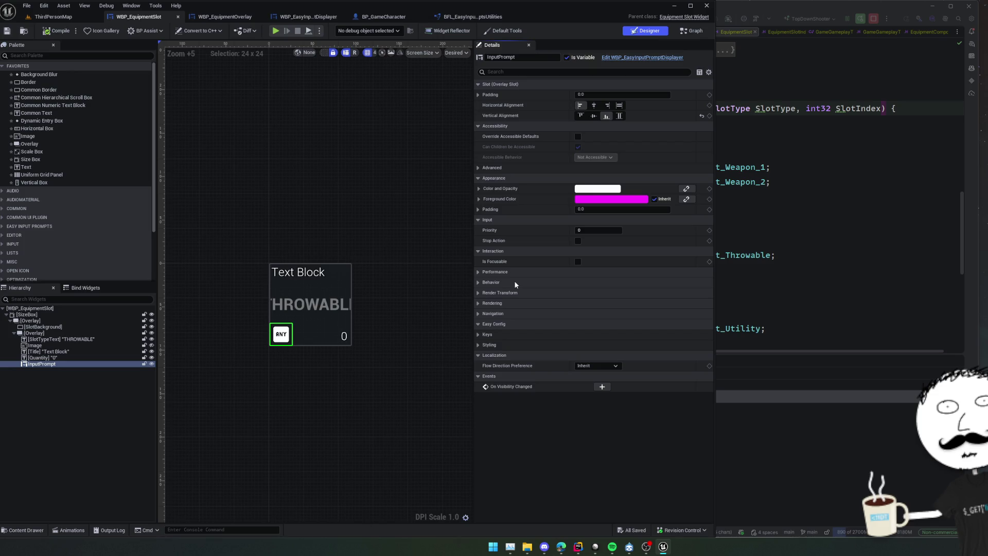
left_click(492, 335)
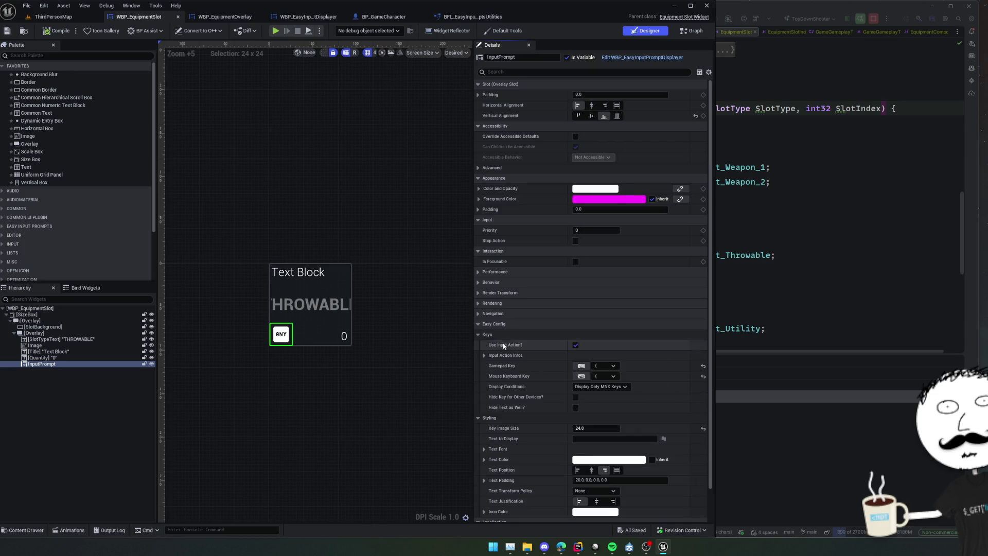
scroll(504, 345, "down", 1)
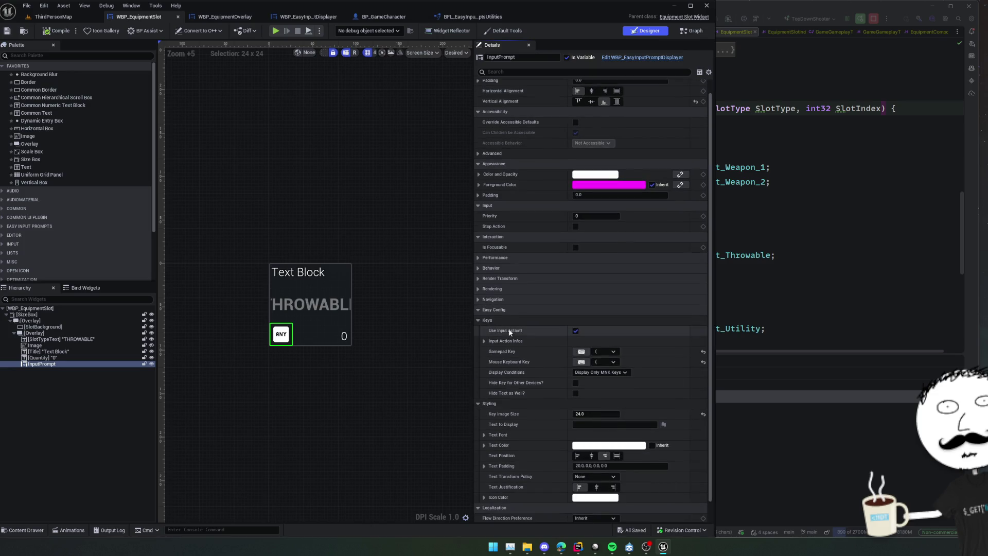
left_click(485, 340)
scroll(529, 336, "down", 3)
scroll(530, 317, "down", 1)
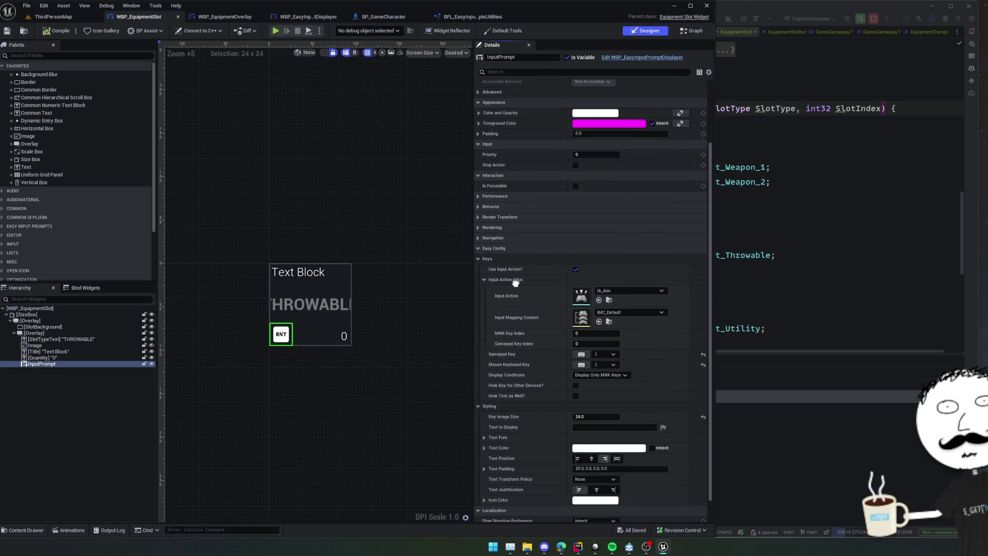
scroll(516, 283, "down", 2)
scroll(516, 257, "down", 2)
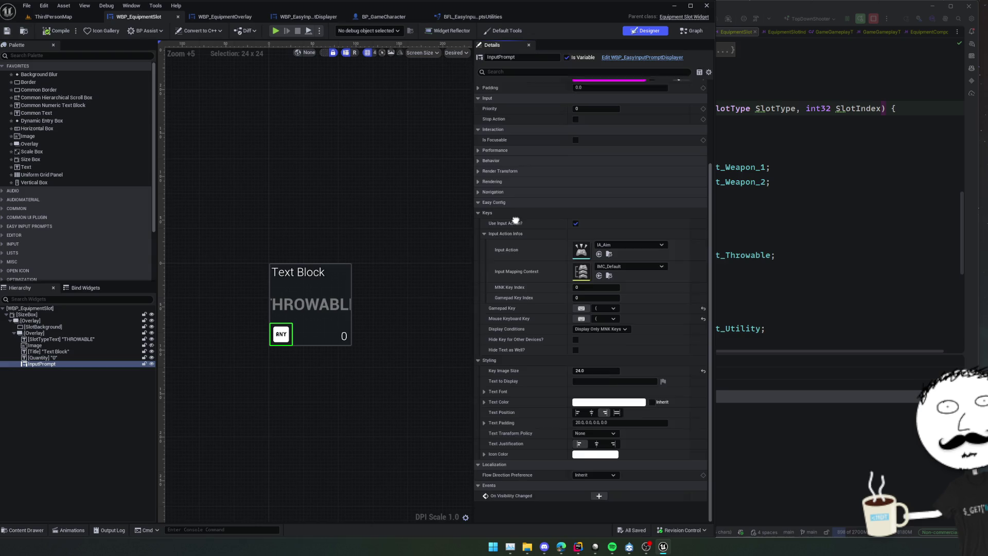
scroll(529, 175, "up", 2)
left_click(692, 32)
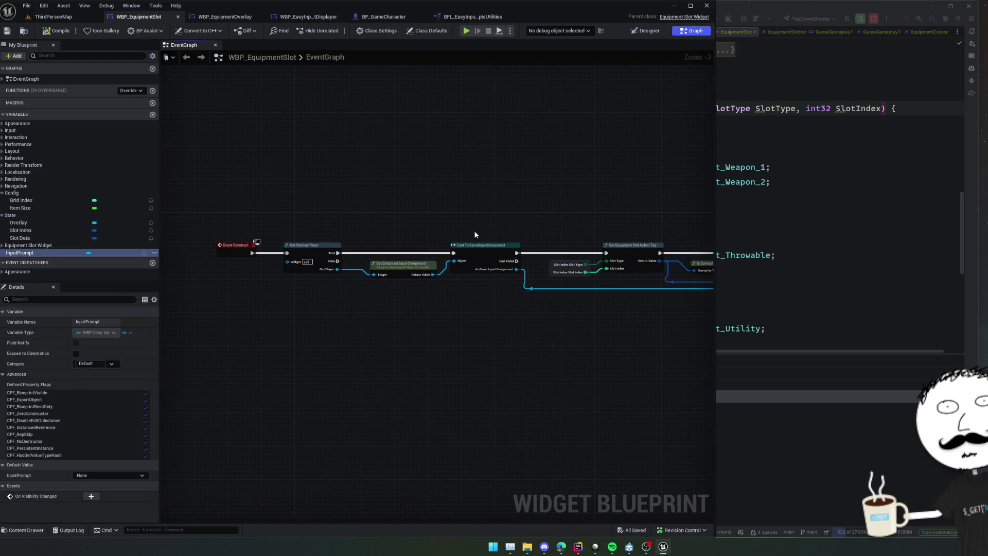
Step: Put a breakpoint on Get Owning Player, start a test play, and step through the first nodes
right_click(305, 256)
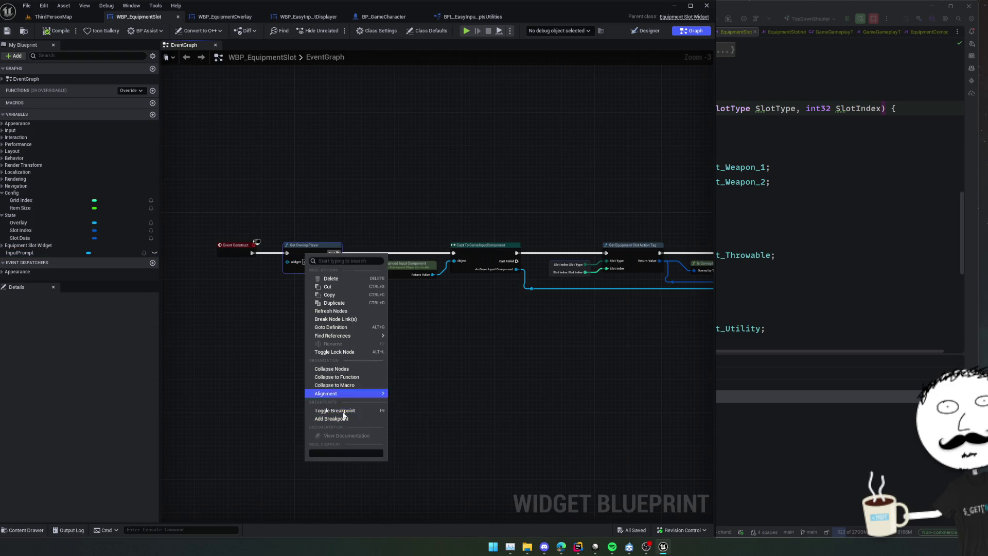
left_click(342, 420)
left_click(468, 29)
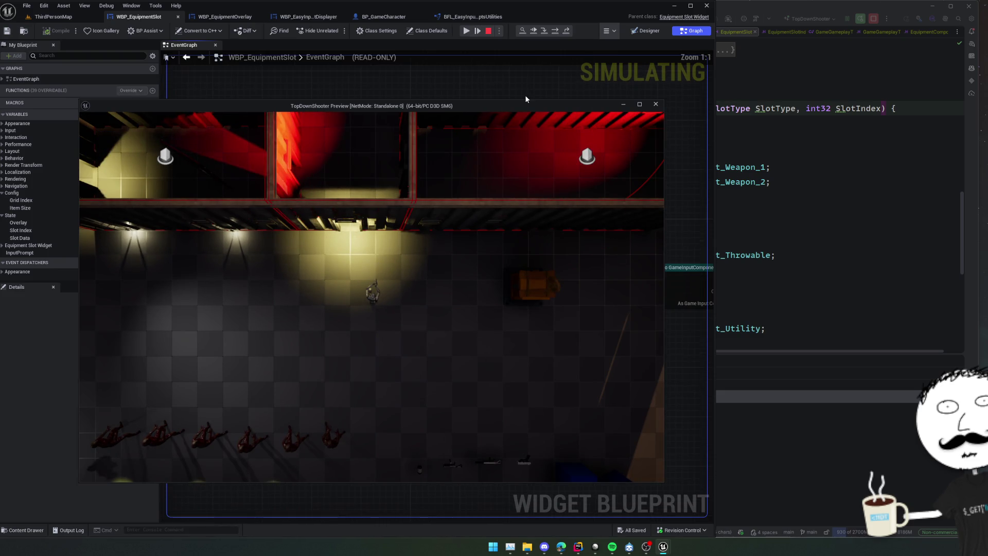
left_click_drag(516, 110, 987, 134)
scroll(376, 167, "down", 2)
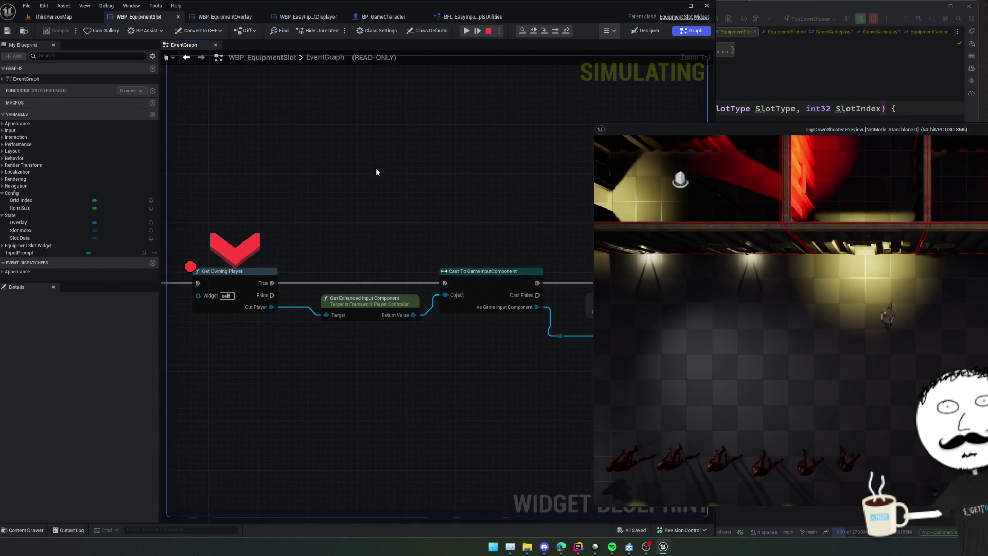
left_click(555, 33)
left_click(555, 34)
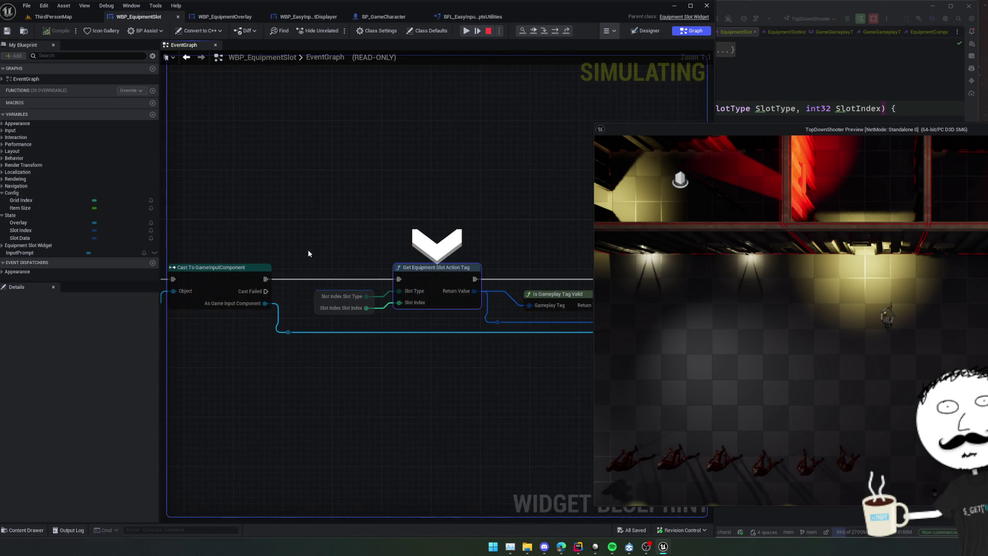
Step: Step to the Branch and inspect pin values, finding Get Equipment Slot Action Tag returns an empty tag
mouse_move(259, 308)
scroll(393, 222, "down", 2)
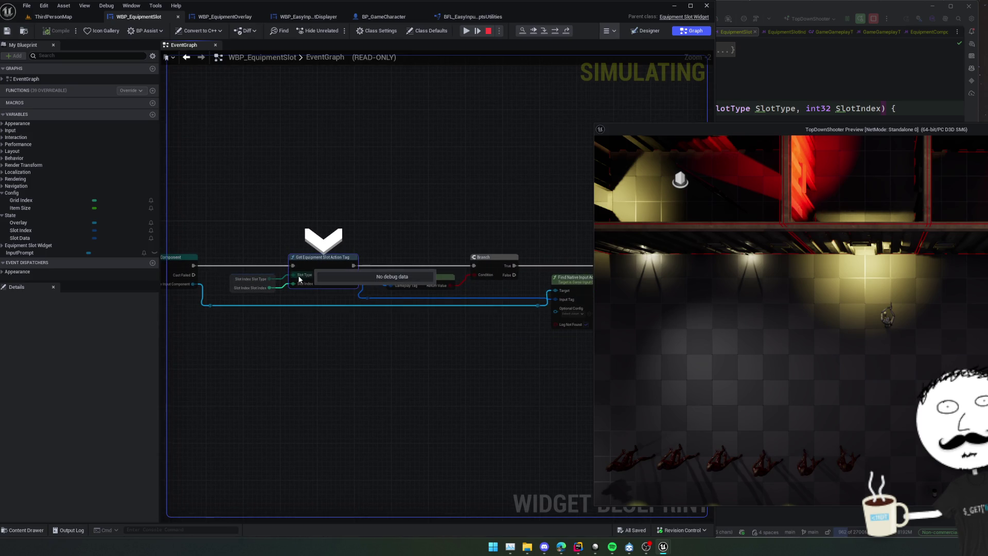
left_click(559, 33)
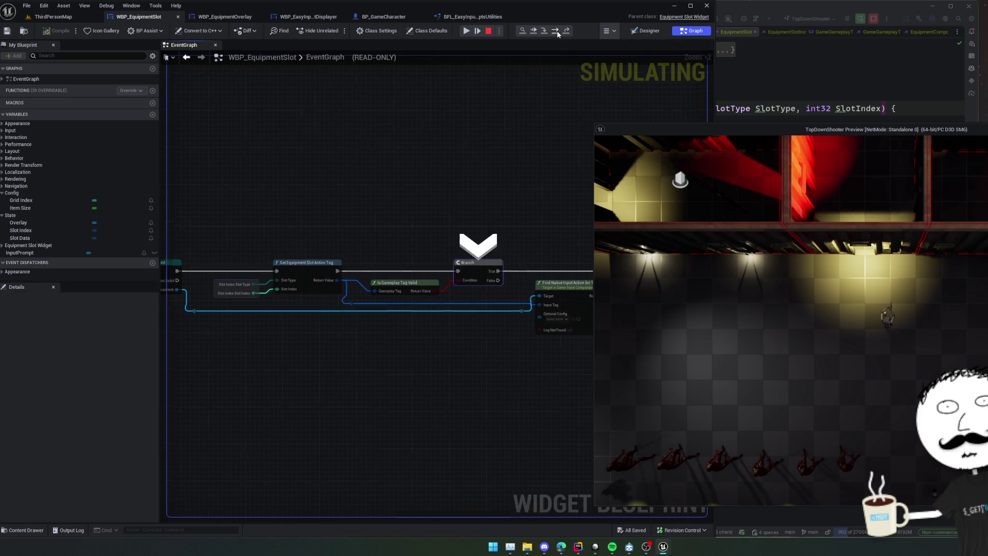
mouse_move(315, 311)
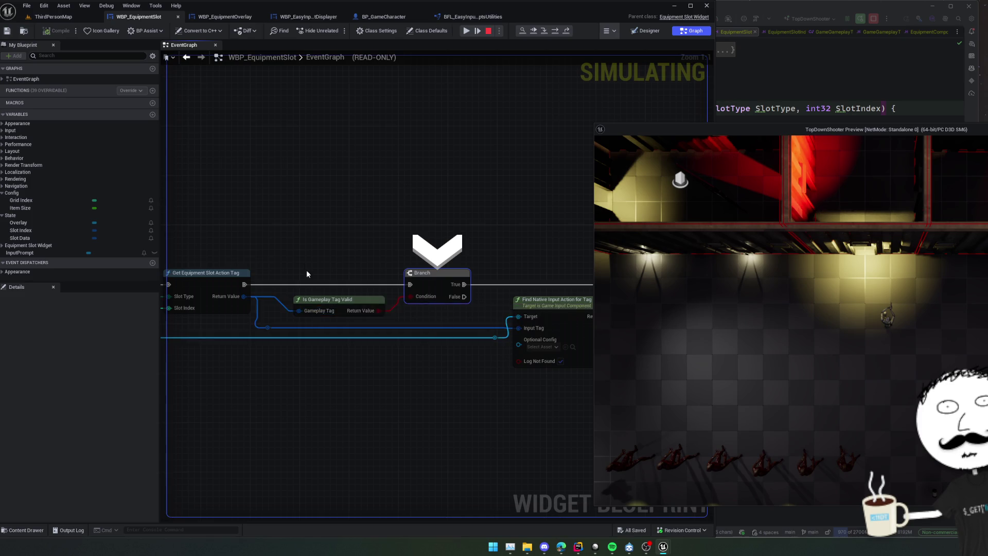
left_click_drag(309, 273, 432, 269)
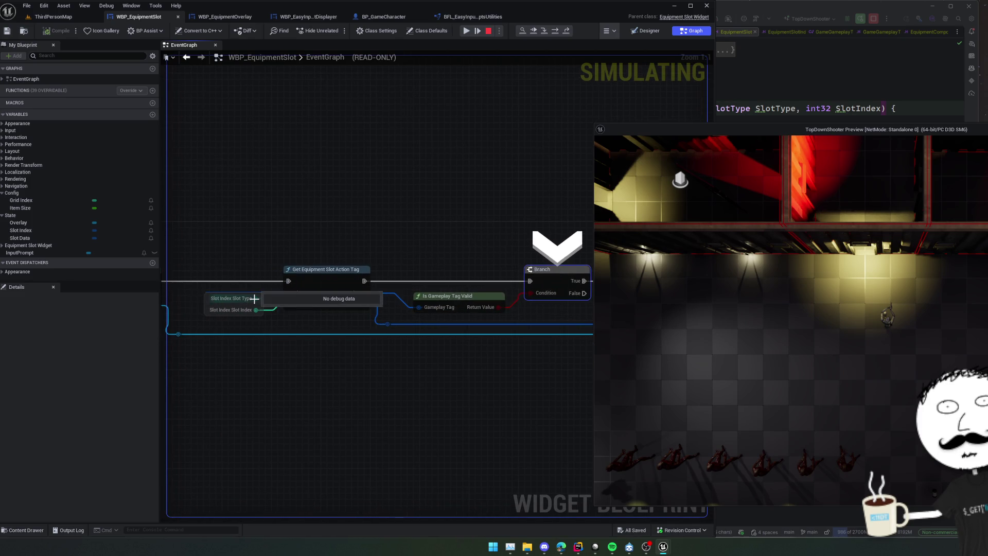
left_click_drag(262, 252, 278, 249)
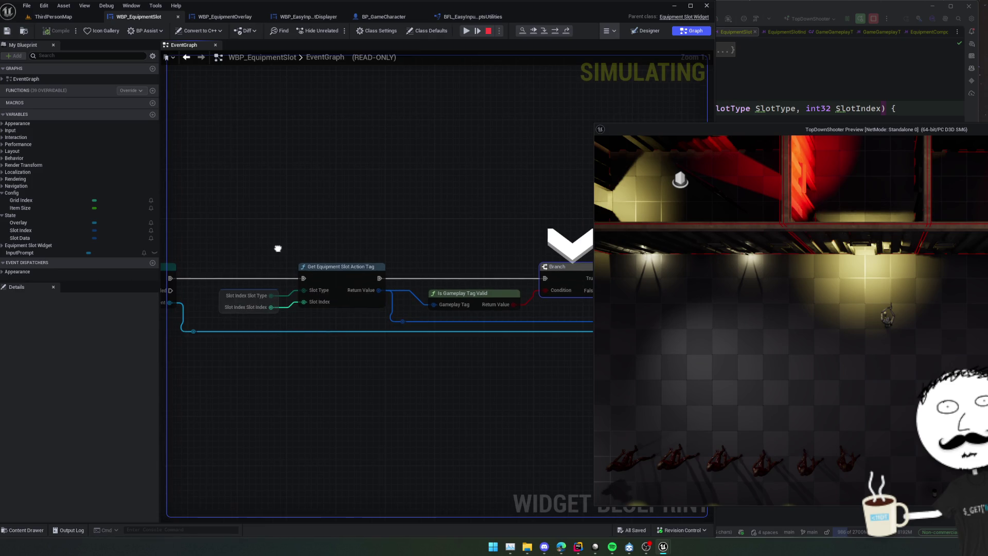
mouse_move(379, 291)
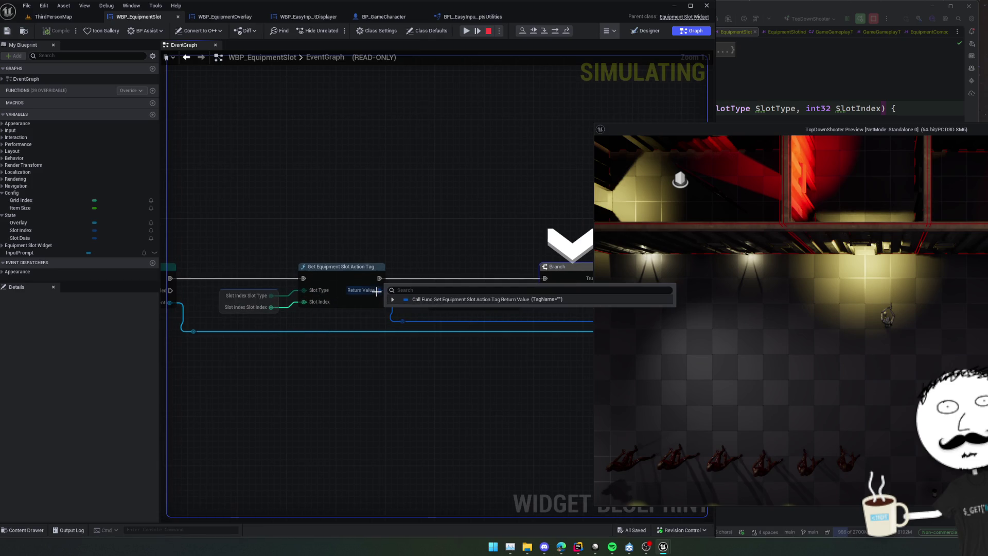
mouse_move(242, 268)
left_mouse_down()
mouse_move(356, 263)
mouse_move(408, 215)
left_mouse_up()
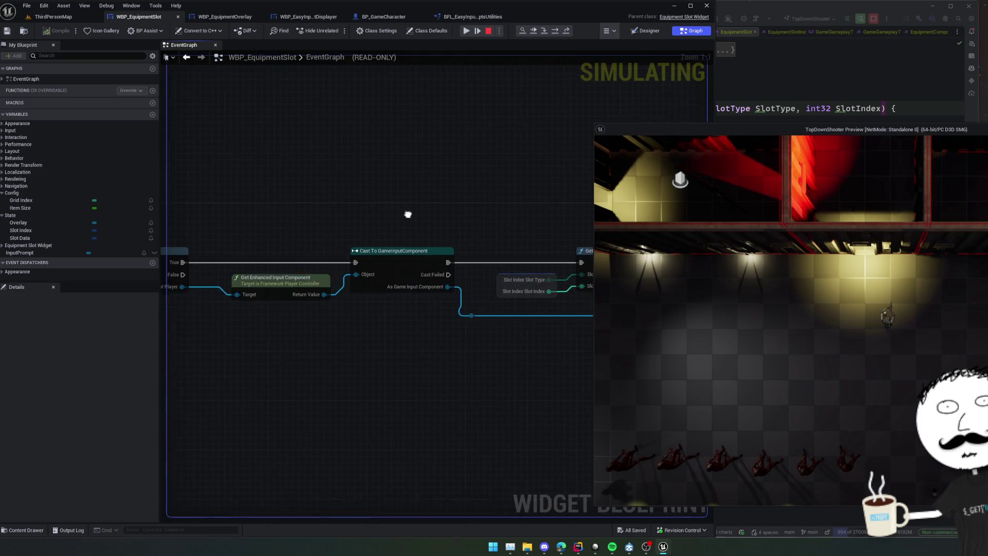
scroll(371, 218, "down", 1)
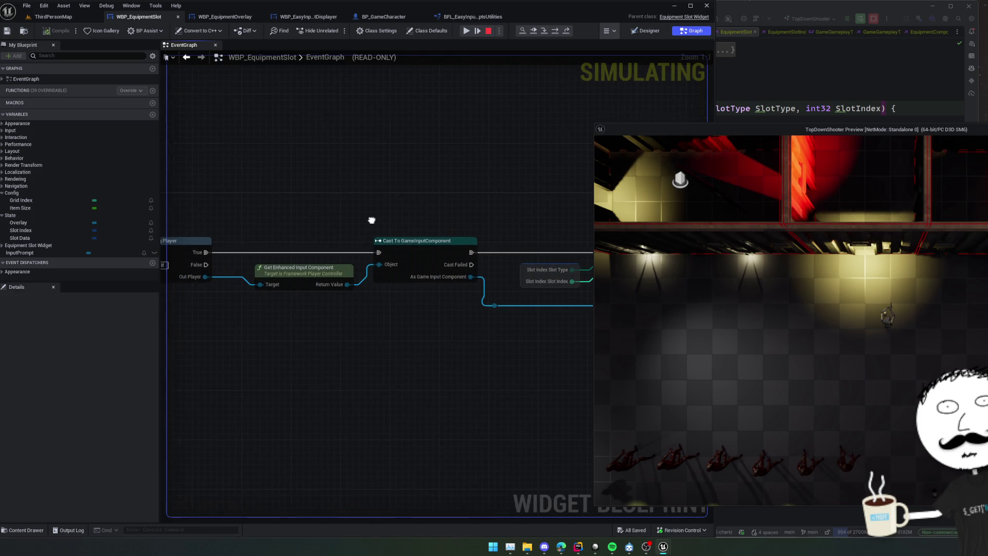
Step: Open the Blueprint Debugger on WBP_EquipmentSlot and expand its execution trace and breakpoints lists
left_click(133, 5)
left_click(154, 27)
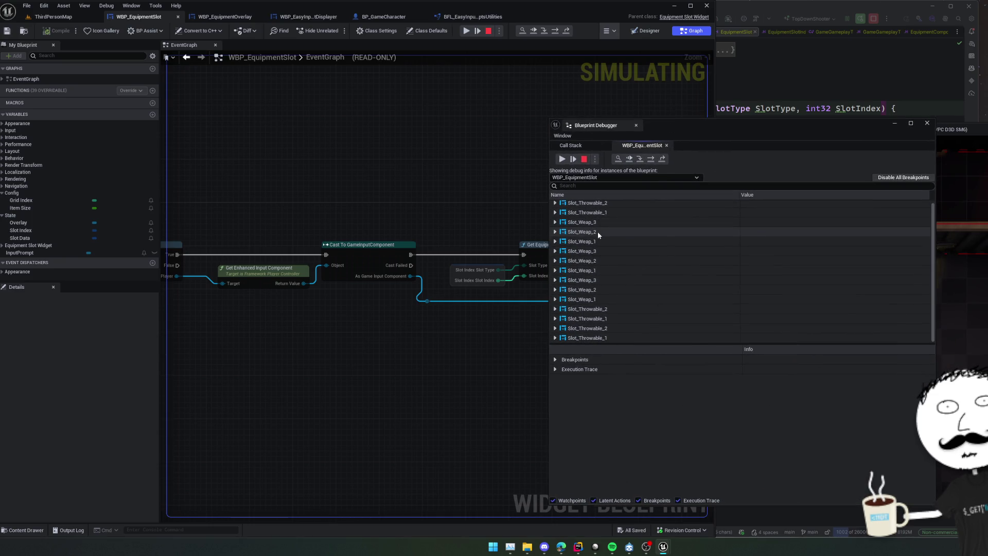
left_click(615, 178)
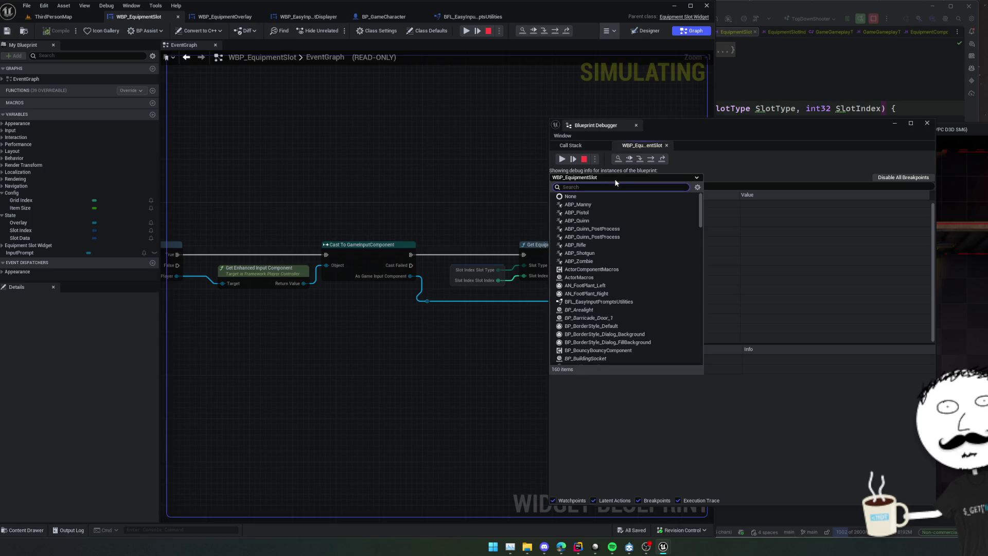
left_click(627, 184)
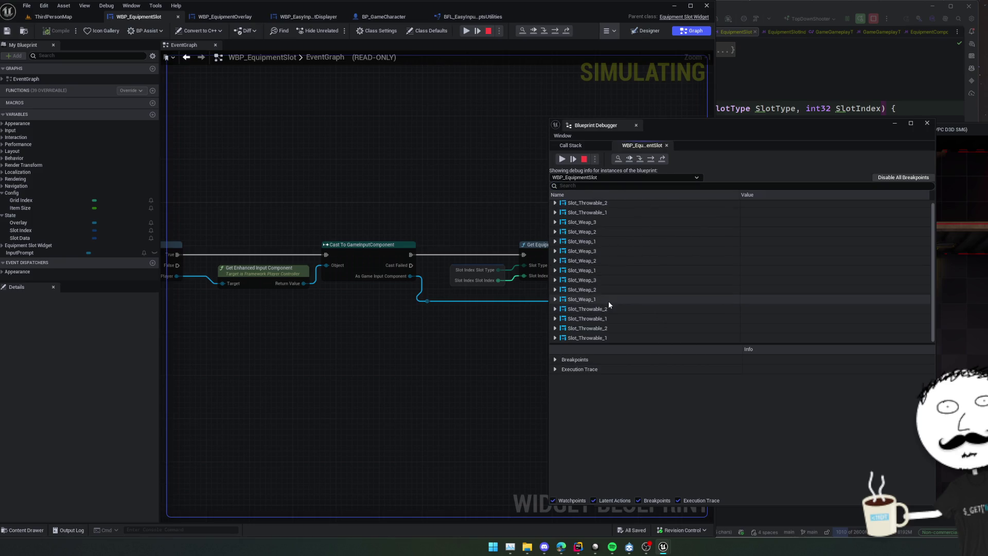
scroll(608, 301, "up", 1)
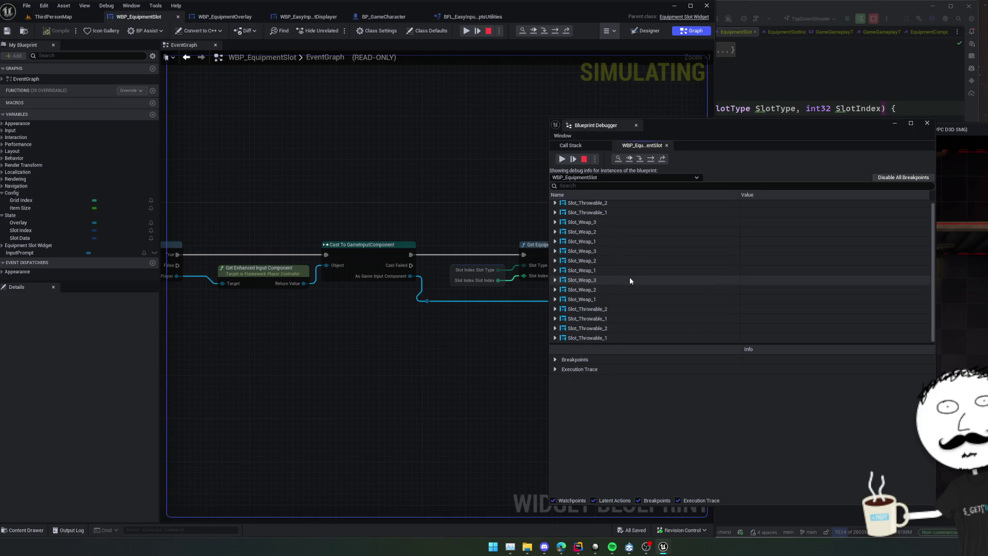
scroll(628, 279, "down", 1)
left_click(556, 369)
left_click(558, 360)
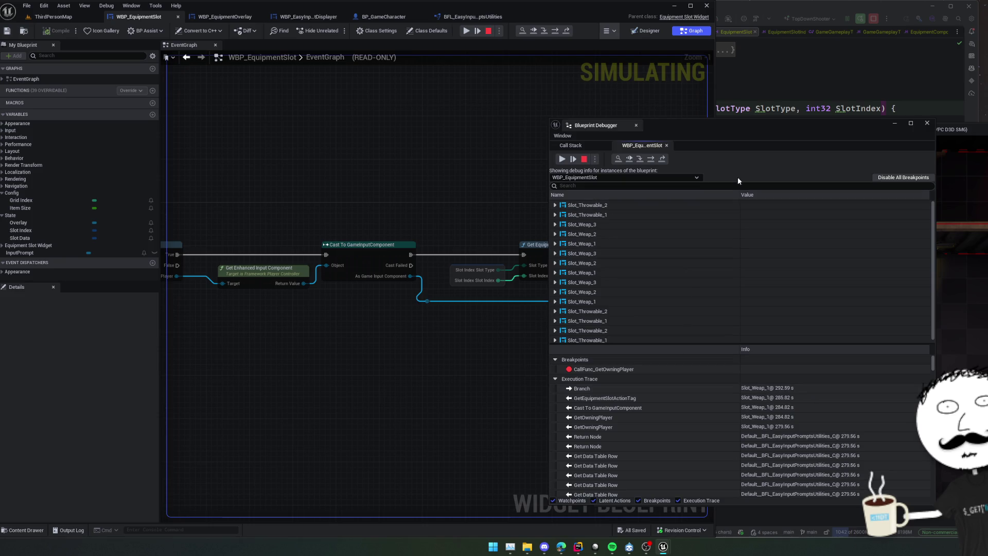
scroll(888, 415, "down", 1)
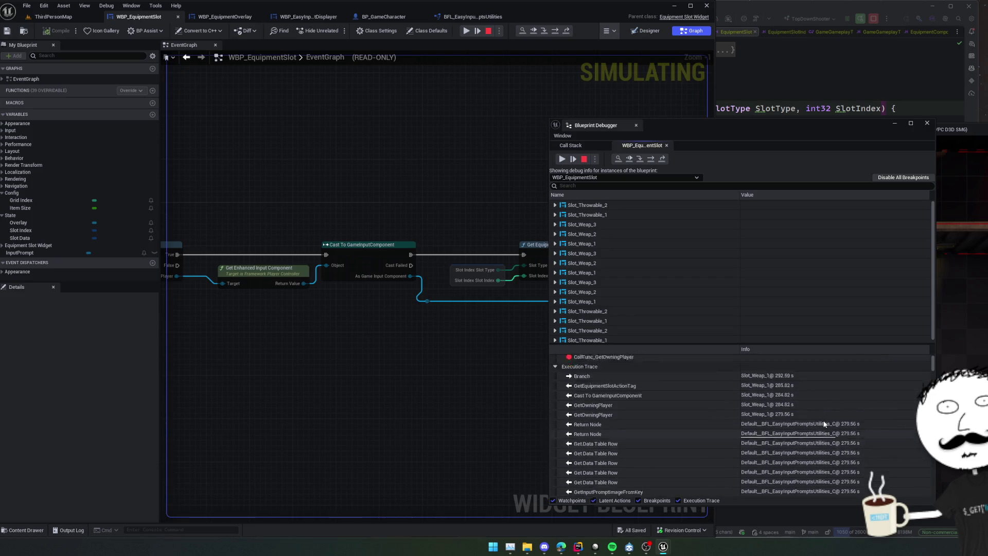
scroll(824, 423, "up", 1)
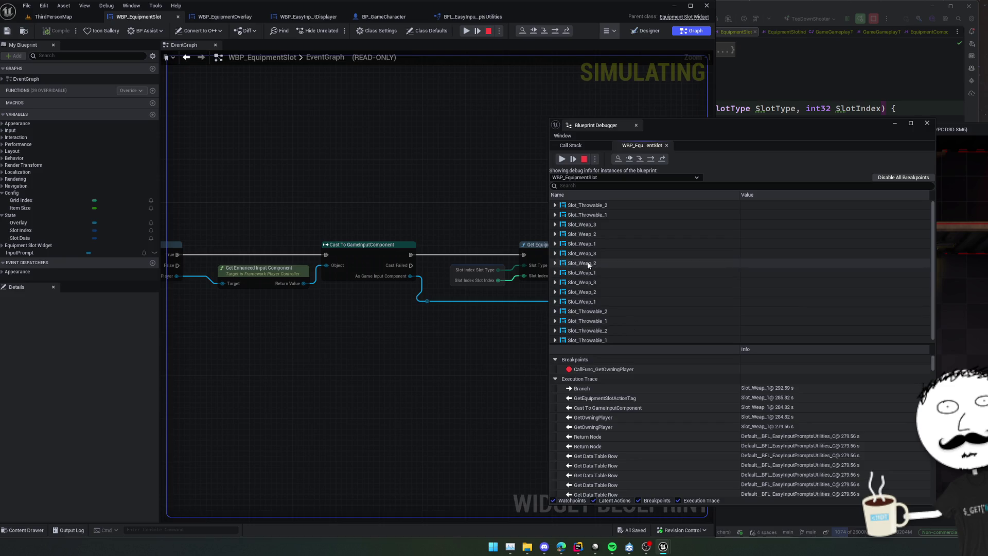
Step: Inspect Slot_Weap_1's member values, resume to the next hit, and inspect Slot_Weap_2
left_click(562, 254)
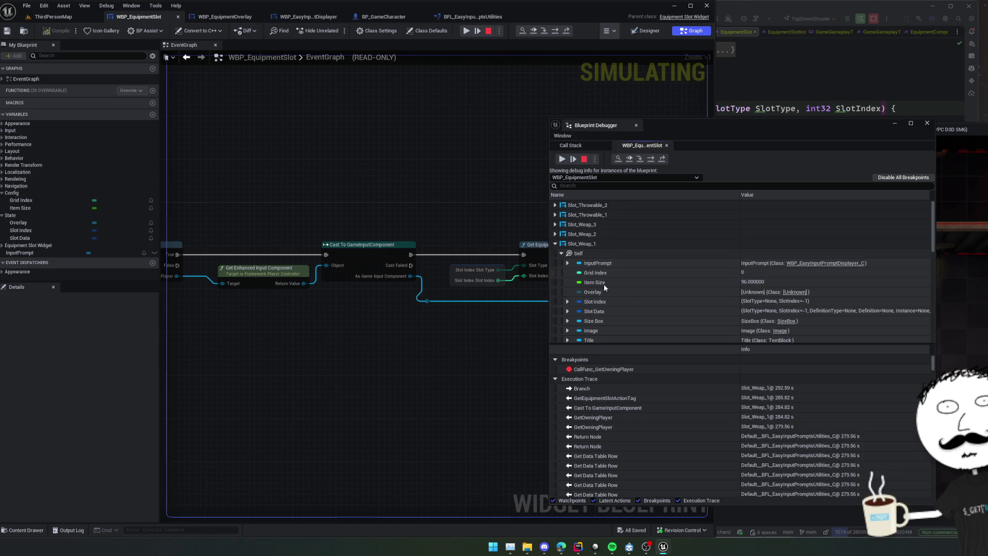
scroll(613, 262, "down", 3)
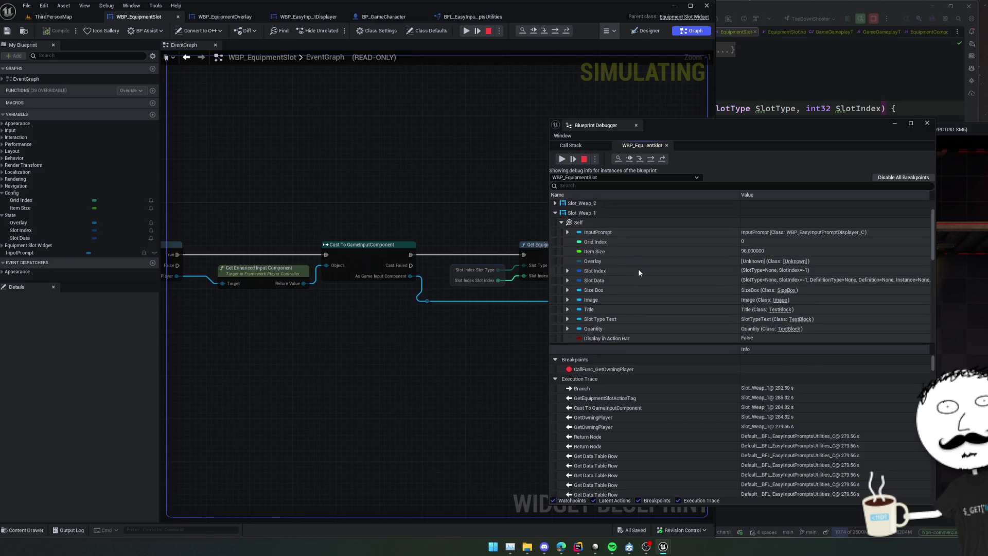
scroll(629, 243, "down", 1)
scroll(629, 243, "up", 3)
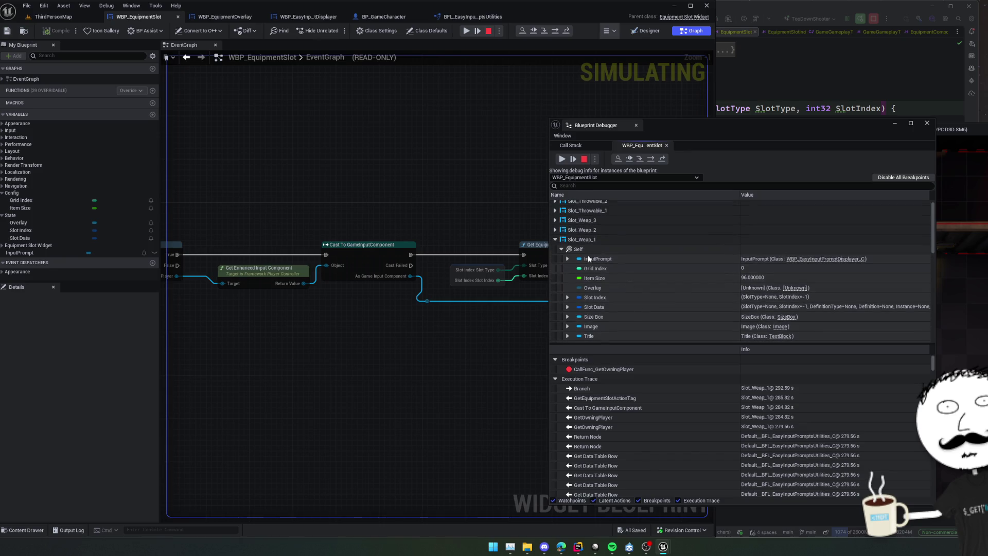
left_click(556, 241)
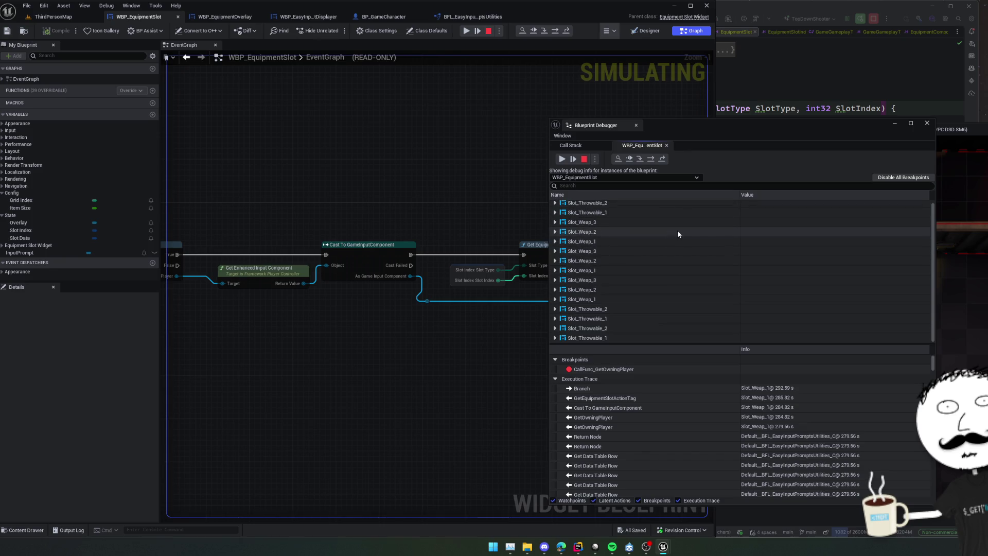
left_click(565, 162)
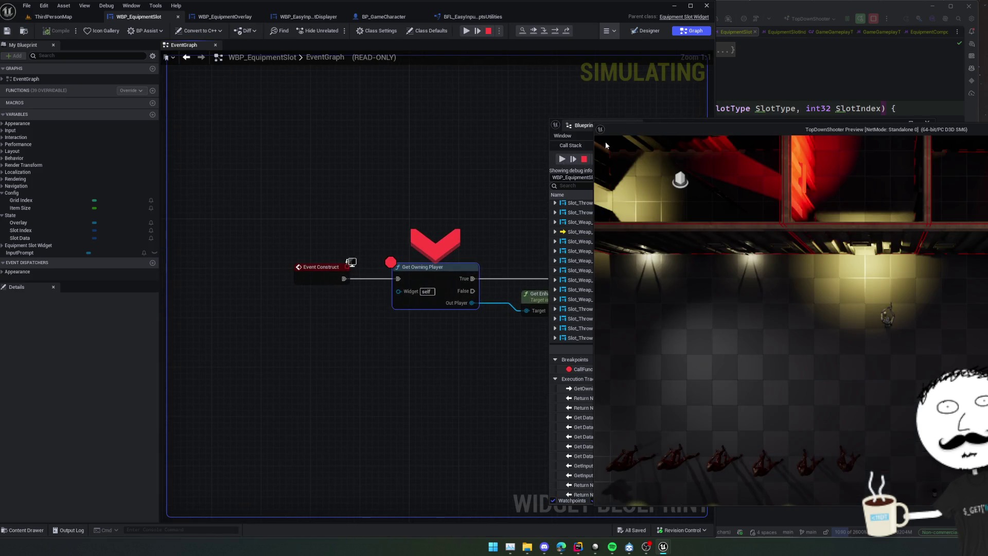
left_click_drag(648, 130, 767, 128)
left_click(597, 232)
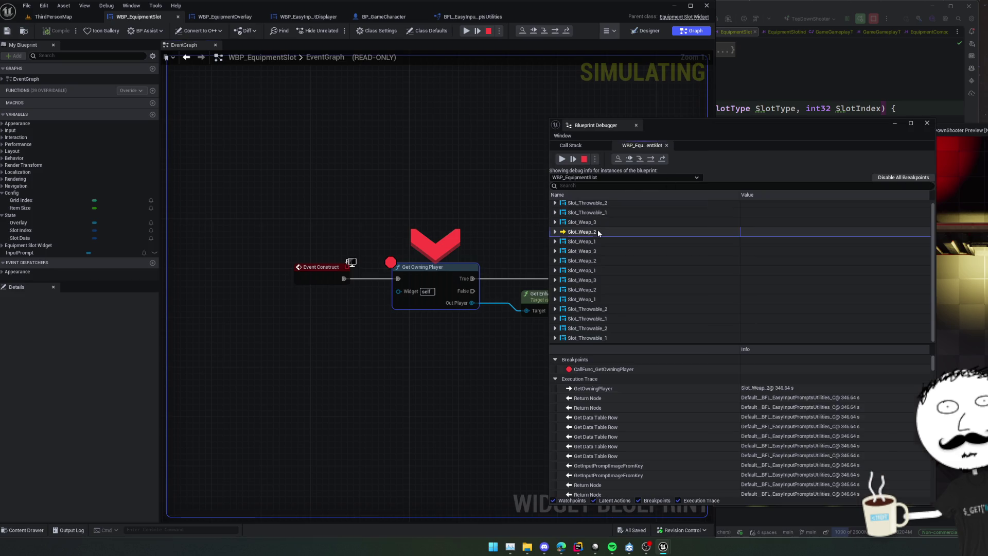
scroll(776, 388, "down", 10)
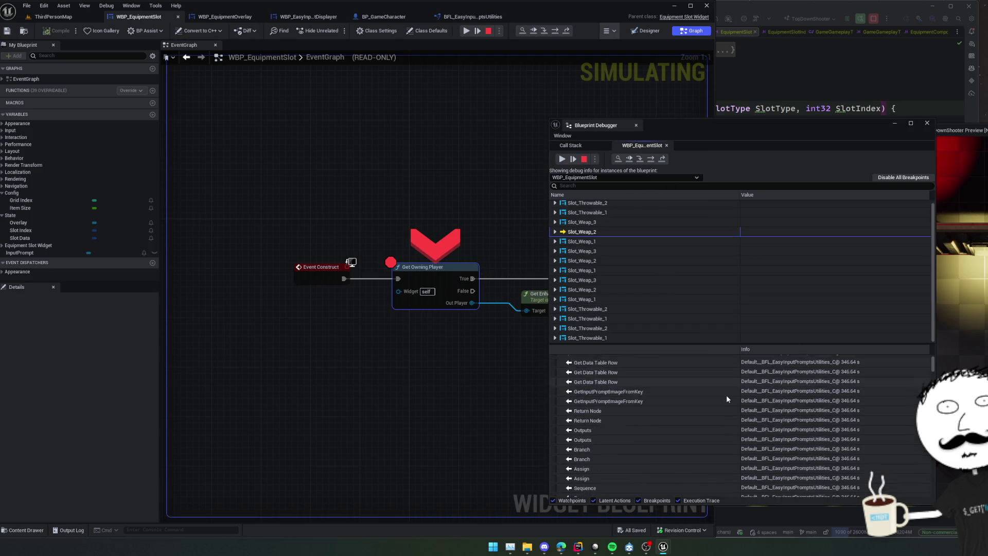
Step: Close the debugger, remove the Get Owning Player breakpoint, and resume the game
left_click(927, 125)
right_click(440, 272)
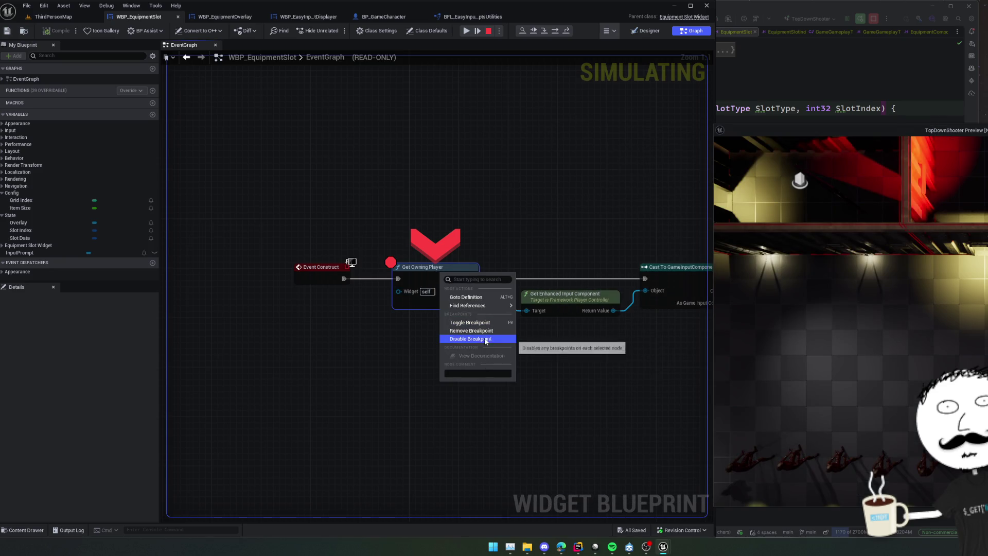
right_click(462, 279)
right_click(442, 279)
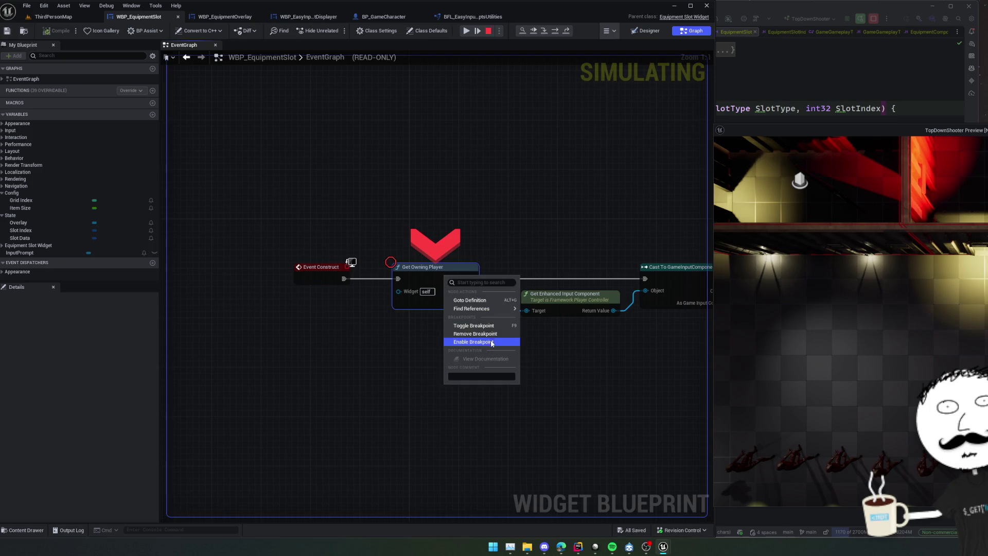
left_click(490, 341)
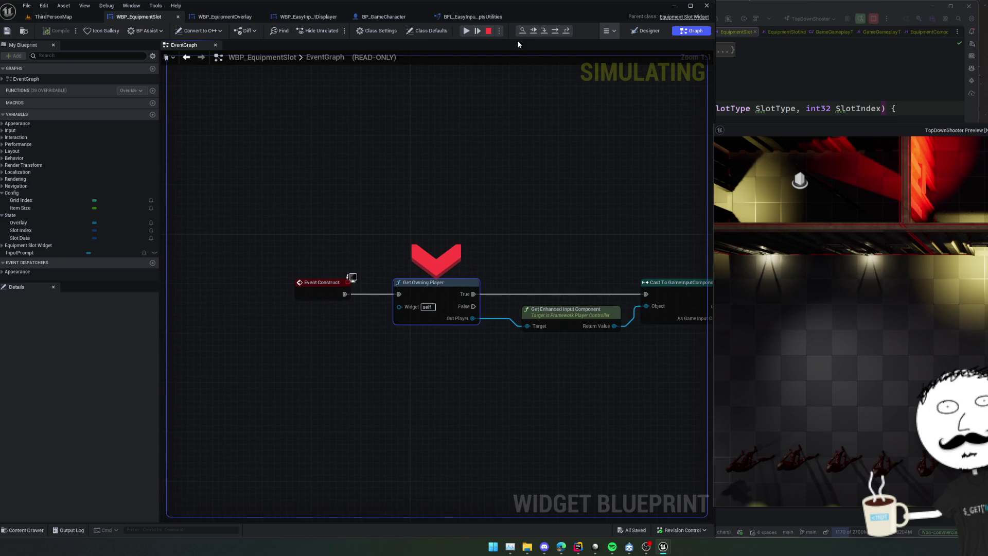
left_click(470, 32)
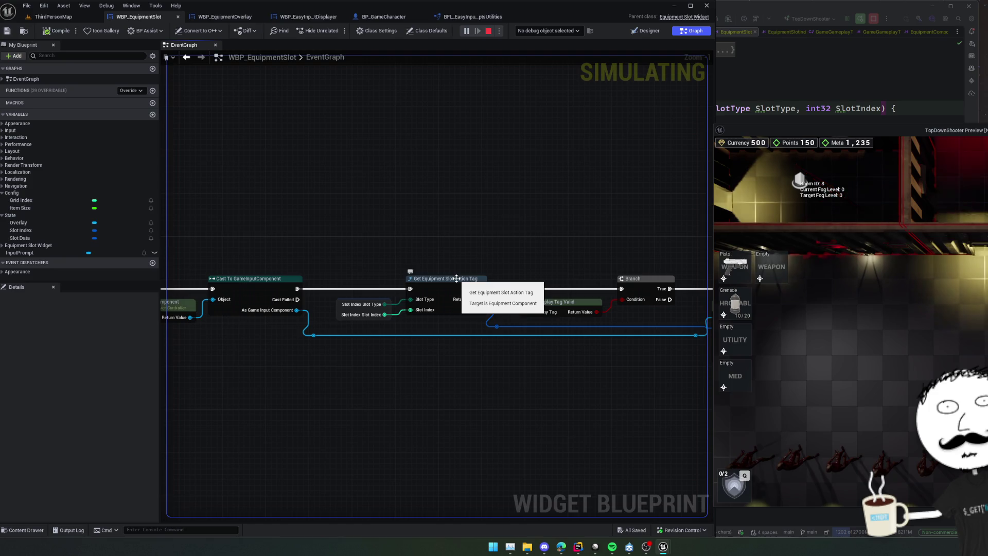
mouse_move(490, 236)
left_mouse_down()
mouse_move(549, 236)
mouse_move(468, 249)
mouse_move(598, 234)
mouse_move(490, 234)
mouse_move(498, 248)
mouse_move(505, 238)
left_mouse_up()
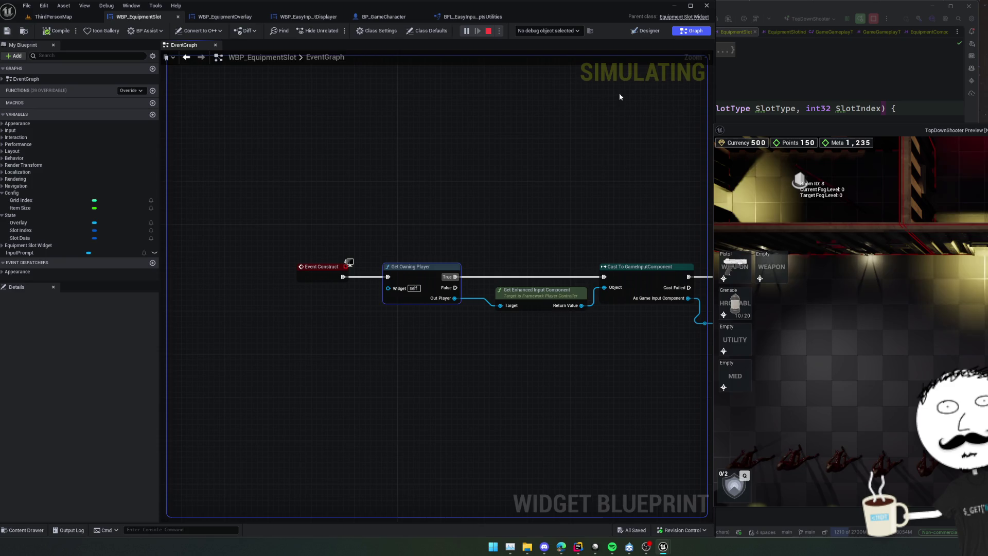
Step: Declare a BlueprintImplementableEvent OnEquipmentSet function below SetEquipment in the header
key("alt+Tab")
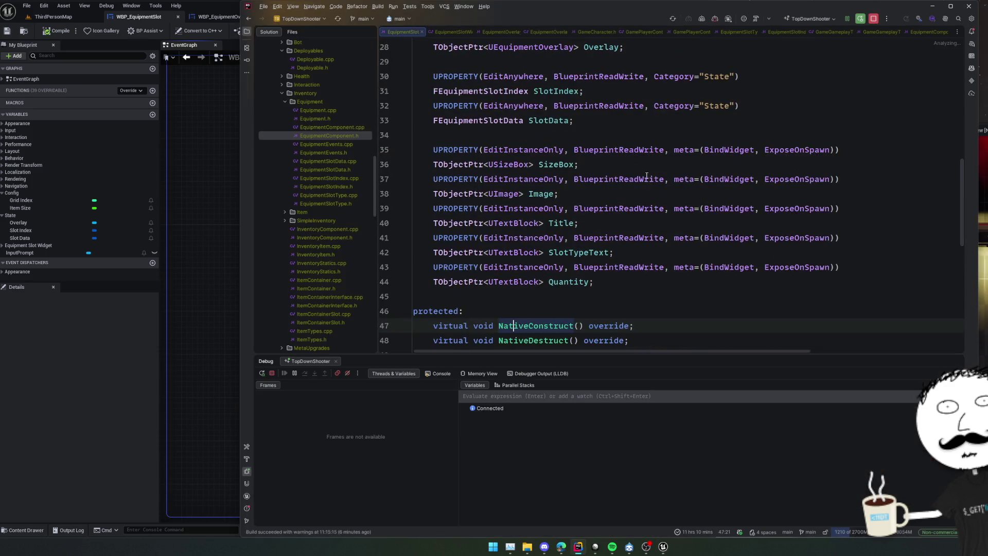
scroll(652, 235, "down", 6)
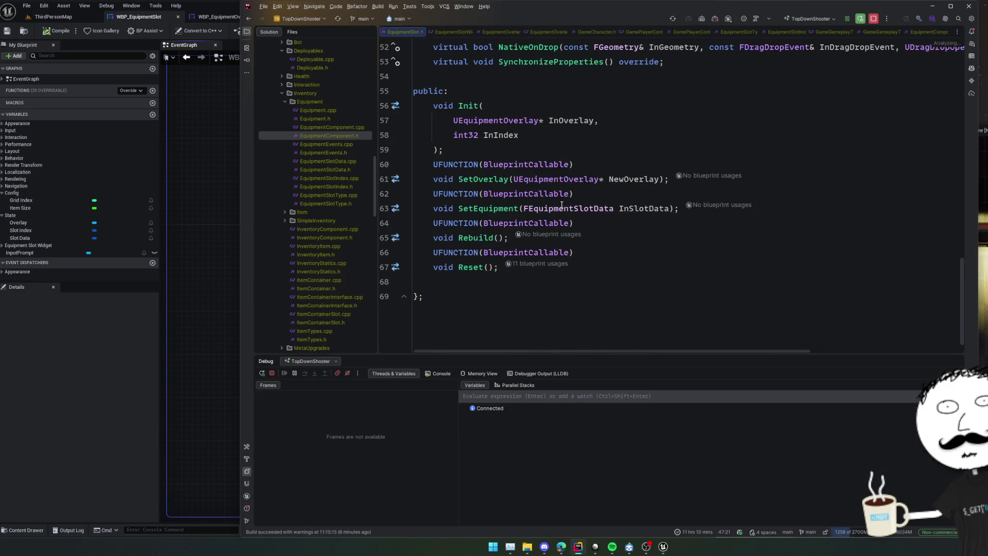
left_click(504, 209)
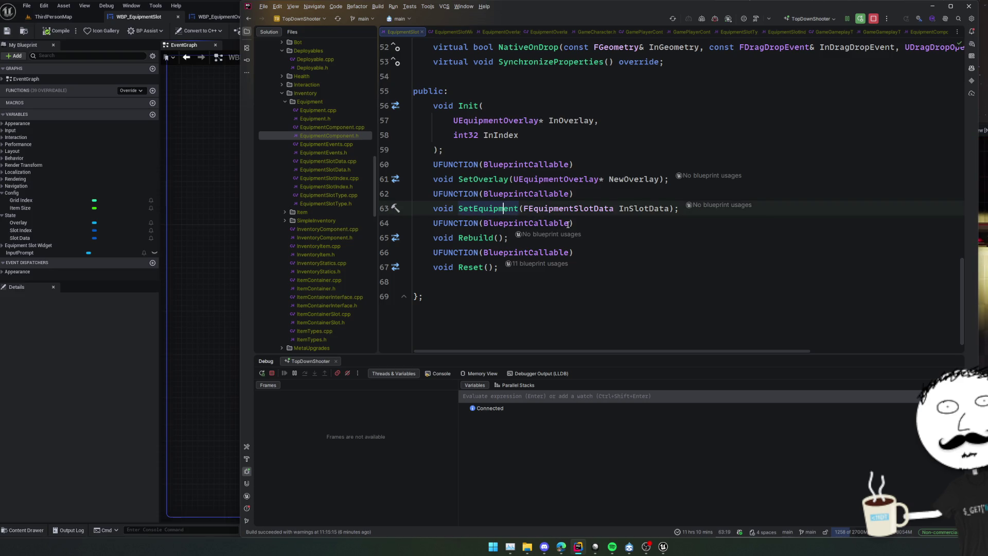
key("Return")
type("UFUNCTION(Blueprint")
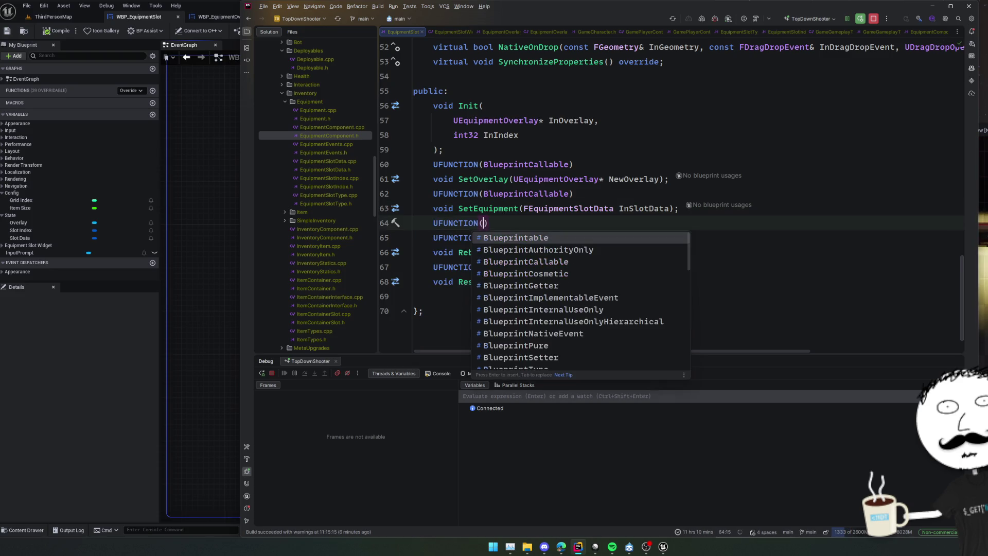
type("Imp")
key("Return")
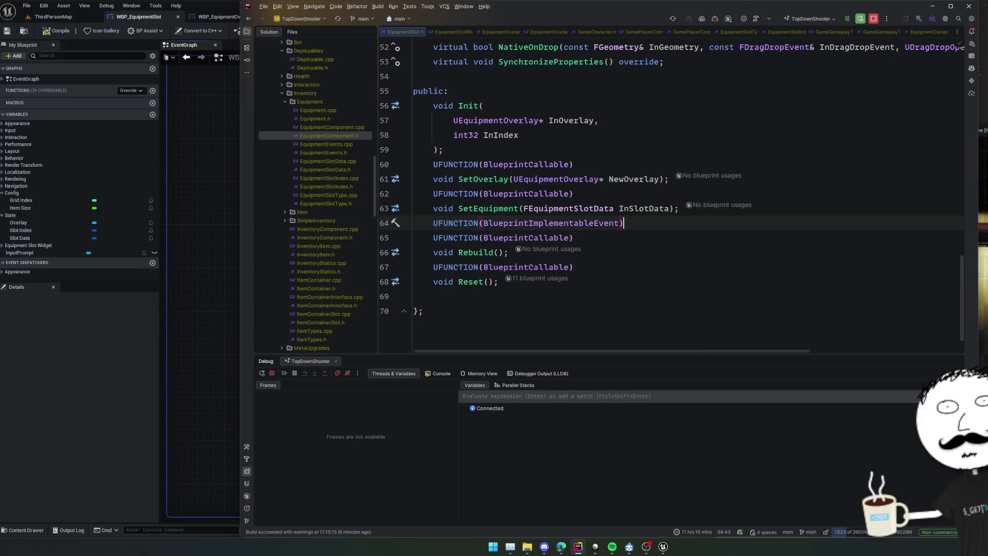
key("End")
key("Return")
type("void OnEquip")
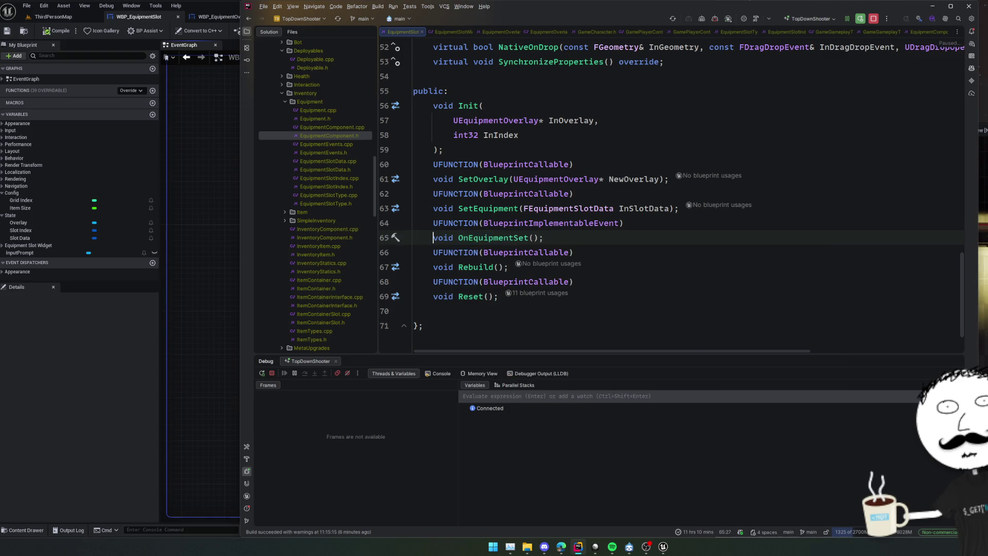
Step: Call OnEquipmentSet() just above Rebuild() in SetEquipment and hot-reload with Live Coding (Ctrl+Alt+F11)
left_click(513, 238, "ctrl")
left_click(523, 234)
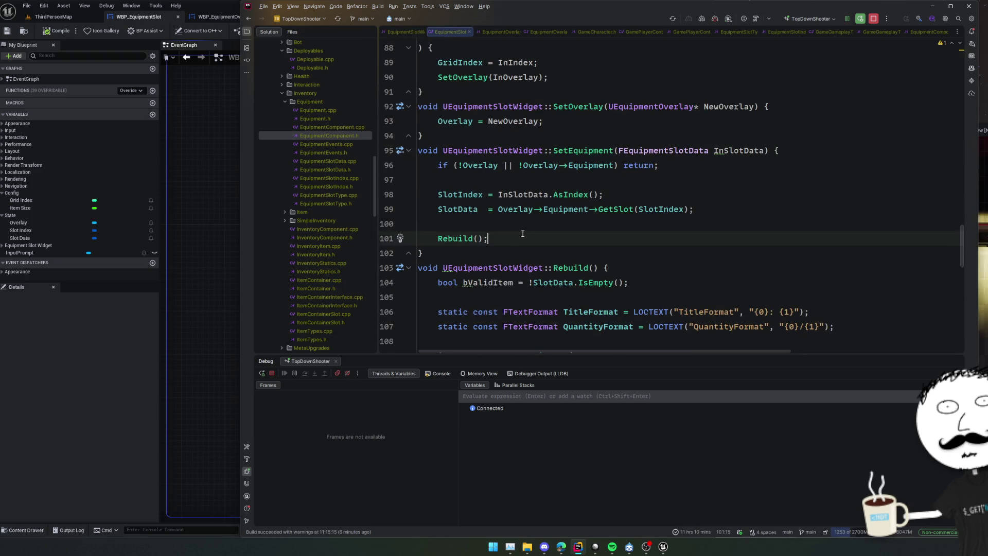
key("Up")
type("OnEquipmentSet")
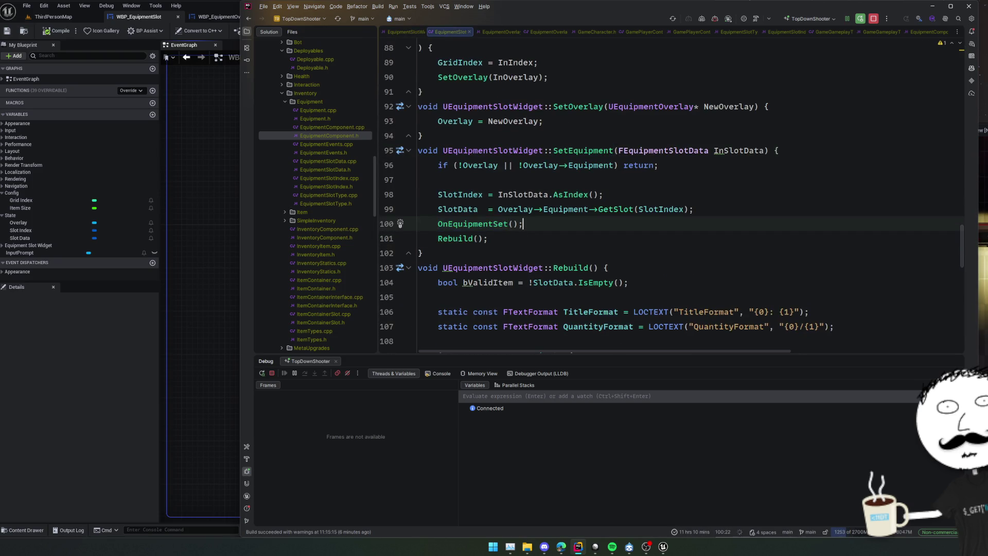
key("ctrl+alt+F11")
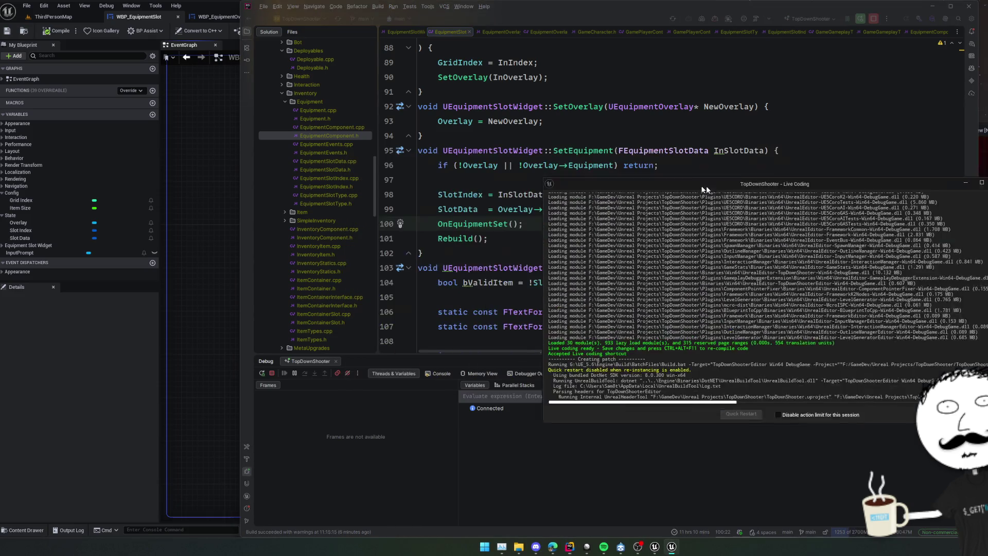
scroll(627, 187, "down", 2)
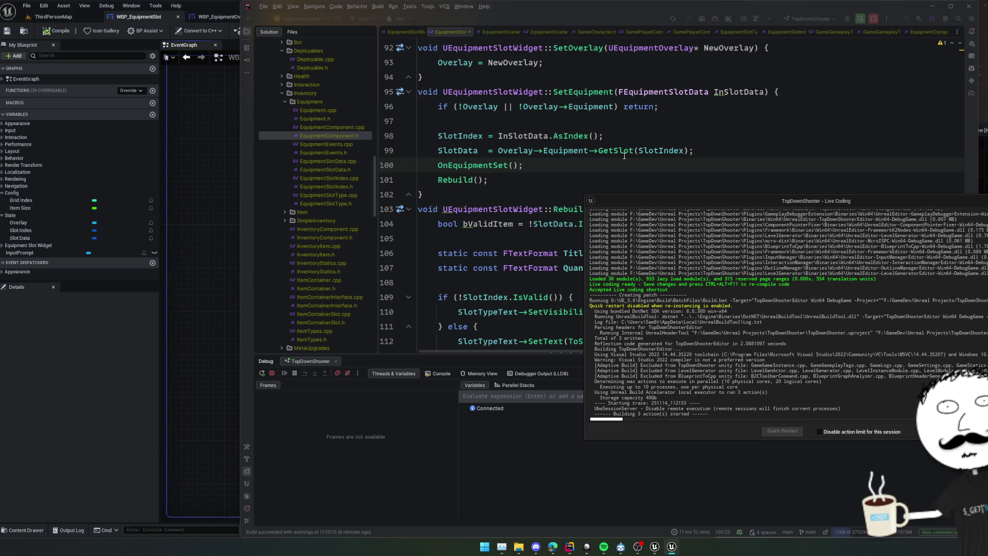
key("alt+Tab")
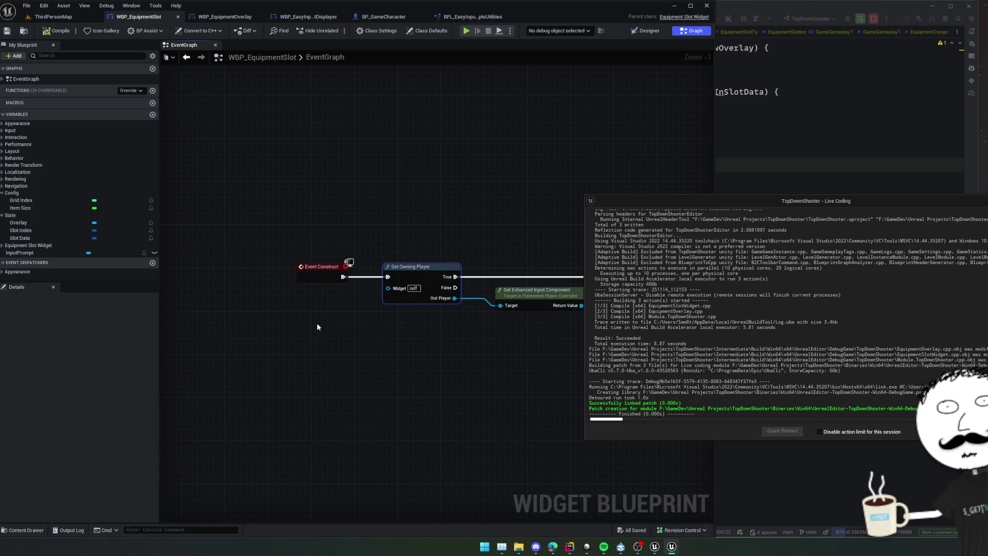
Step: Add Event OnEquipmentSet and wire it into the Get Owning Player prompt-setup chain
left_click(304, 307)
right_click(303, 322)
type("on equipme")
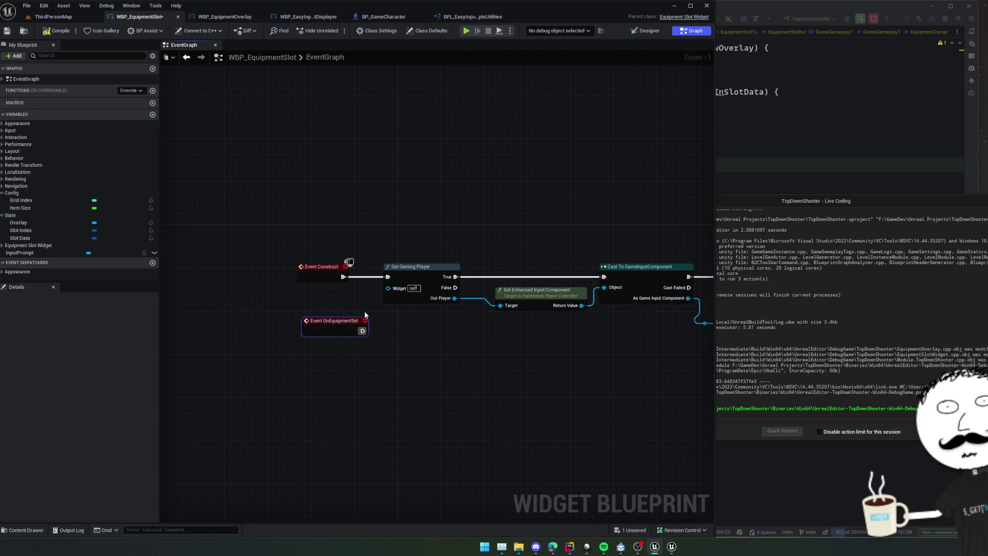
left_click_drag(362, 332, 387, 277)
Step: Put a breakpoint on Cast To GameInputComponent and restart play so it gets hit
left_click(467, 31)
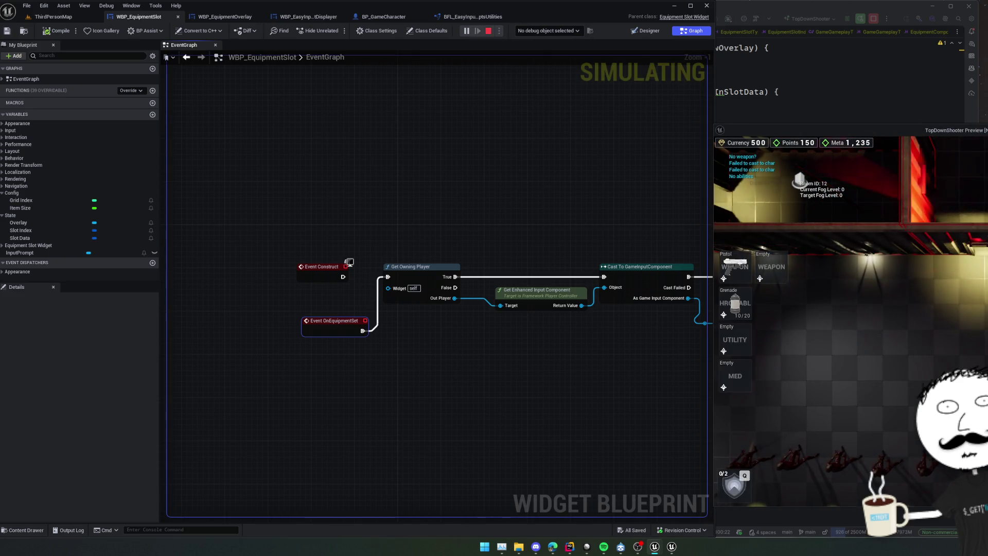
right_click(631, 274)
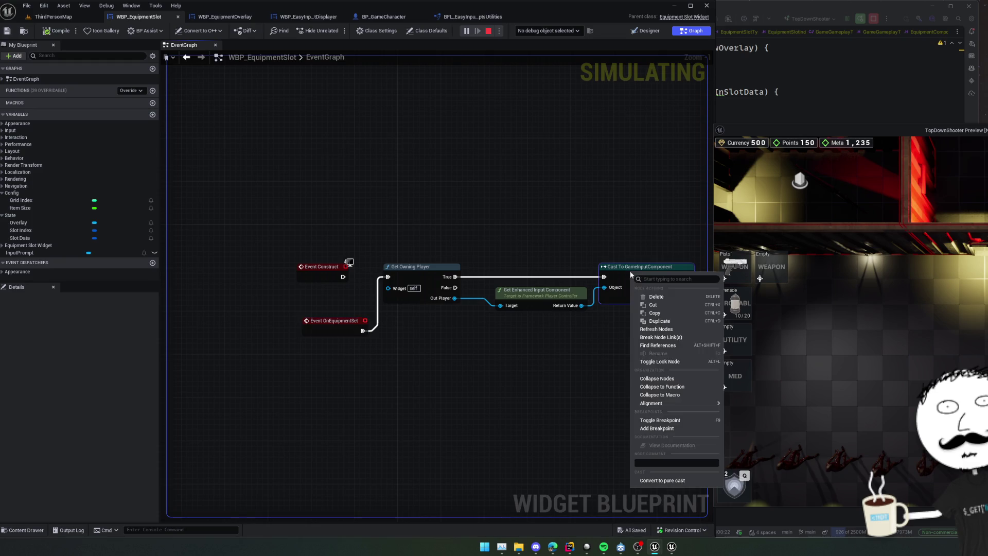
left_click(664, 429)
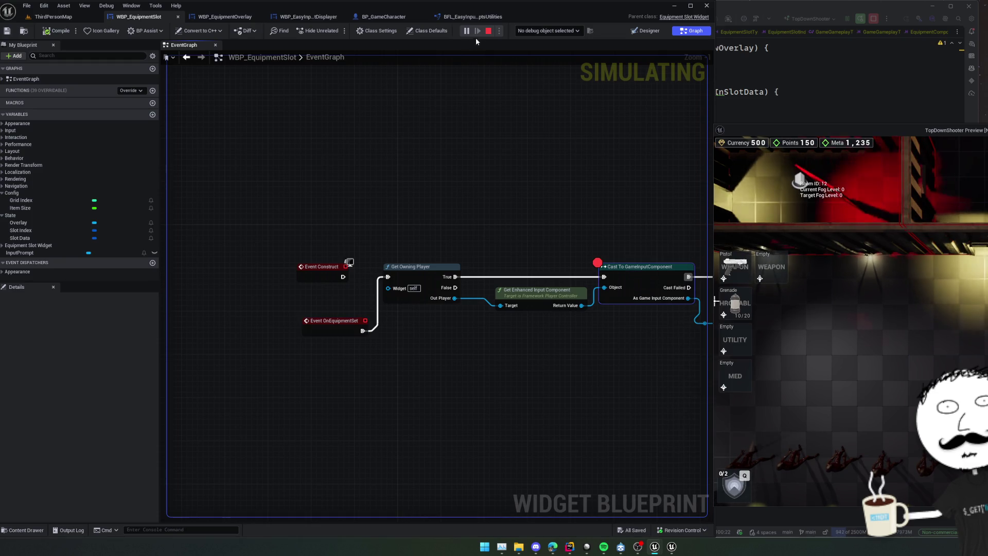
key("Escape")
key("alt+p")
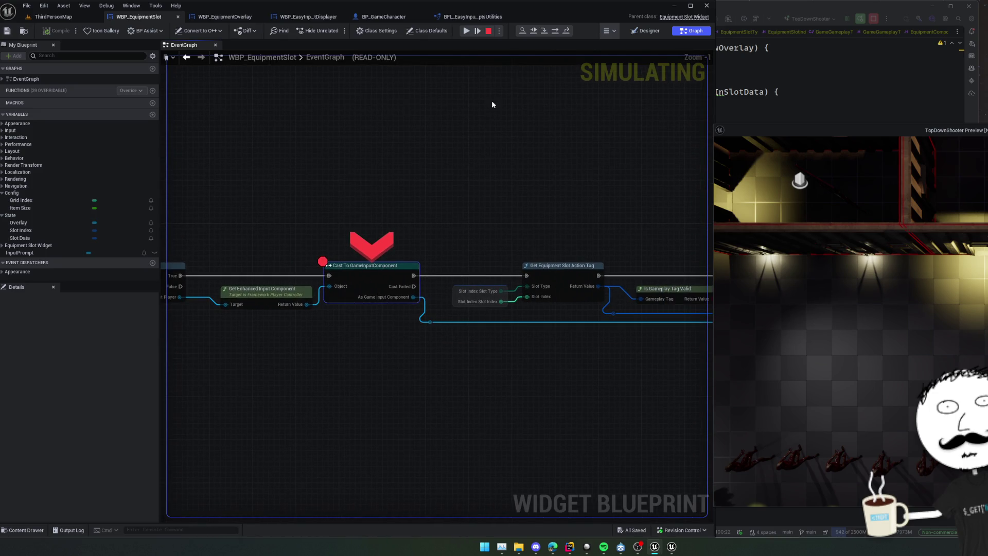
Step: Step from the breakpoint through the Branch to the Is Valid check, inspecting pin values, then resume
left_click(555, 31)
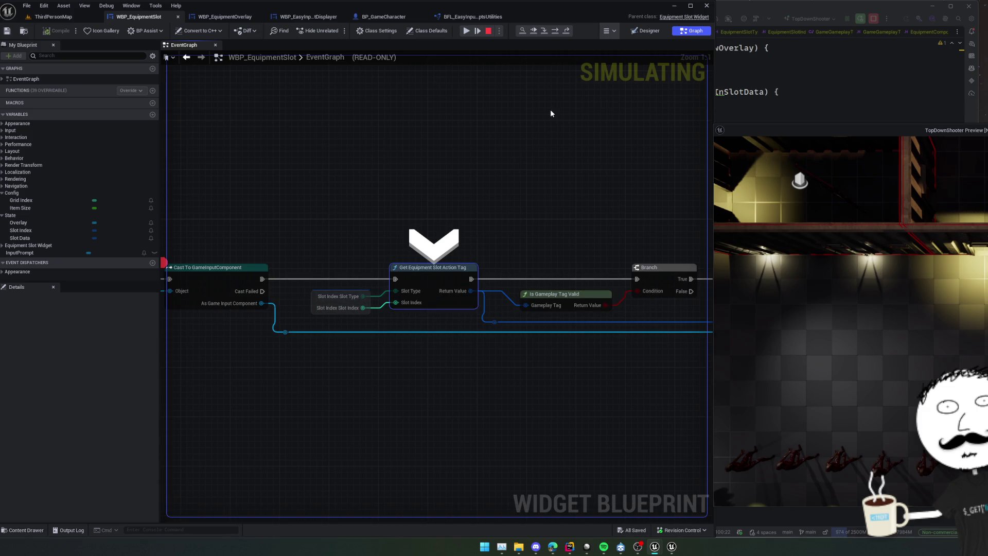
left_click(535, 32)
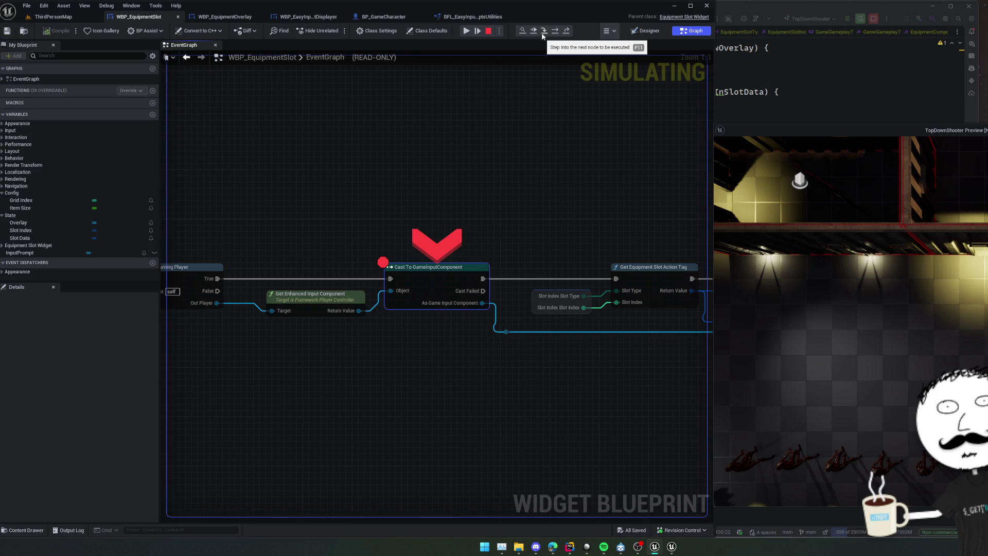
left_click(555, 32)
left_click(555, 32)
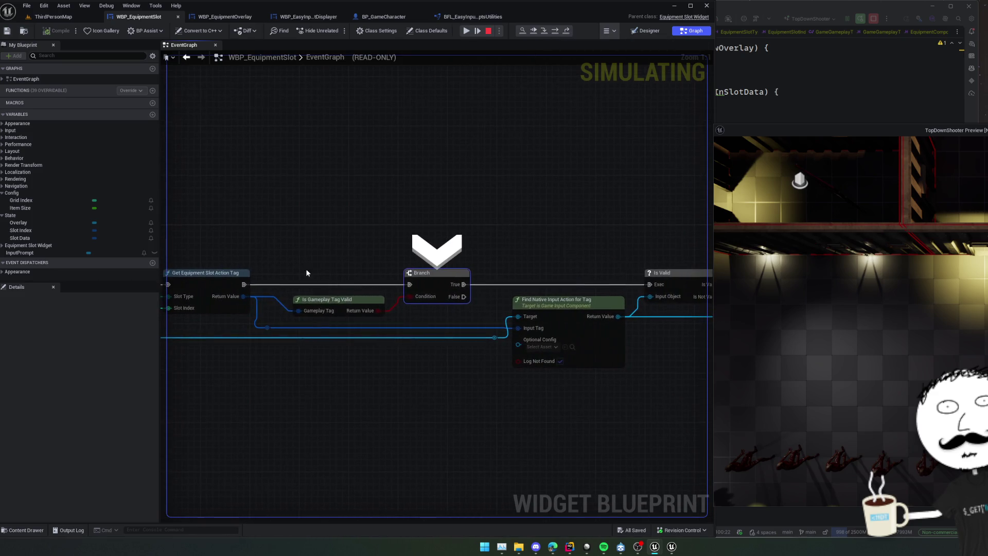
mouse_move(238, 300)
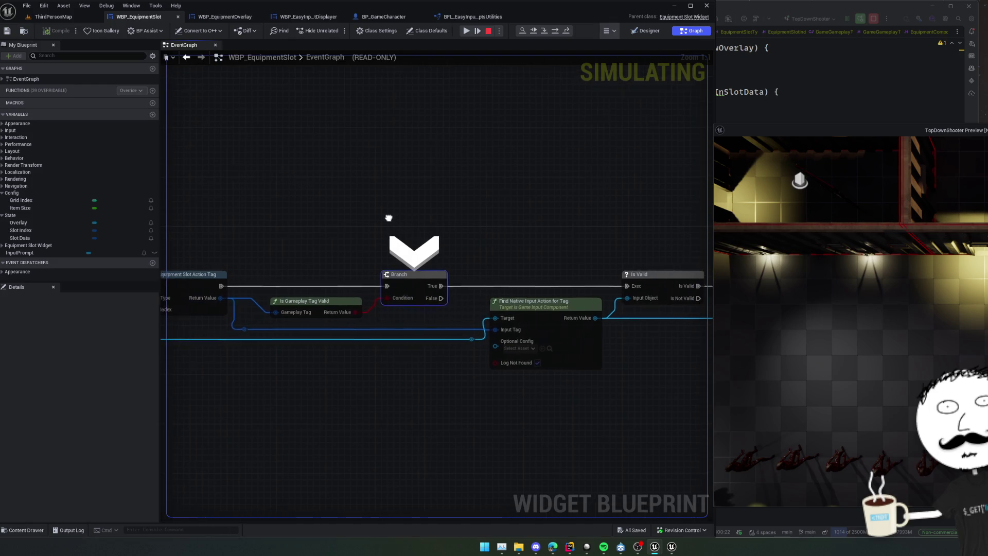
mouse_move(337, 313)
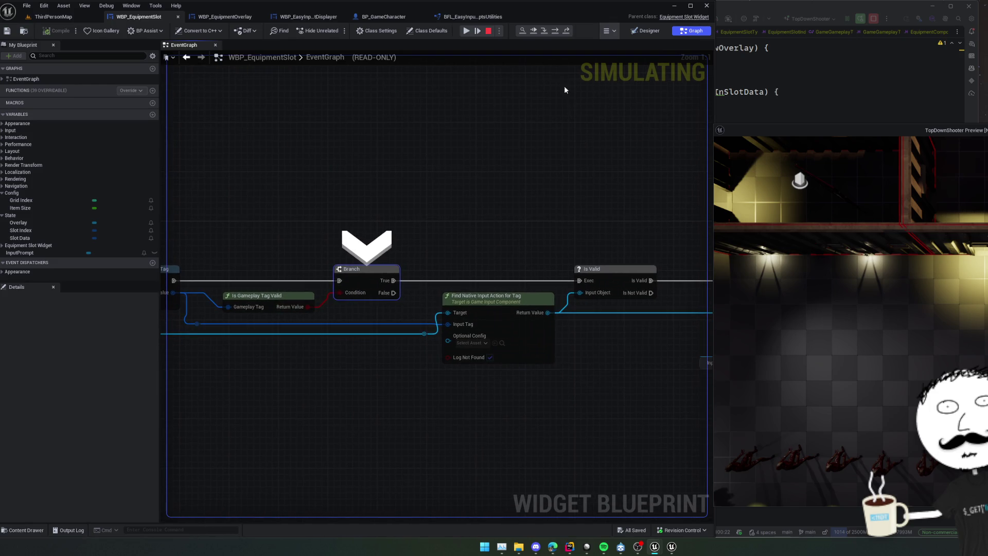
left_click(554, 32)
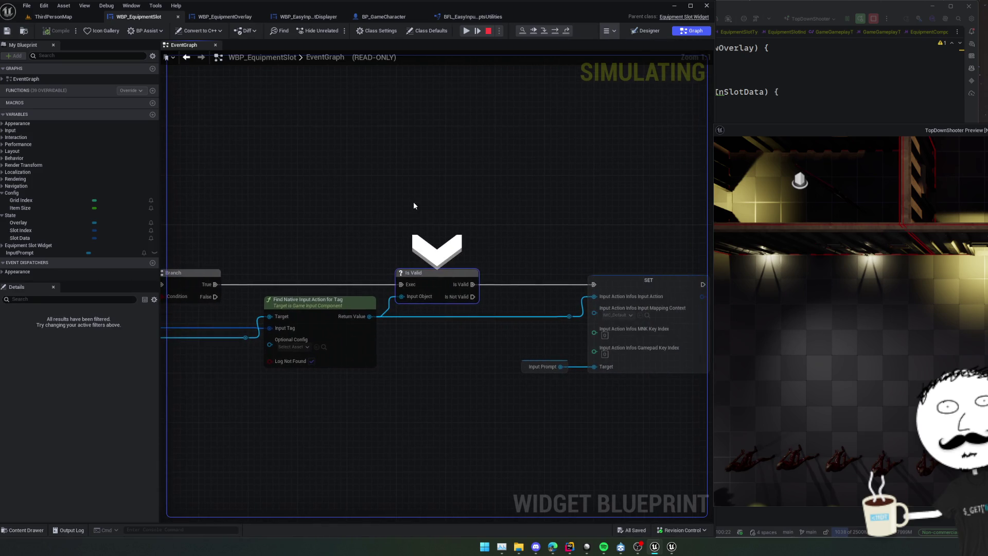
mouse_move(363, 319)
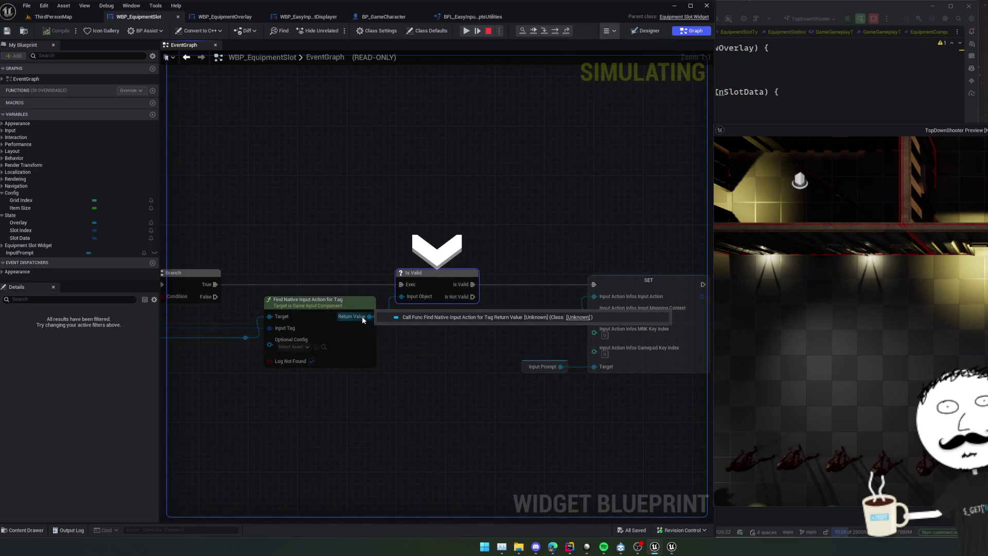
left_click(468, 32)
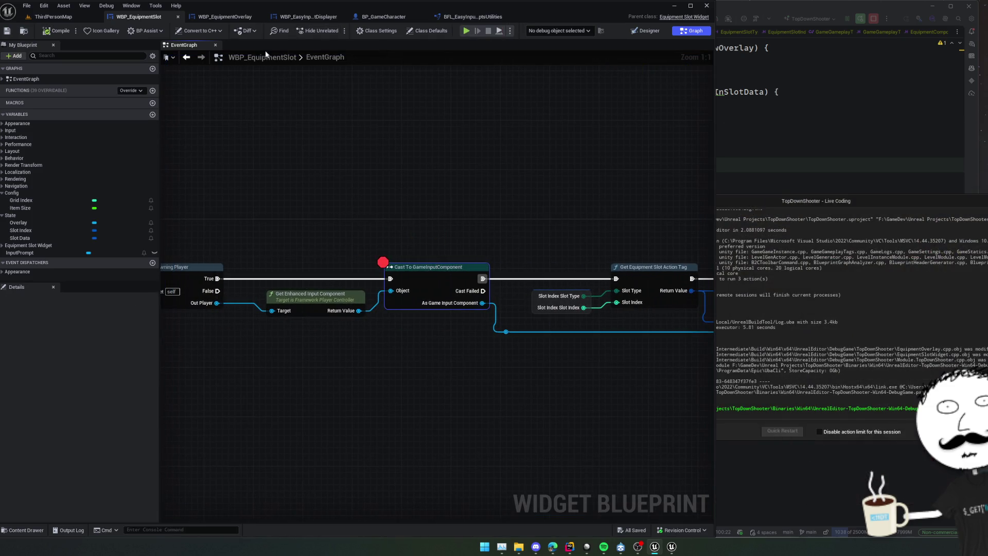
Step: Open Framework/Input's PlayerInputConfig to review its Native Input Actions, then browse to Input/Actions
left_click(51, 16)
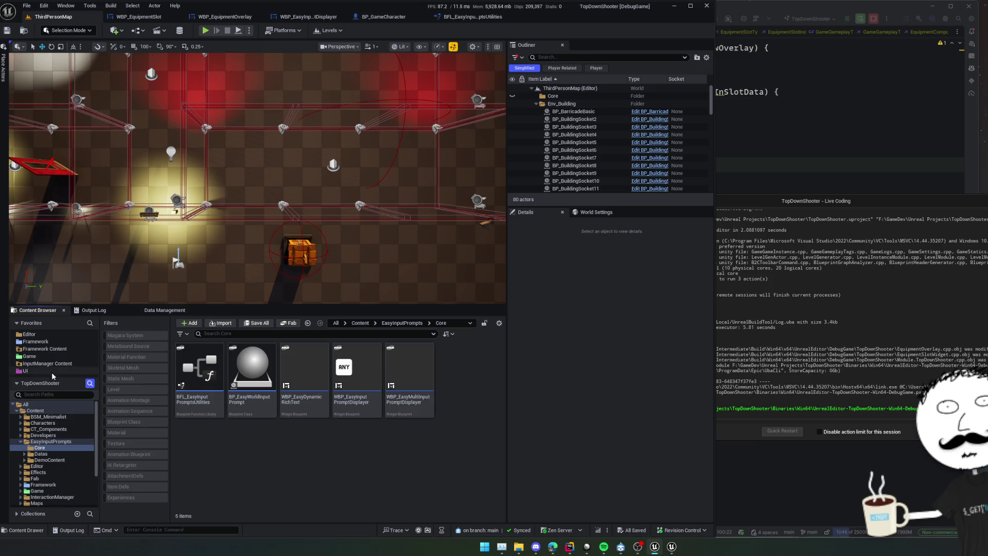
left_click(35, 341)
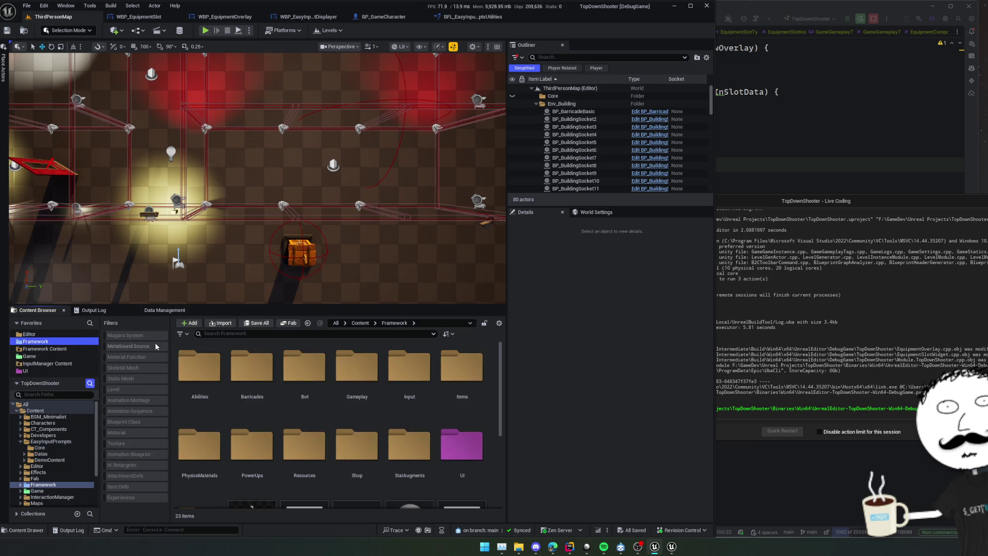
double_click(409, 368)
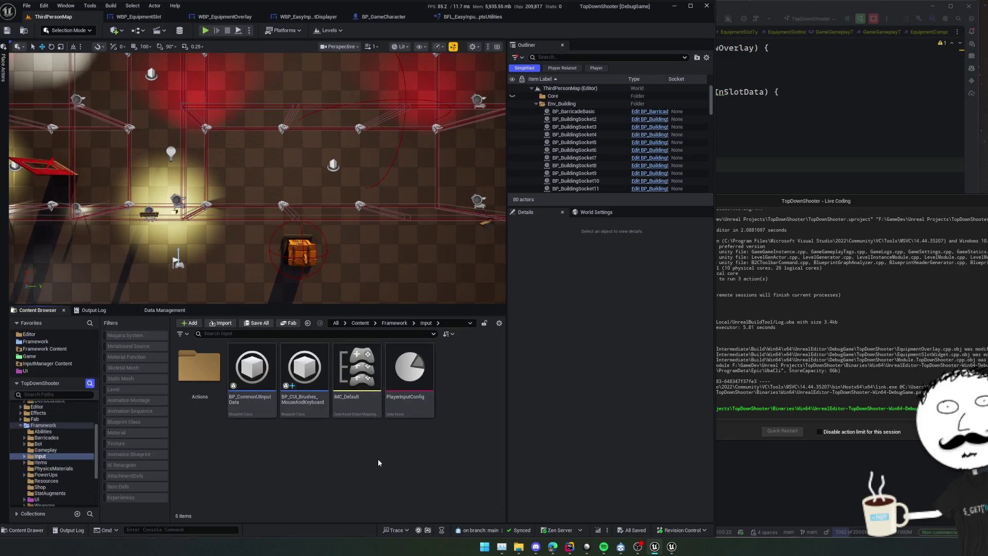
double_click(412, 371)
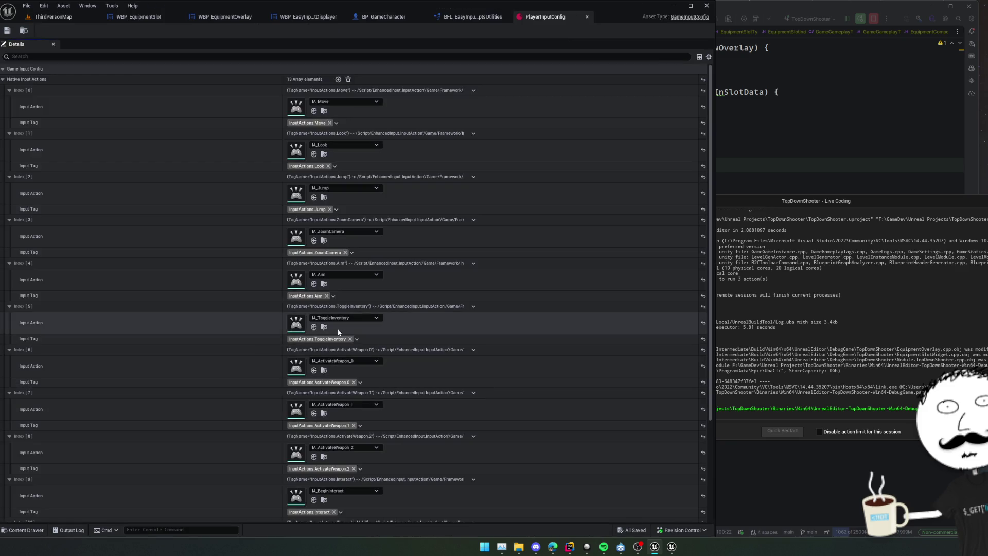
scroll(226, 286, "down", 2)
scroll(226, 286, "down", 3)
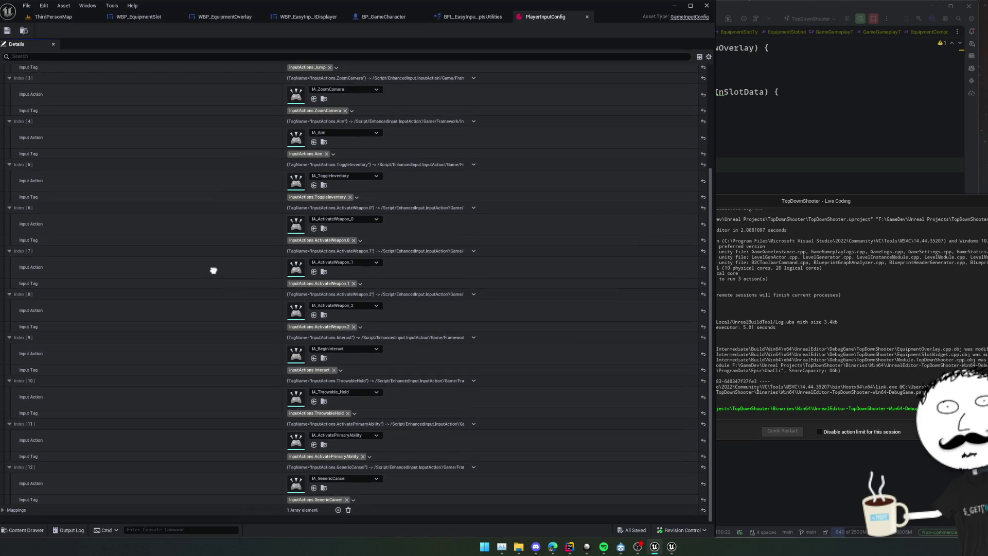
scroll(214, 270, "up", 1)
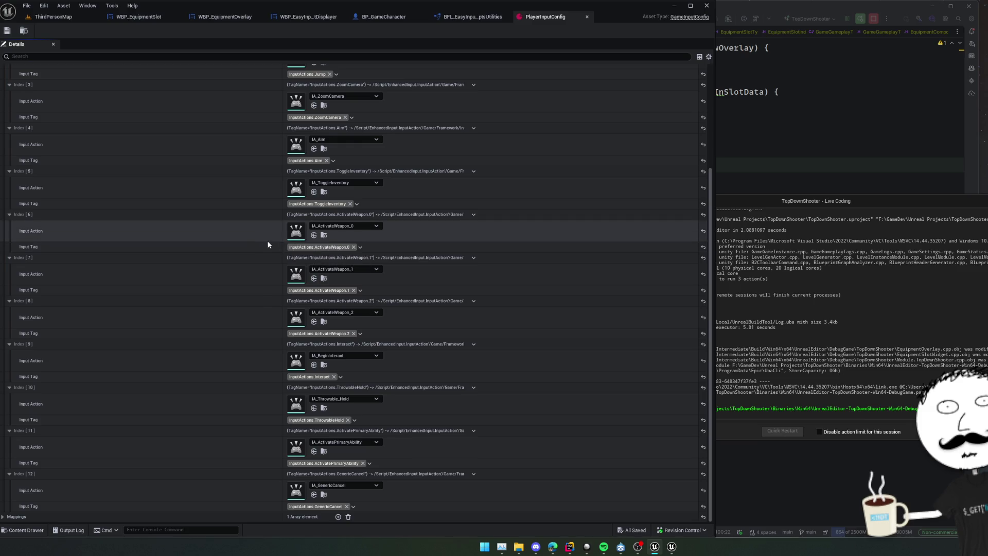
left_click(332, 235)
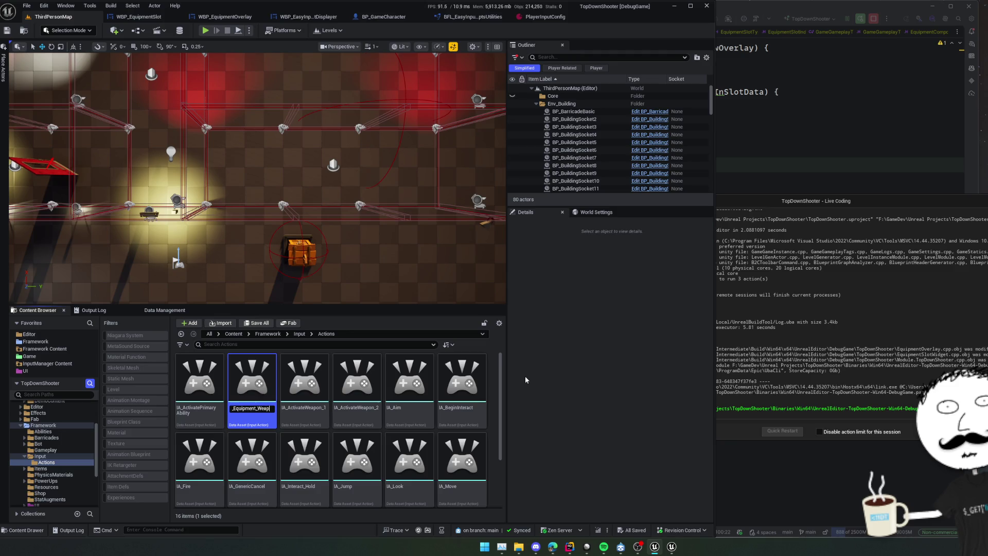
Step: Rename IA_ActivateWeapon_0 and _1 to IA_Equipment_Weapon_0 and IA_Equipment_Weapon_1, then begin renaming _2
type("on_0")
key("Return")
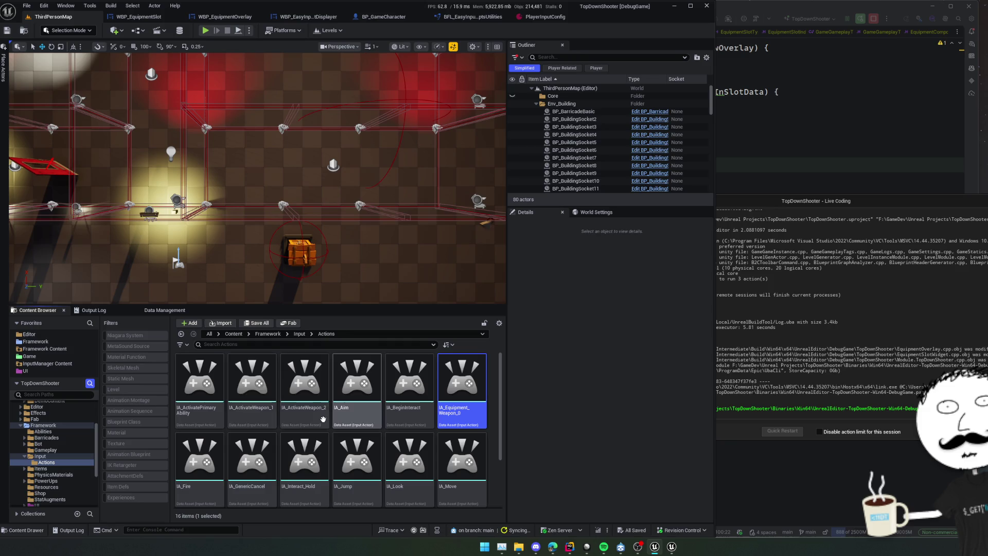
left_click(253, 386)
key("F2")
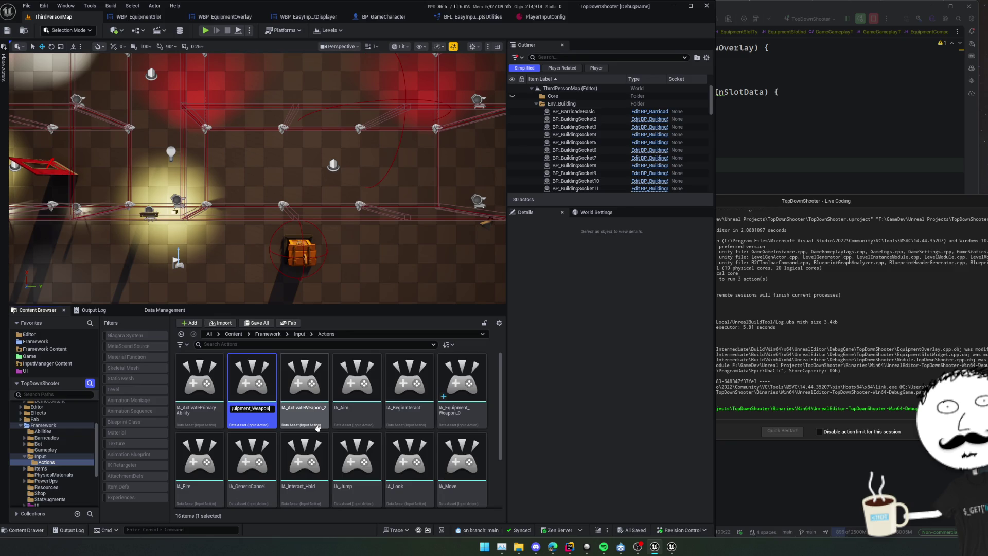
key("Return")
left_click(271, 412)
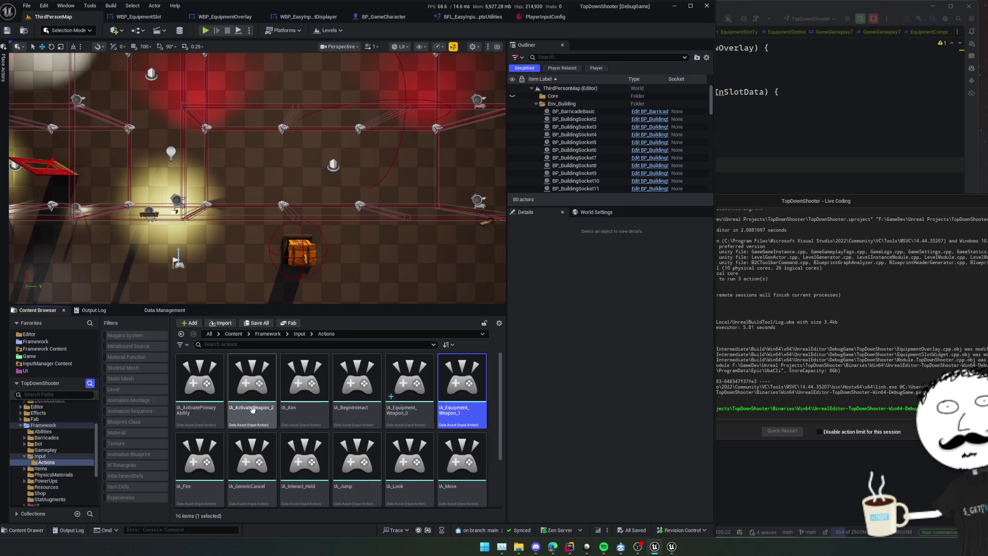
key("F2")
type("IA_Equipment_")
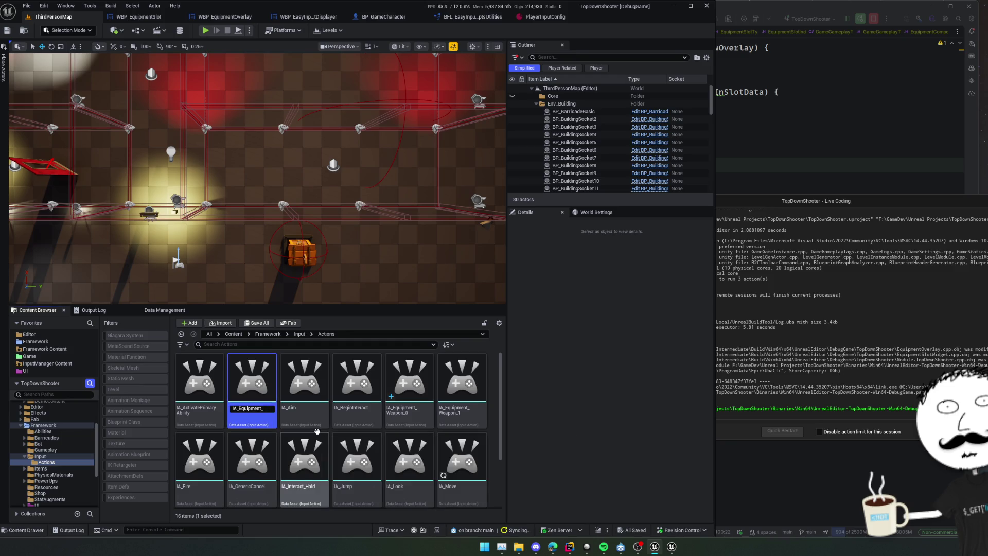
Step: In Rider, review GetEquipmentSlotActionTag's Weapon, Throwable, Utility, Med and Special cases, then return to Unreal
left_click(721, 169)
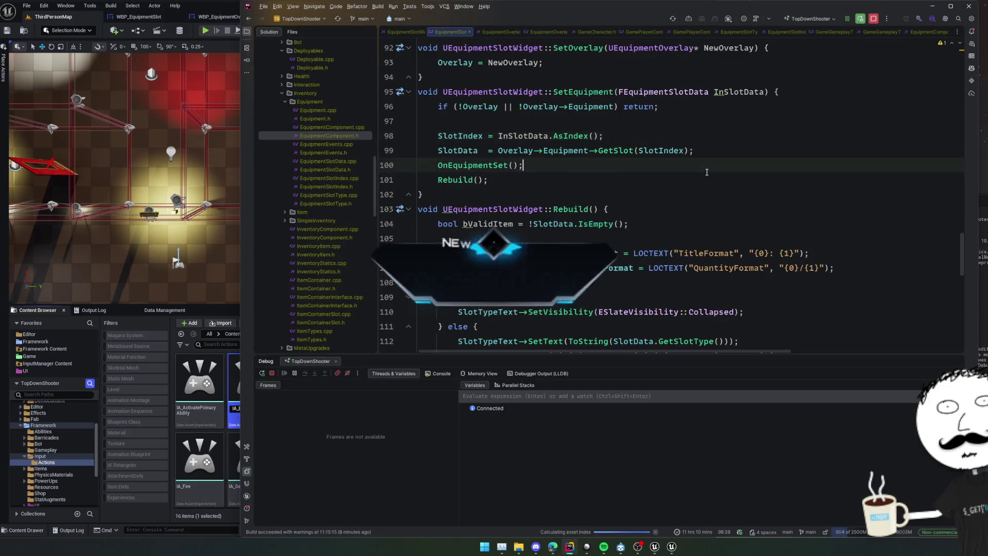
key("alt+Up")
scroll(707, 170, "up", 1)
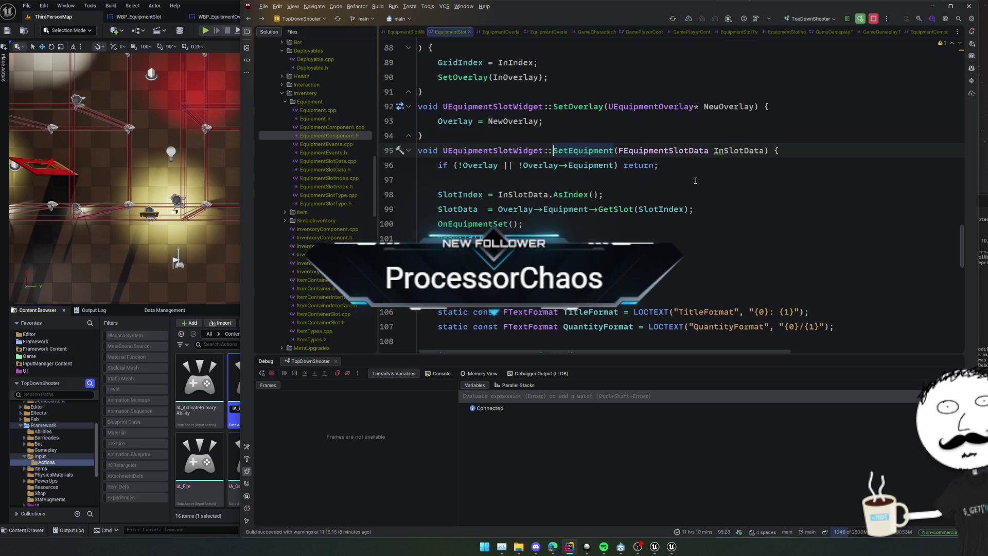
left_click(734, 32)
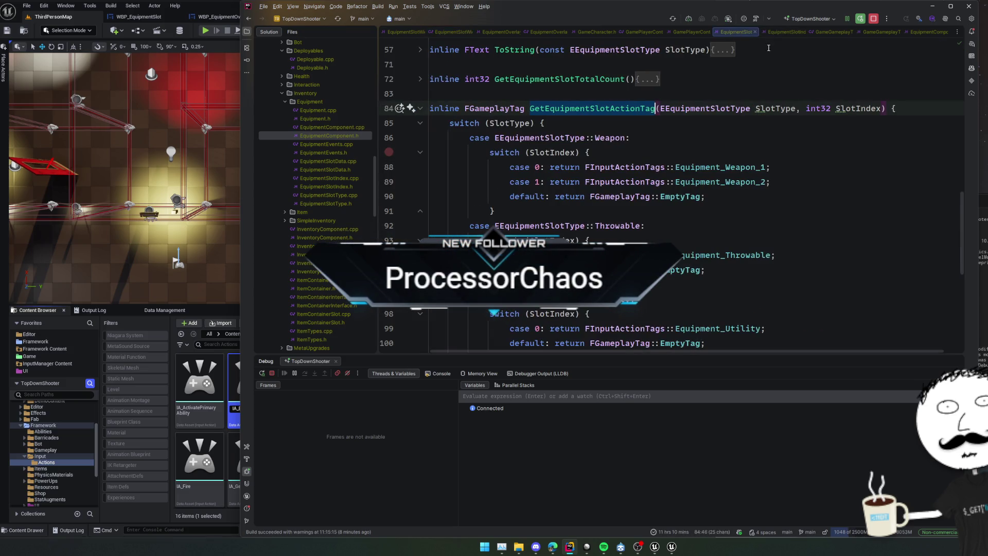
scroll(701, 129, "down", 5)
scroll(701, 128, "down", 2)
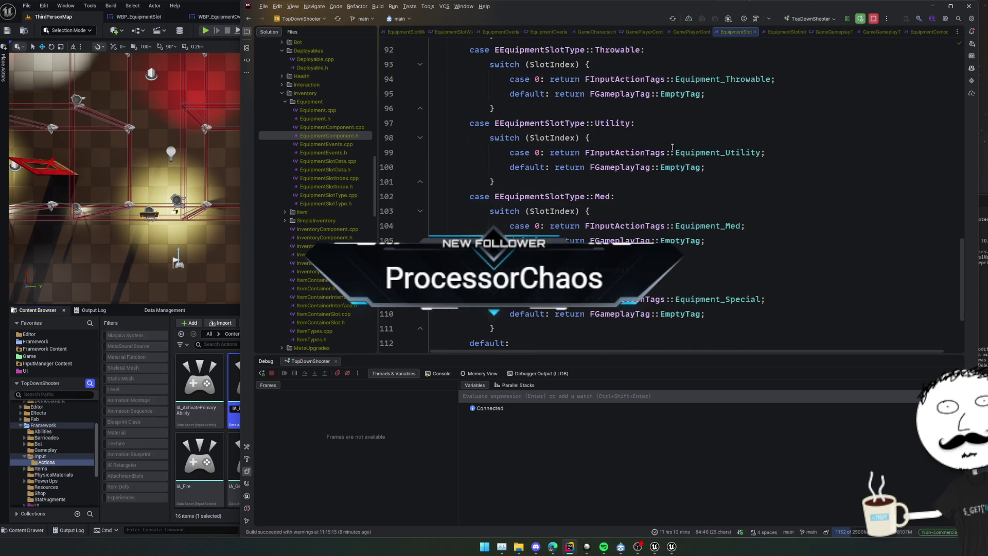
left_click(237, 311)
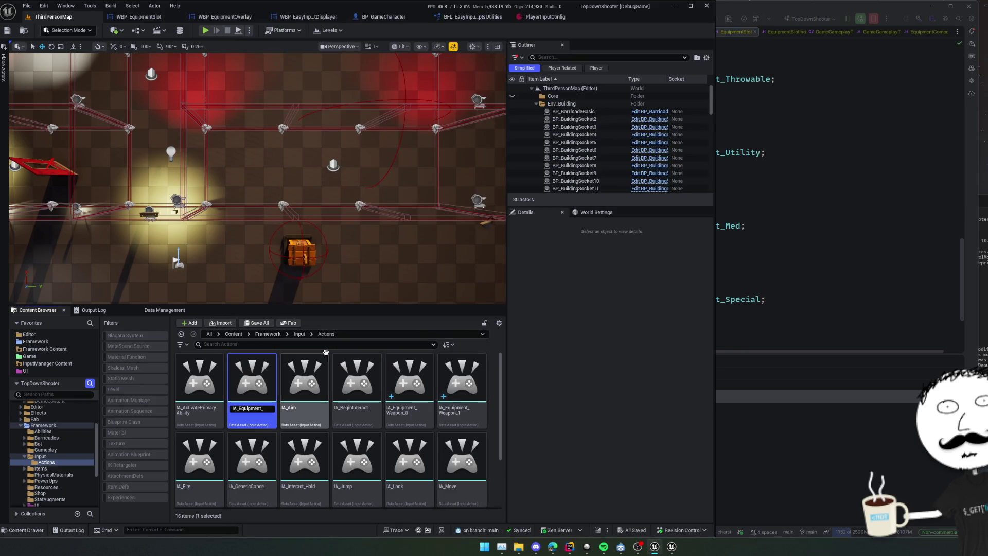
Step: Confirm the IA_Equipment_Throwable name and duplicate it as IA_Equipment_Utility
left_click_drag(715, 313, 474, 330)
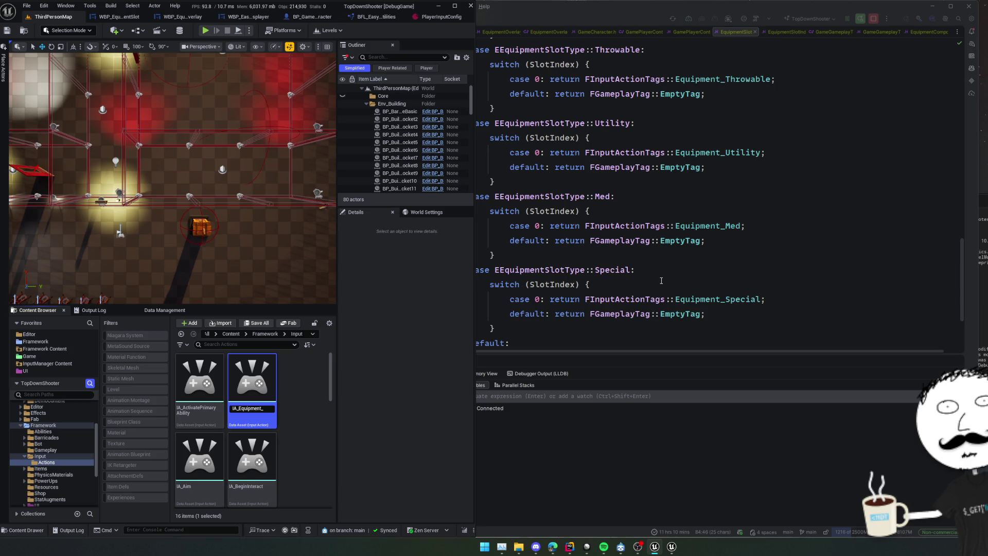
scroll(661, 280, "up", 2)
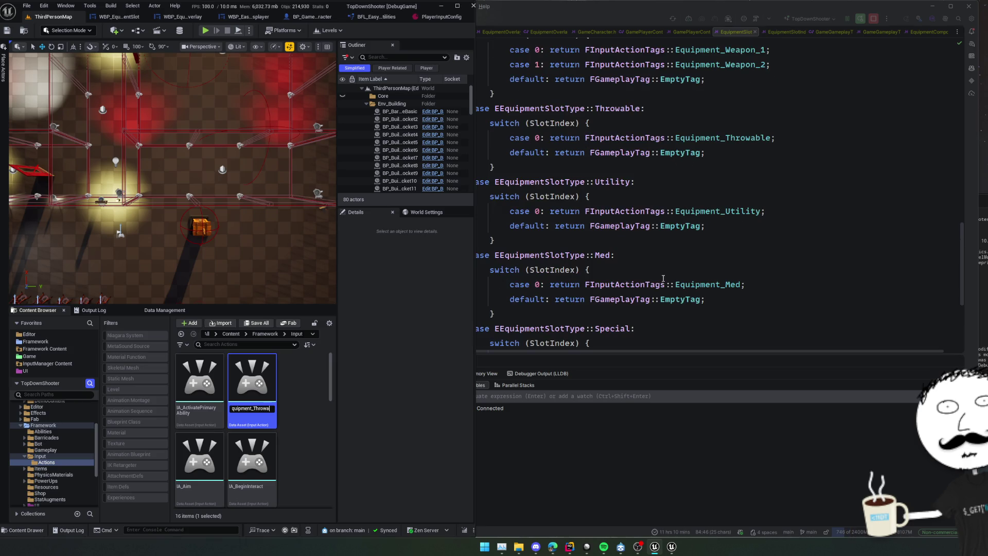
key("Return")
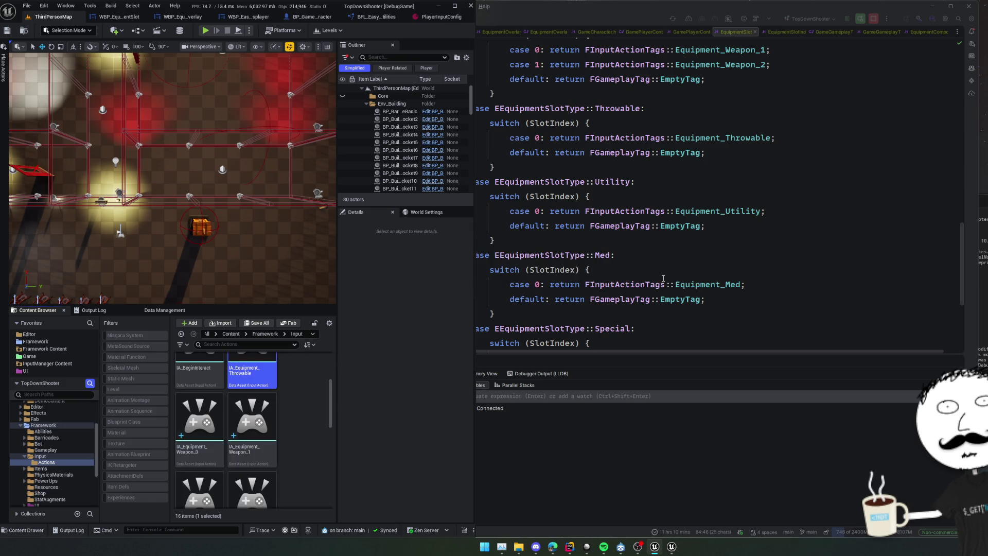
key("ctrl+d")
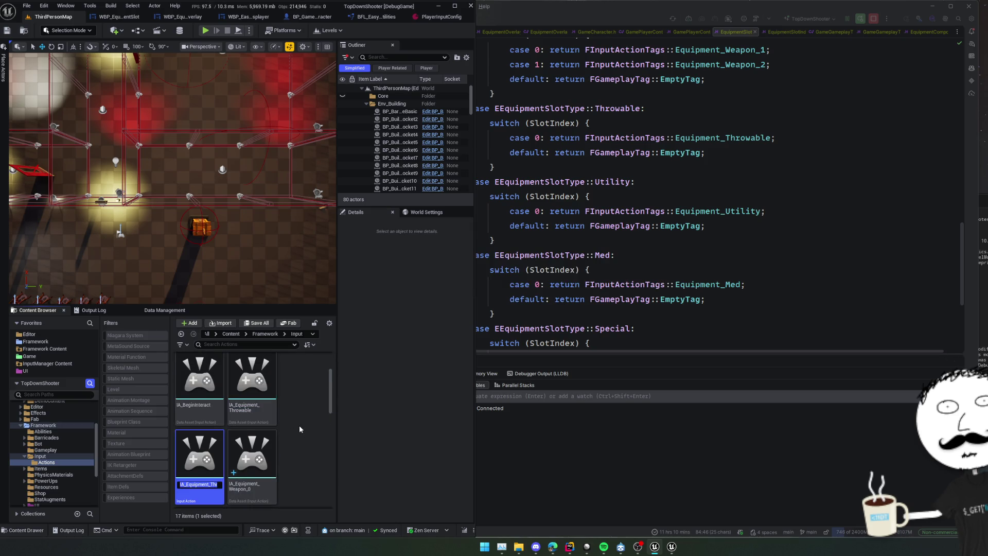
key("End")
key("BackSpace")
key("BackSpace")
key("BackSpace")
type("Utility")
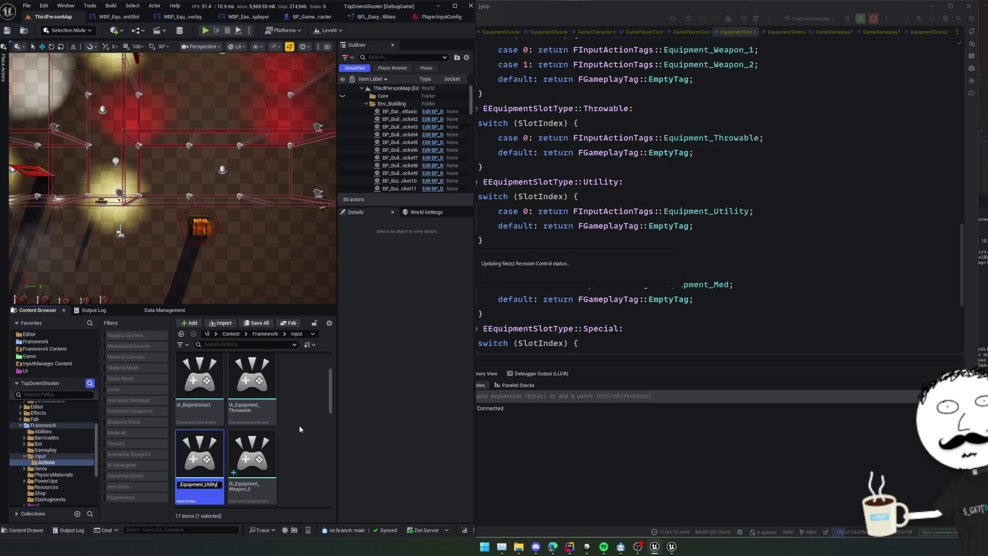
key("Return")
Step: Duplicate IA_Equipment_Utility into a new IA_Equipment_Med input action
key("ctrl+d")
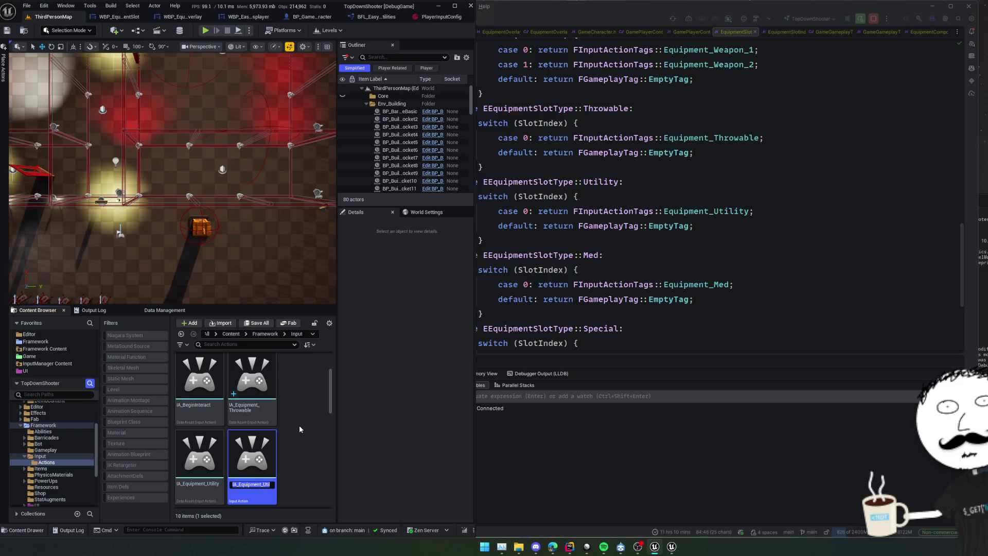
key("End")
key("BackSpace")
key("BackSpace")
key("BackSpace")
type("Med")
key("Return")
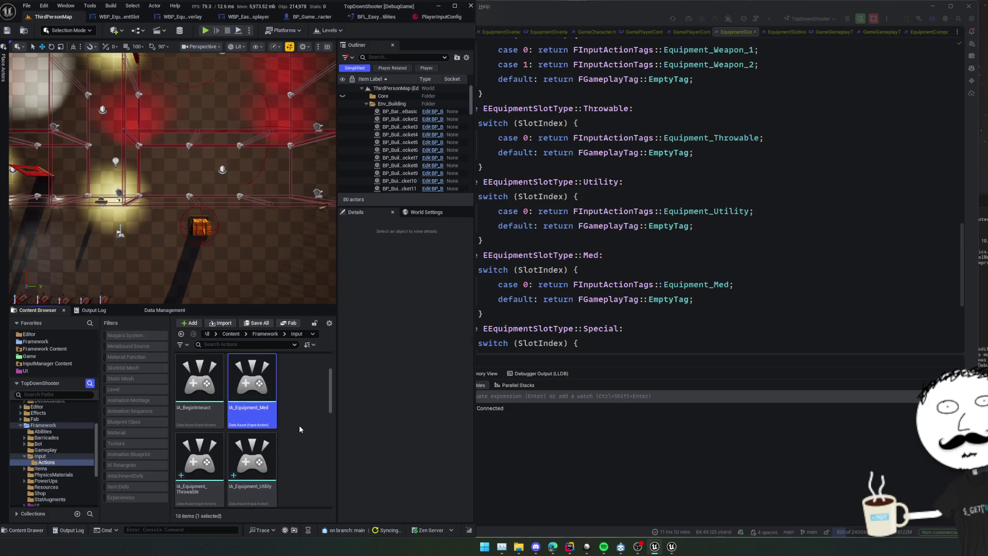
Step: Duplicate IA_Equipment_Med into a new IA_Equipment_Special input action
key("ctrl+d")
key("End")
key("BackSpace")
key("BackSpace")
key("BackSpace")
type("Speci")
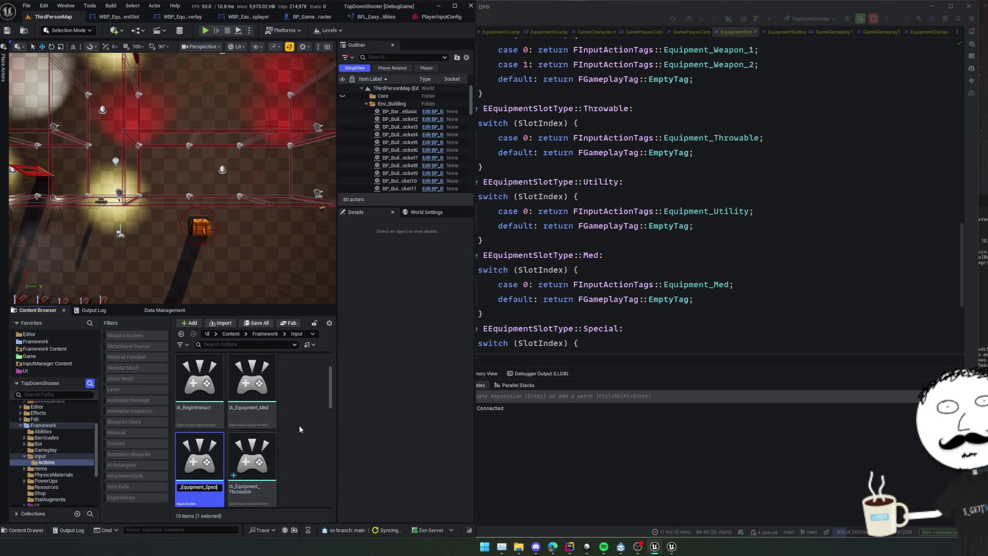
type("al")
key("Return")
left_click_drag(474, 418, 755, 409)
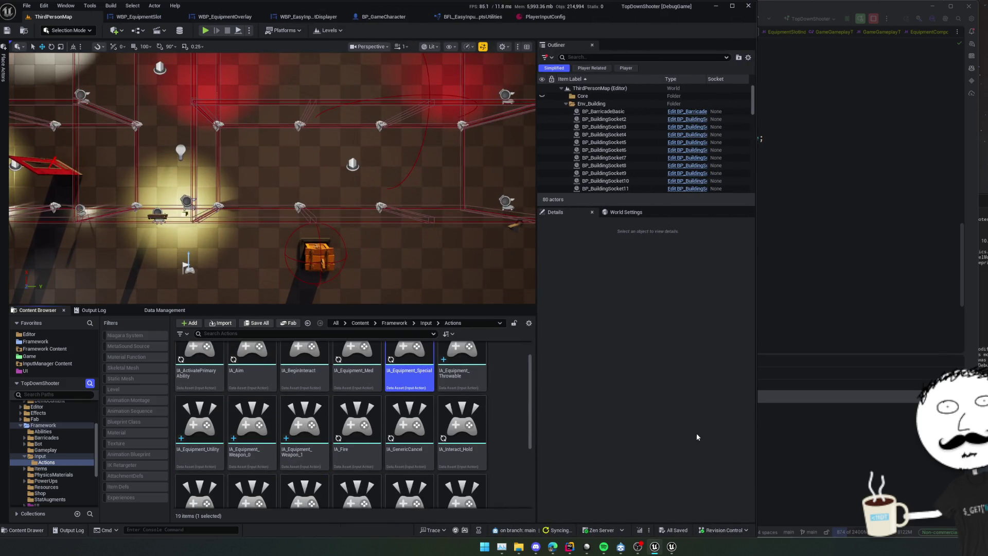
Step: Pop PlayerInputConfig out into its own window and collapse mapping entries 6 through 12
left_click(552, 17)
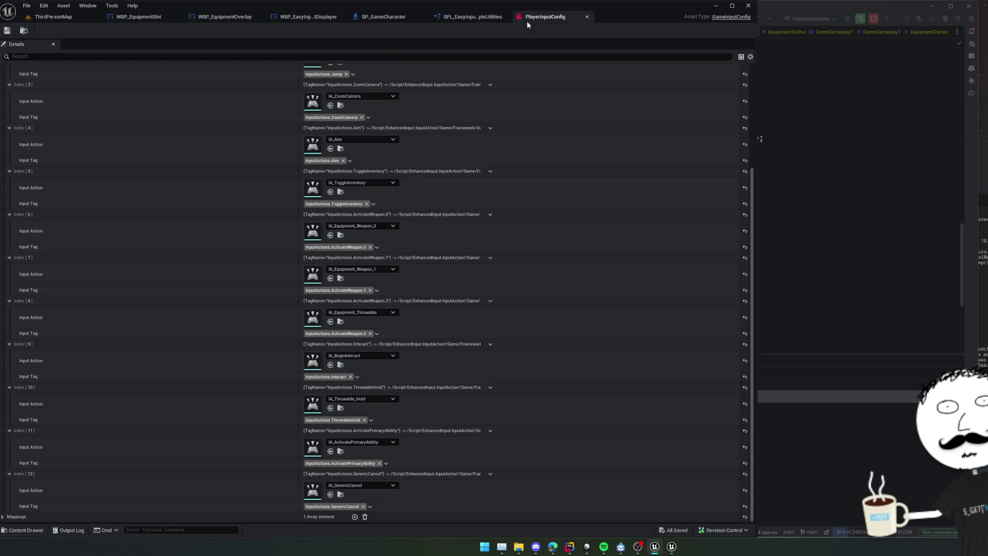
mouse_move(525, 22)
left_mouse_down()
mouse_move(665, 178)
mouse_move(618, 300)
mouse_move(439, 98)
mouse_move(418, 93)
left_mouse_up()
scroll(564, 348, "up", 3)
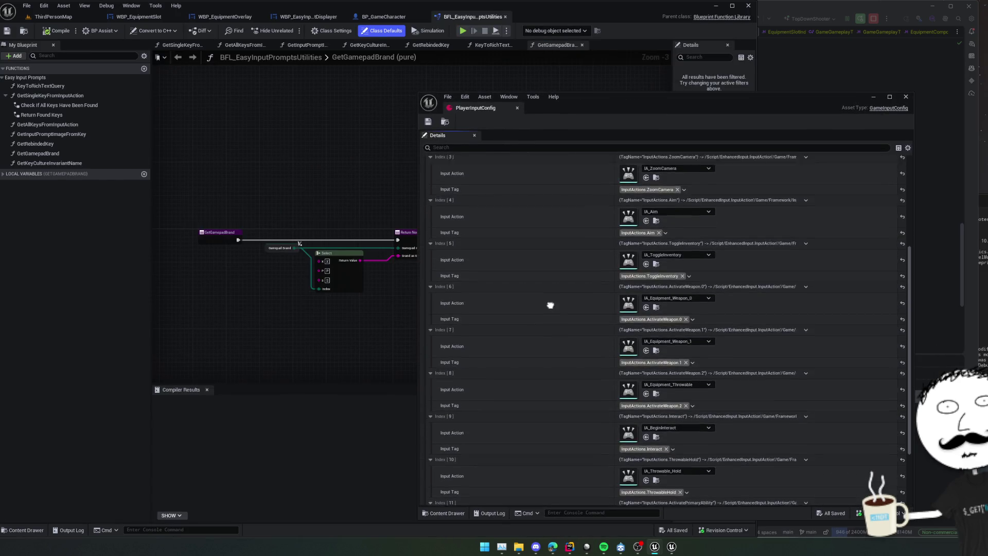
scroll(535, 293, "down", 3)
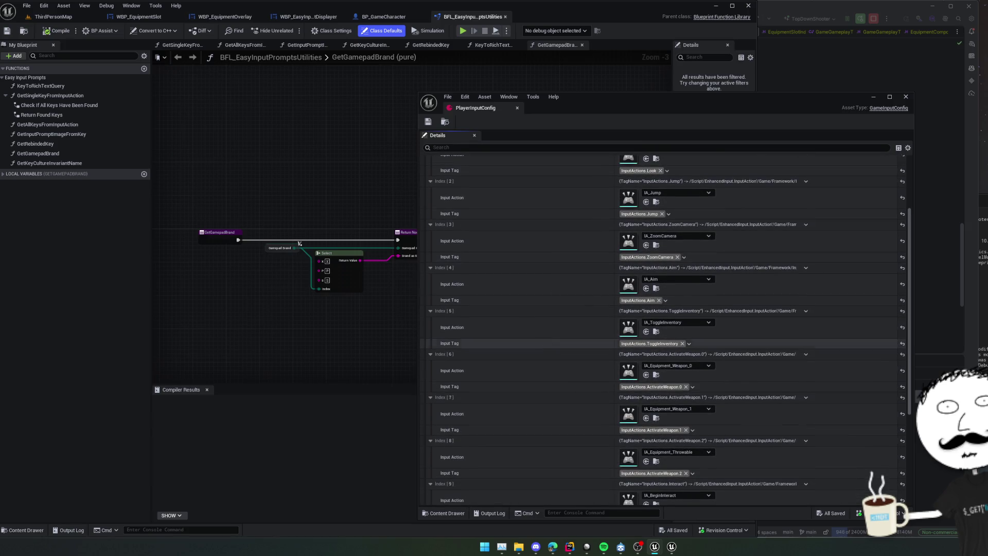
scroll(529, 296, "down", 1)
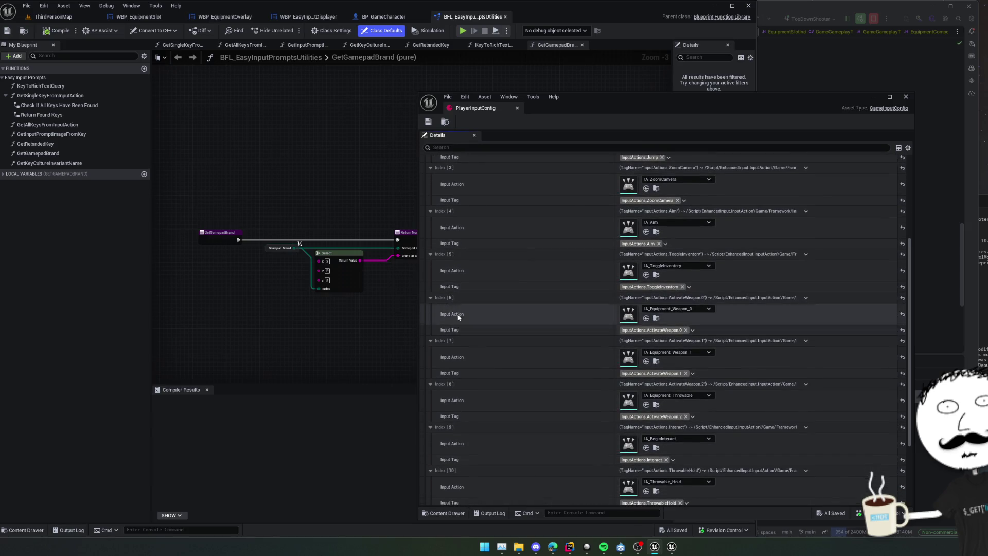
left_click(430, 298)
left_click(430, 309)
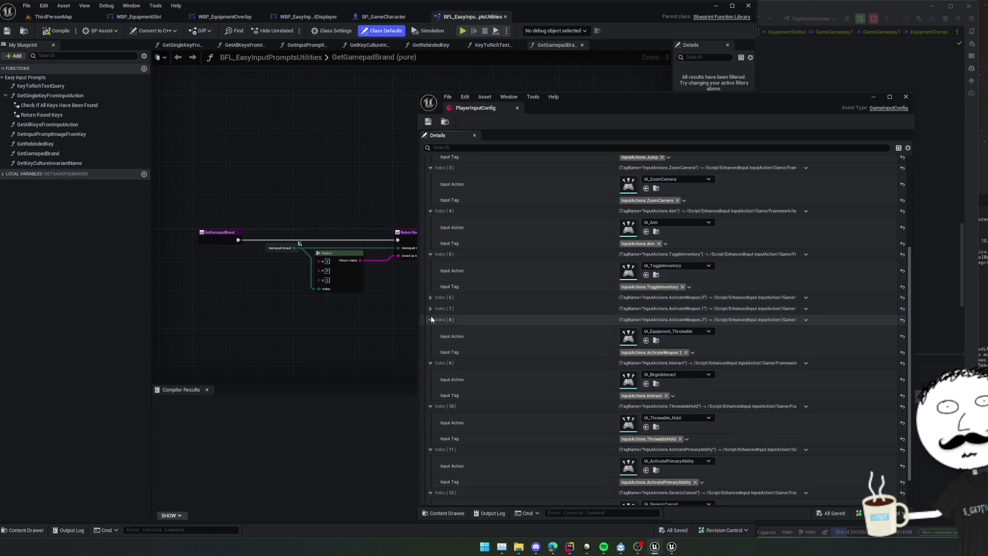
left_click(431, 317)
left_click(431, 331)
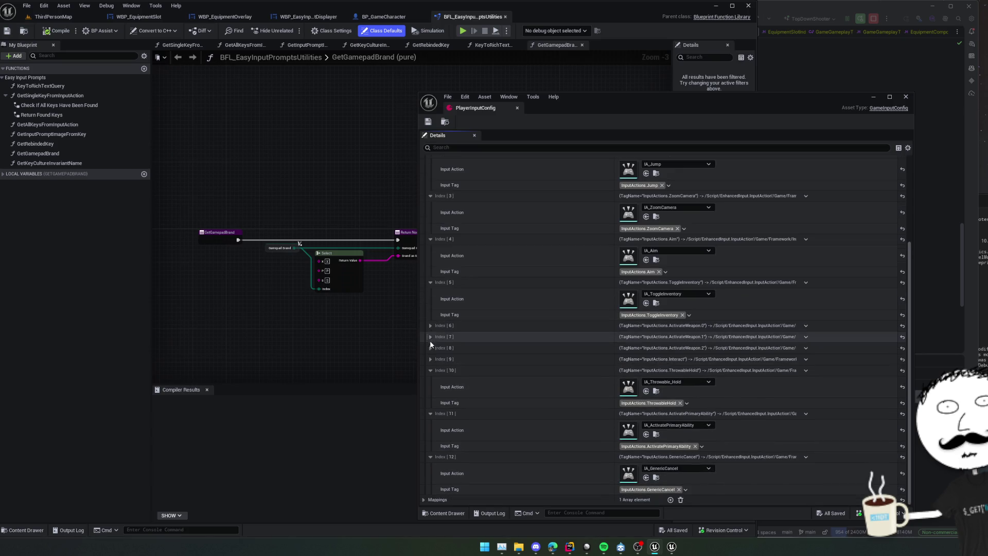
left_click(430, 375)
left_click(431, 417)
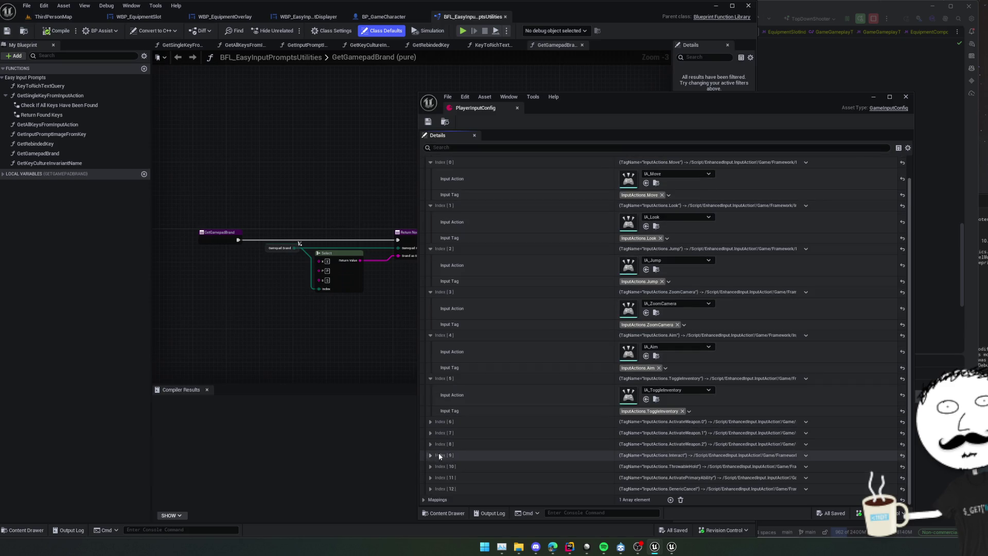
left_click(430, 456)
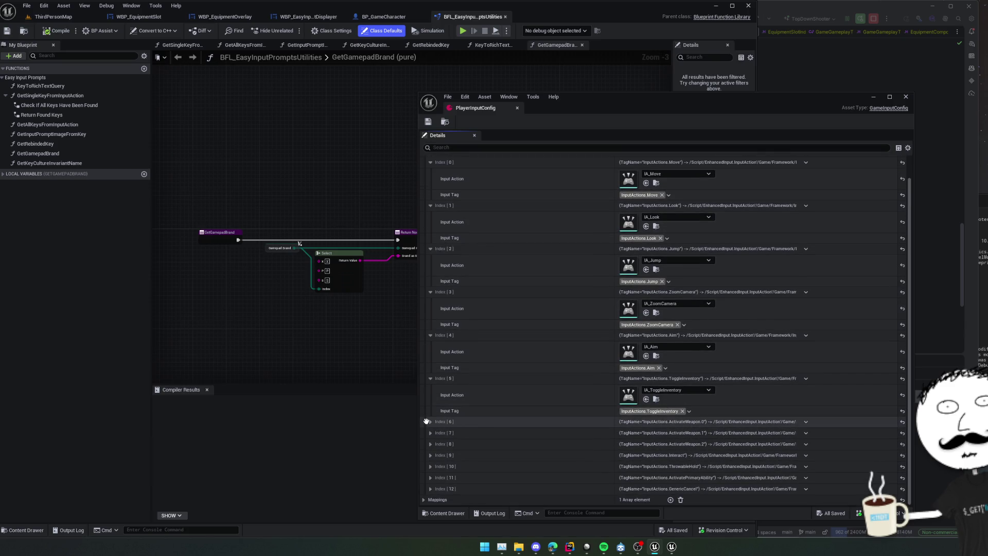
Step: Drag the ActivateWeapon.0, .1 and .2 mappings to the end of the list
left_click_drag(427, 422, 427, 493)
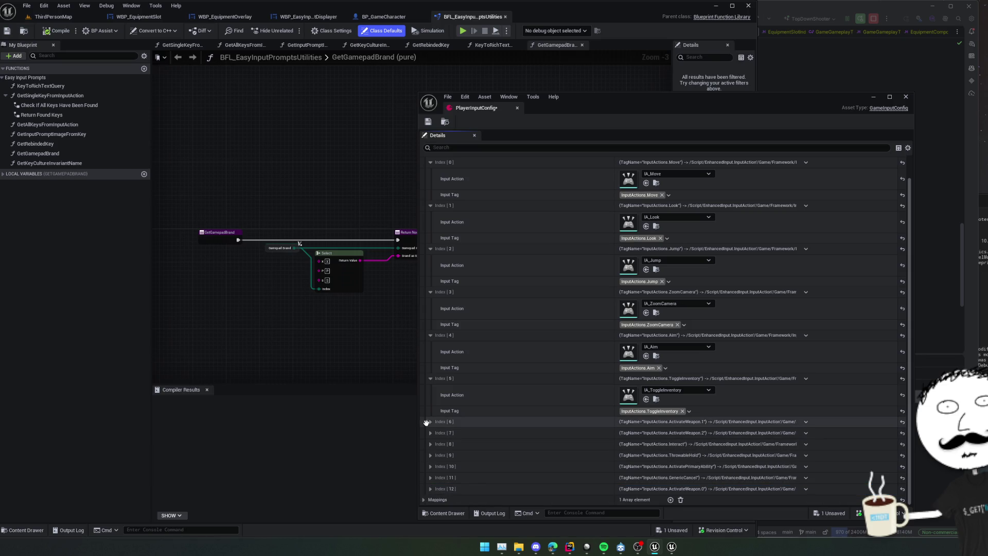
left_click_drag(427, 422, 424, 493)
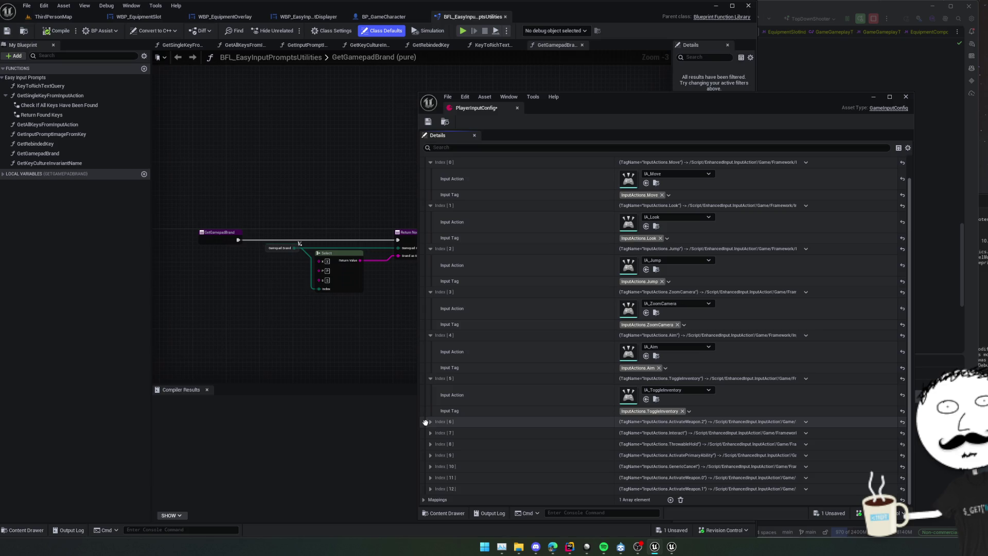
left_click_drag(425, 422, 425, 490)
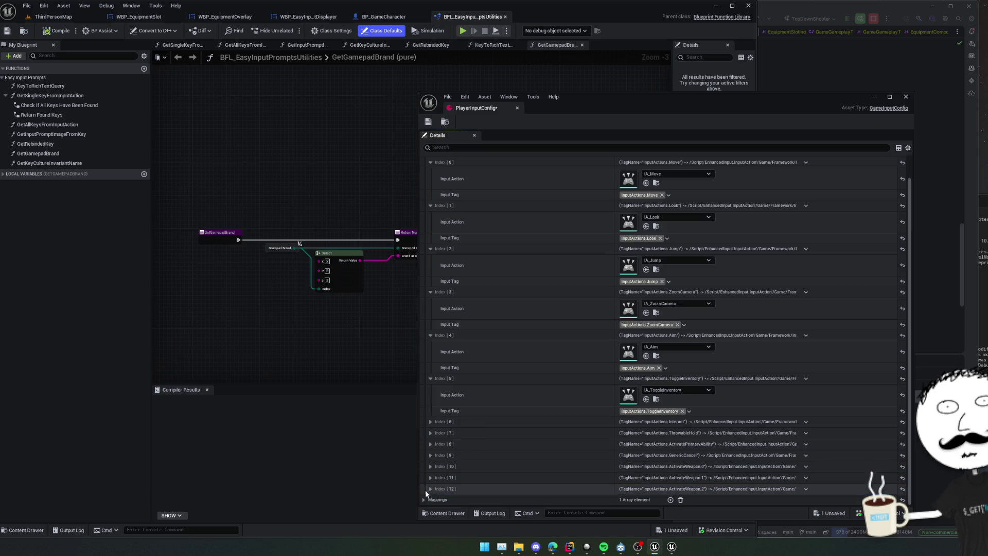
left_click(431, 467)
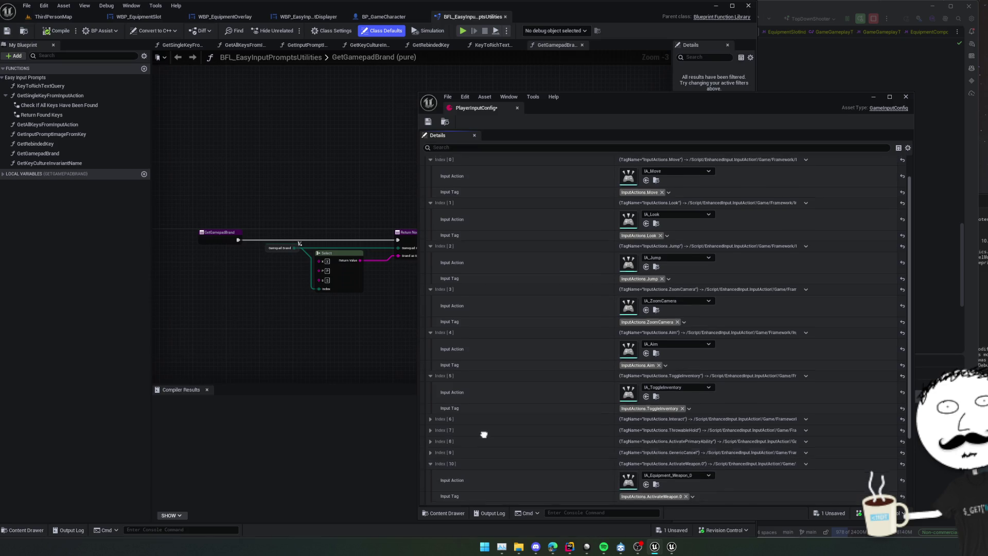
left_click_drag(484, 435, 495, 348)
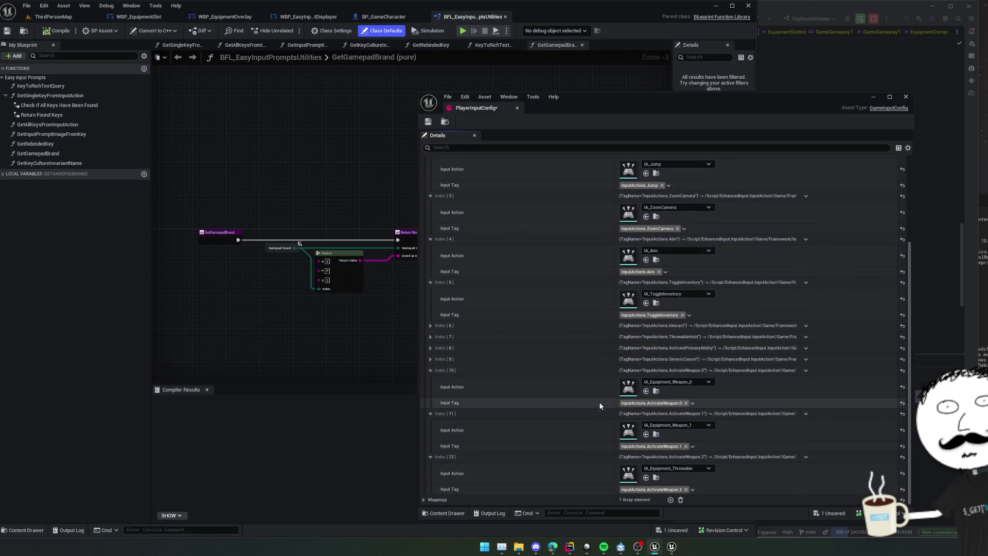
Step: Replace Index 10's ActivateWeapon.0 input tag with Equipment.Weapon.0
left_click(659, 405)
scroll(664, 357, "up", 2)
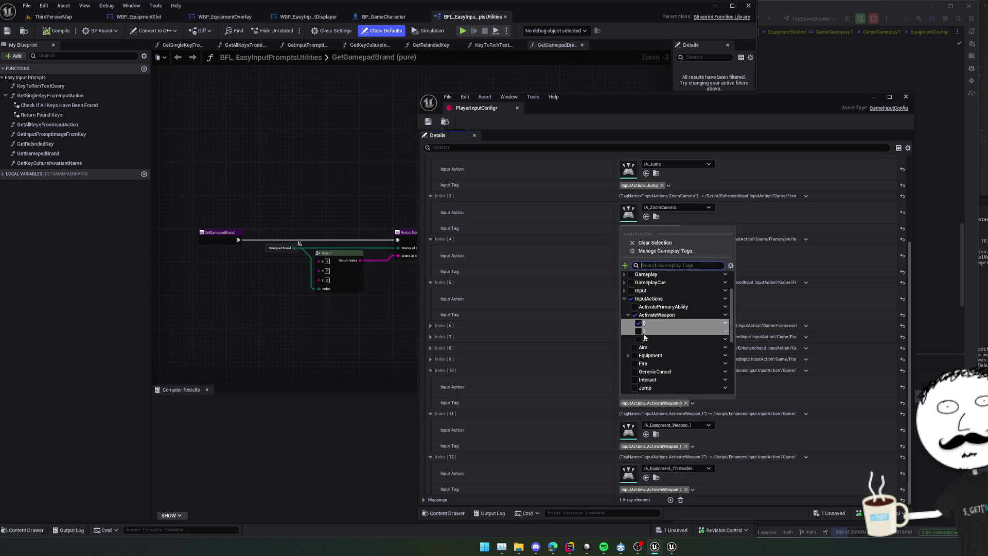
left_click(638, 323)
scroll(667, 338, "down", 3)
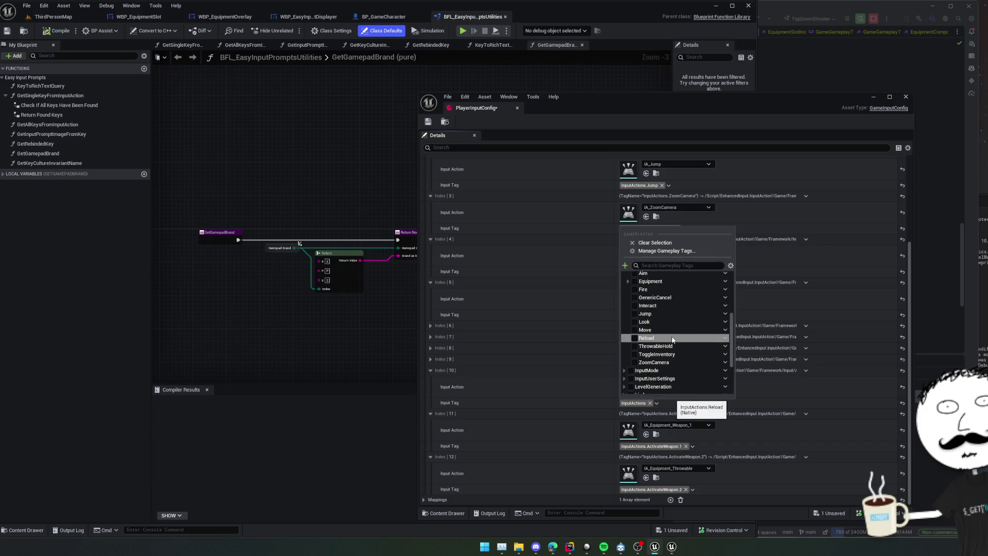
scroll(672, 340, "up", 2)
left_click(628, 305)
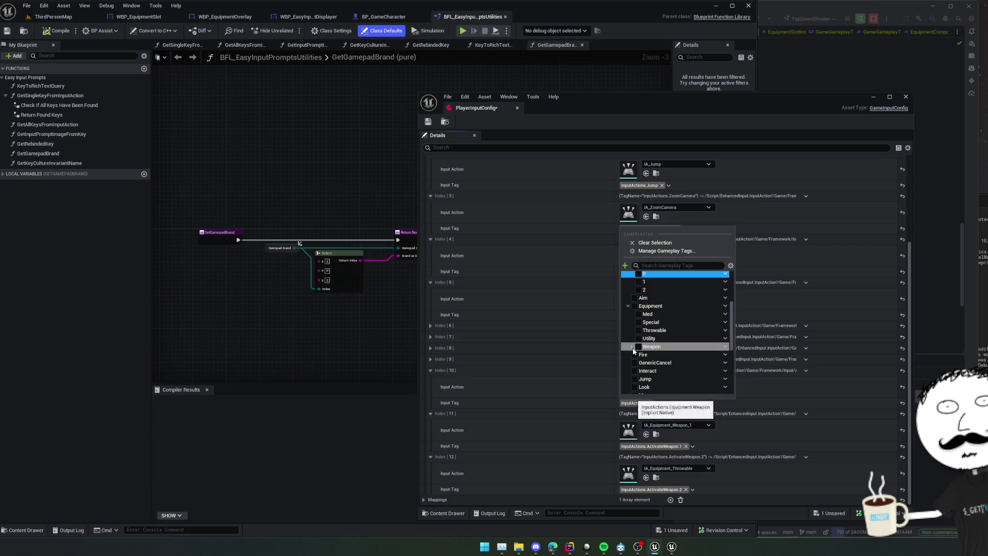
Step: Tag Index 11 as Equipment.Weapon.1 and Index 12 as Equipment.Throwable, then save
left_click(644, 449)
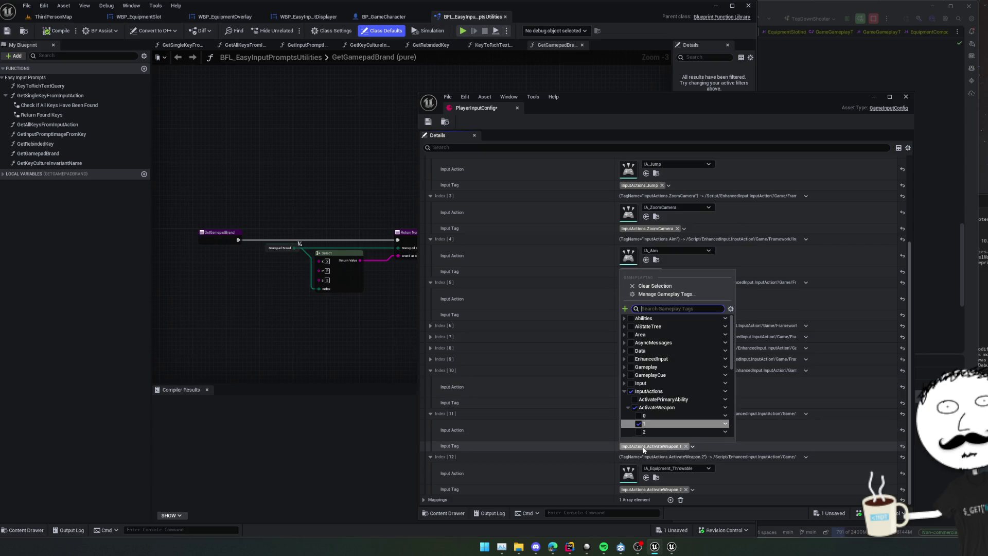
type("weap")
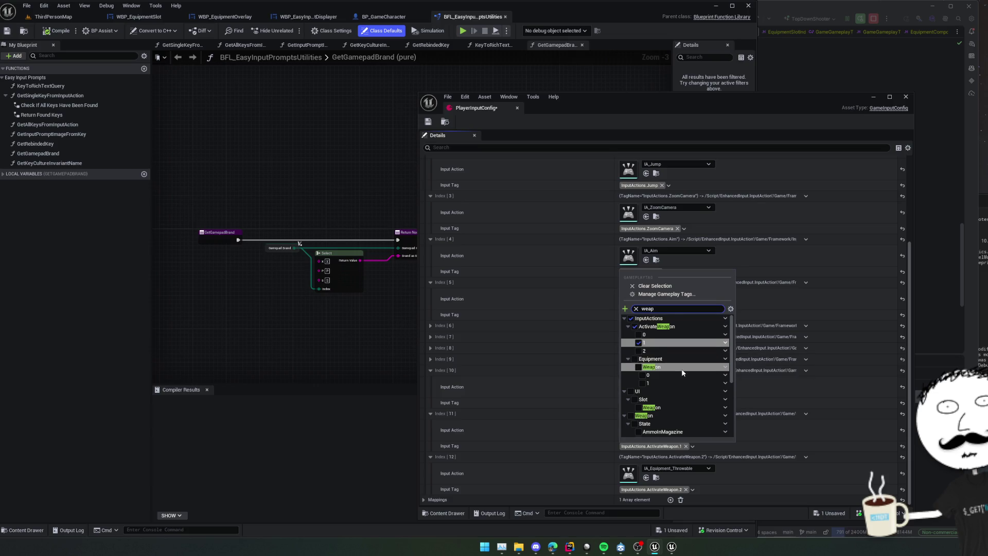
left_click(643, 383)
scroll(542, 387, "down", 1)
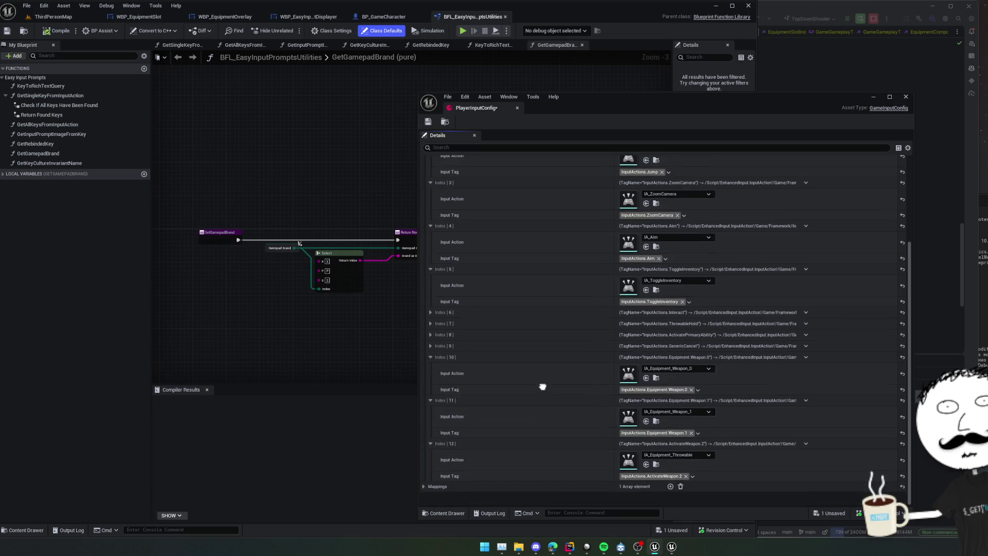
left_click(658, 490)
type("throw")
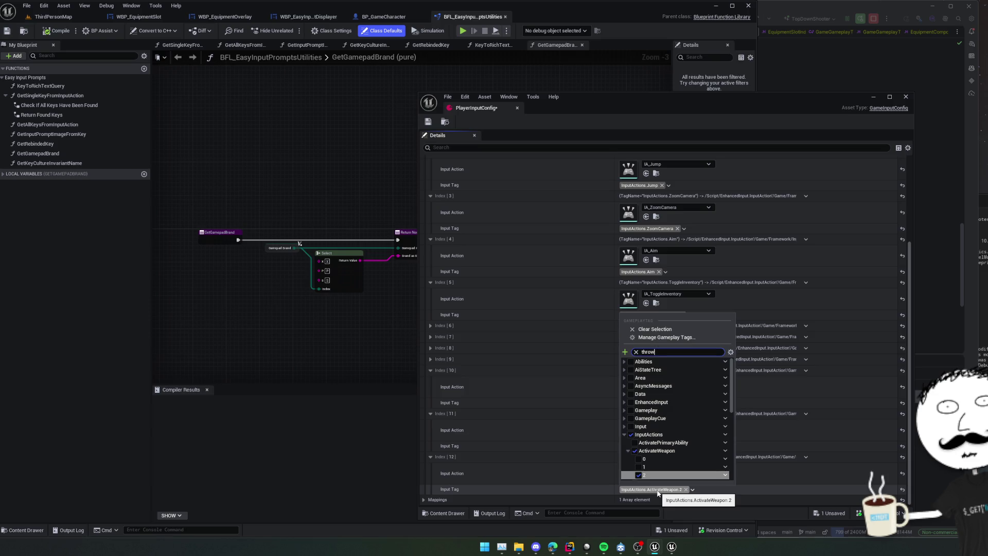
left_click(664, 378)
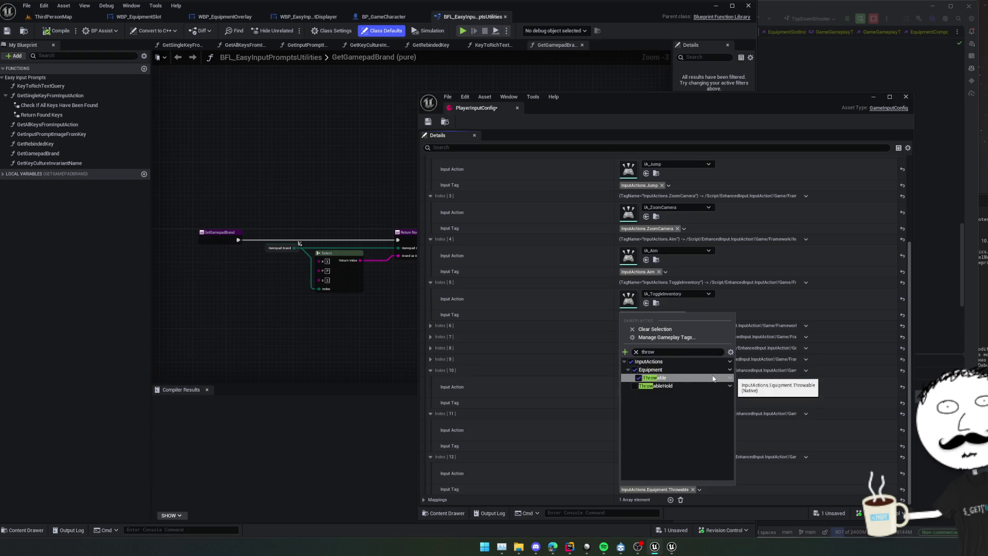
scroll(582, 436, "down", 1)
scroll(582, 436, "up", 1)
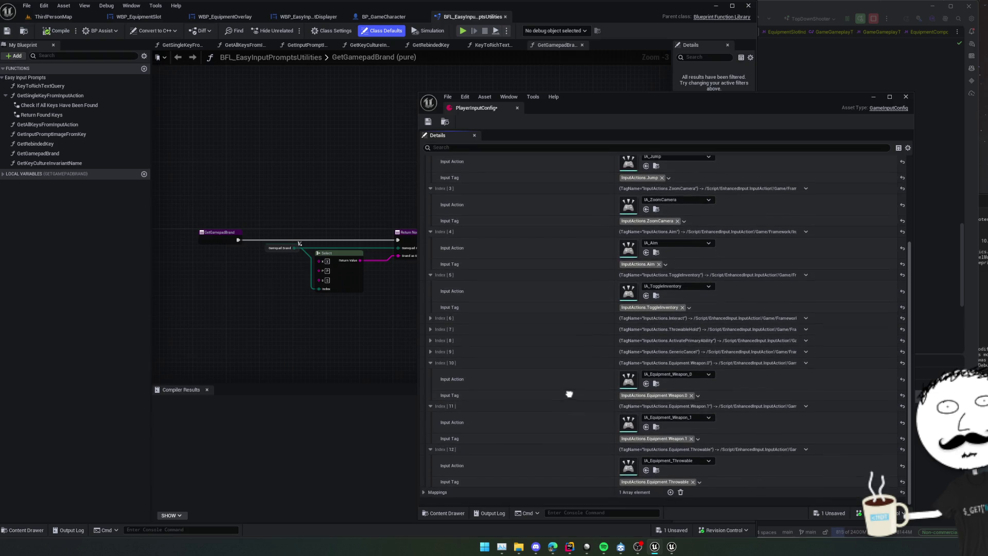
key("ctrl+s")
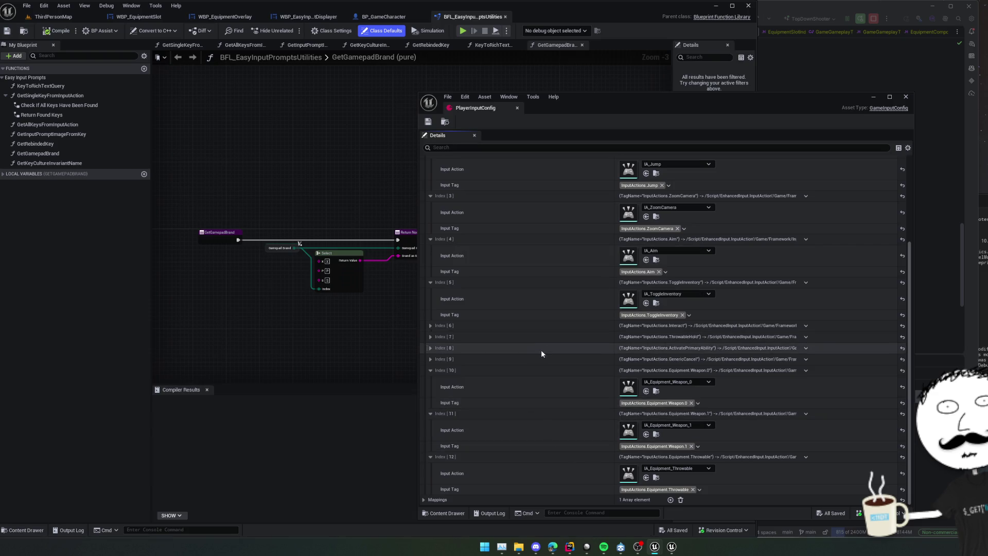
scroll(541, 350, "up", 5)
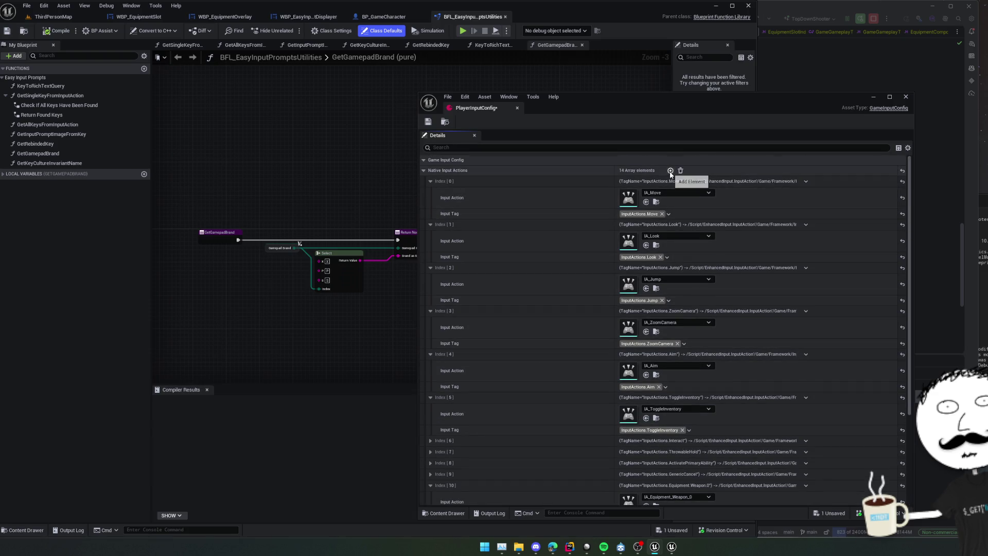
Step: Give Index 13 the IA_Equipment_Med action with the Equipment.Med tag
scroll(580, 229, "down", 5)
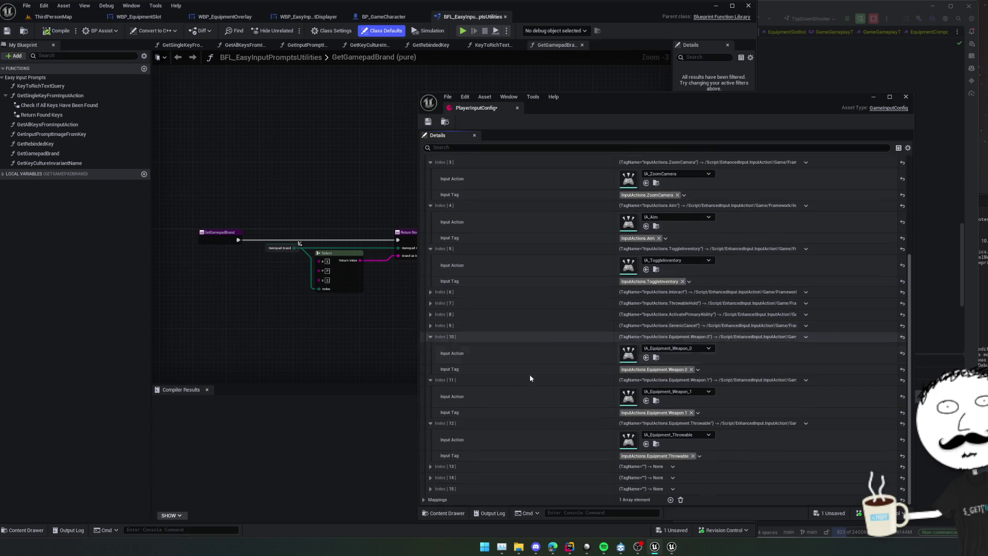
scroll(506, 434, "down", 1)
left_click(675, 447)
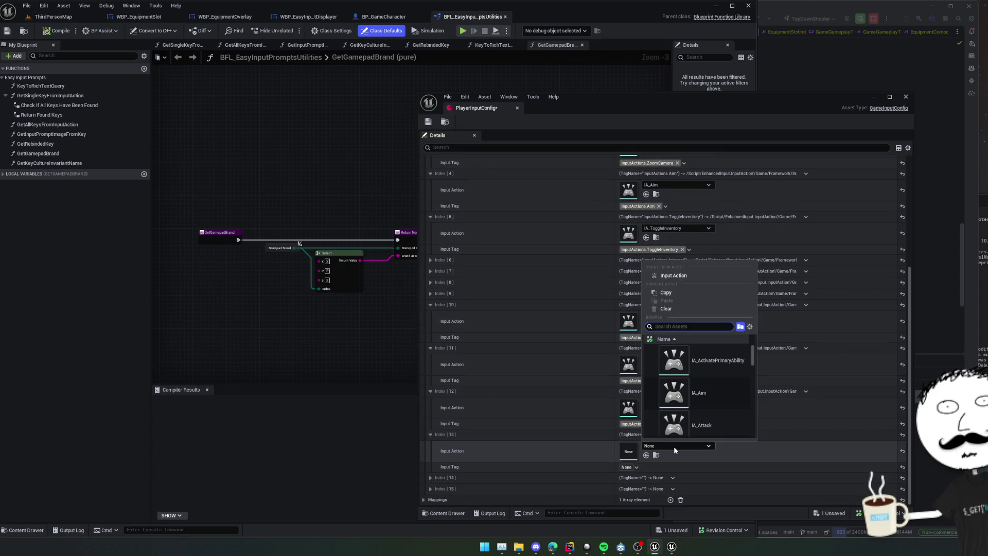
type("med")
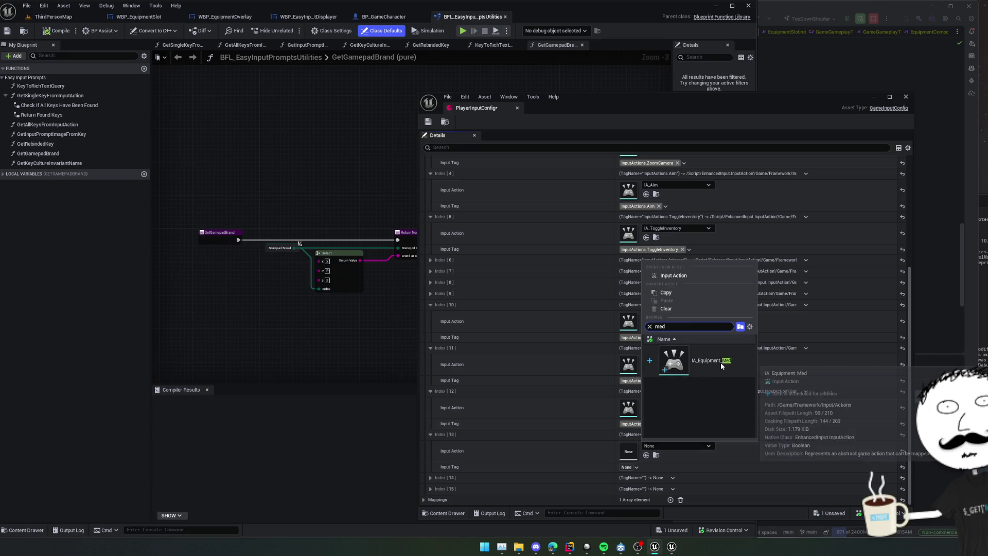
left_click(721, 362)
left_click(637, 467)
type("m")
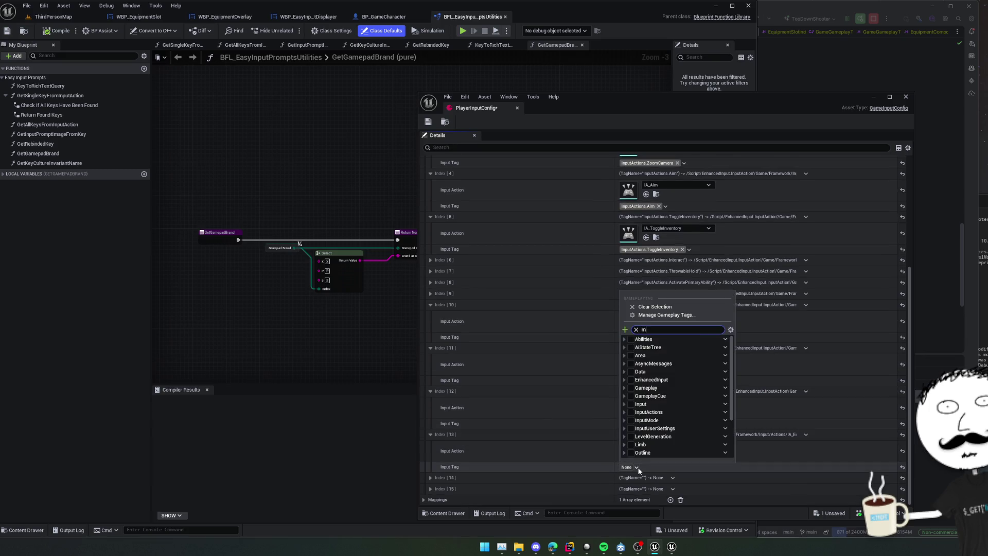
type("ed")
left_click(649, 412)
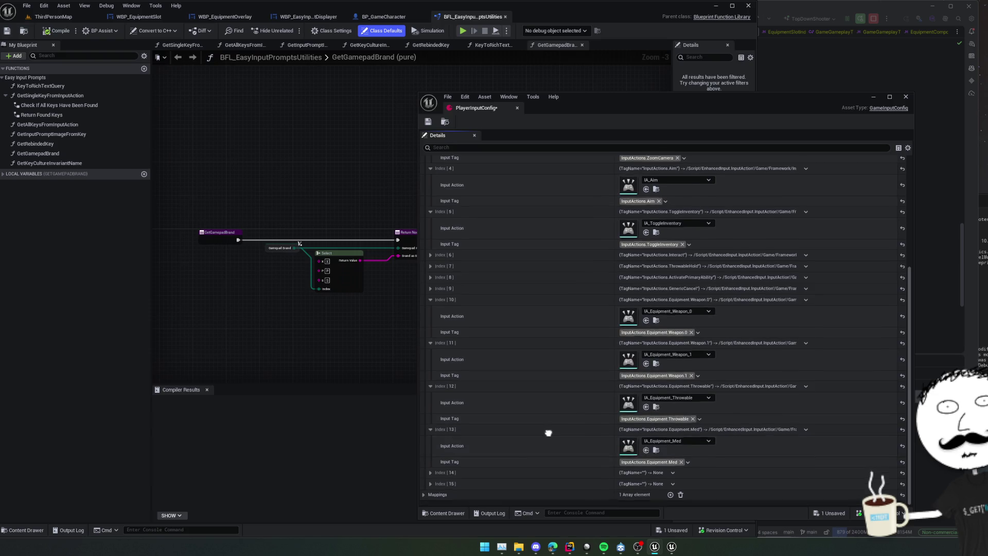
Step: Give Index 14 the IA_Equipment_Special action with the Equipment.Special tag
left_click(589, 479)
scroll(573, 489, "down", 1)
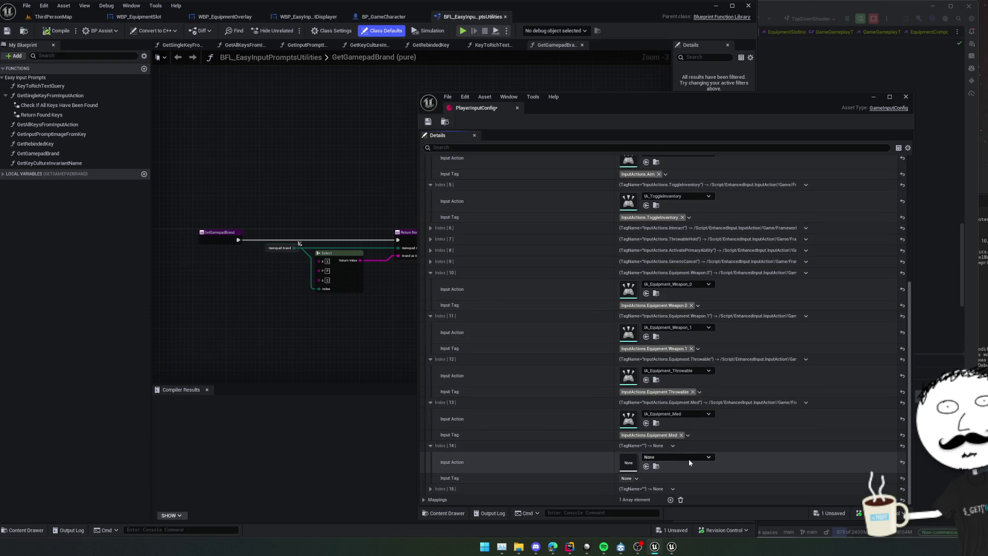
left_click(689, 458)
type("special")
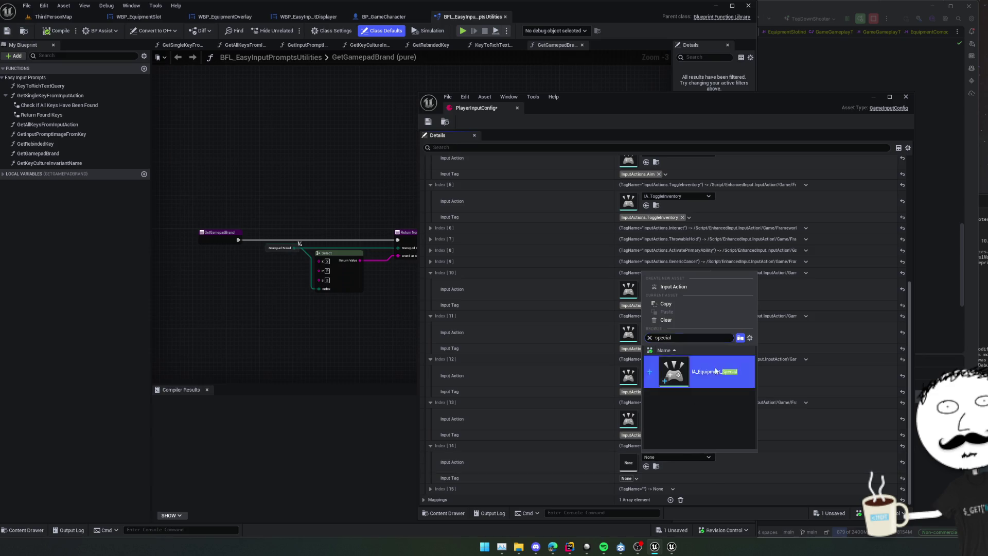
left_click(700, 372)
left_click(626, 478)
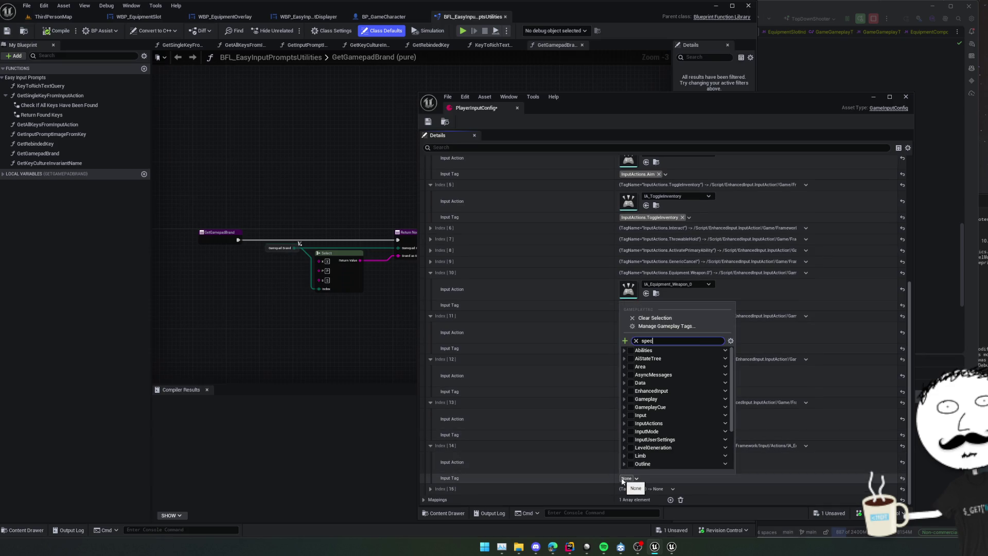
left_click(666, 368)
left_click(569, 466)
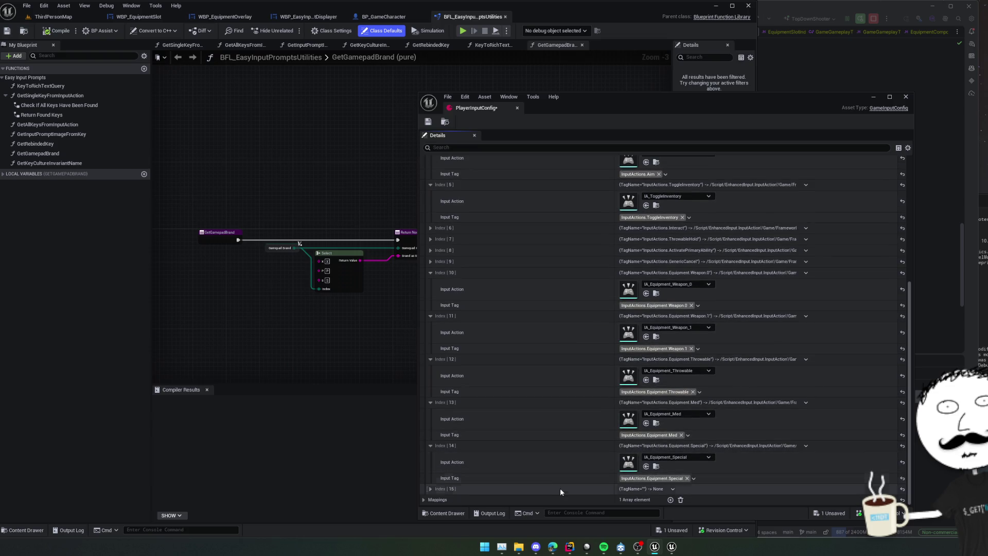
Step: Give Index 15 IA_Equipment_Utility with the Equipment.Utility tag, then save and close PlayerInputConfig
scroll(569, 492, "down", 1)
left_click(665, 467)
type("util")
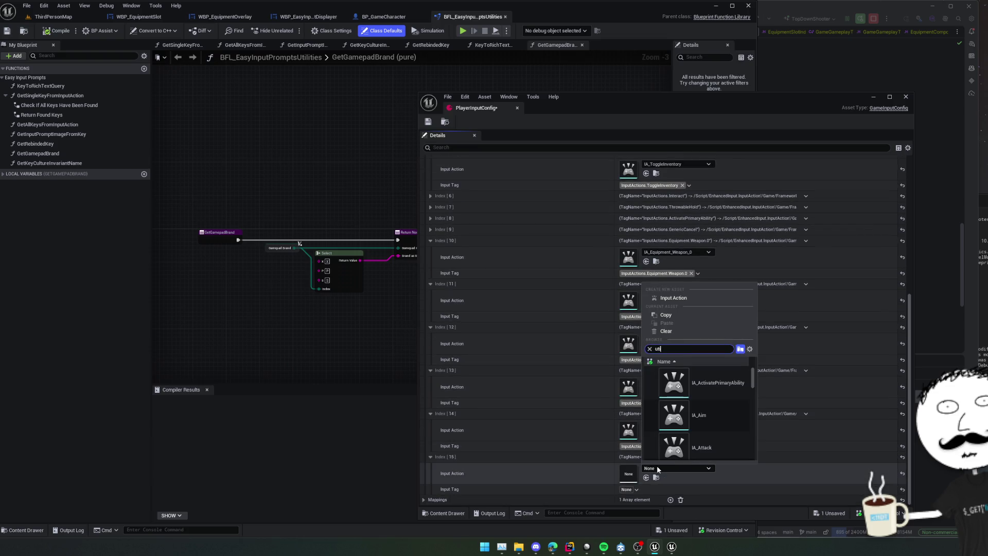
left_click(673, 384)
left_click(627, 489)
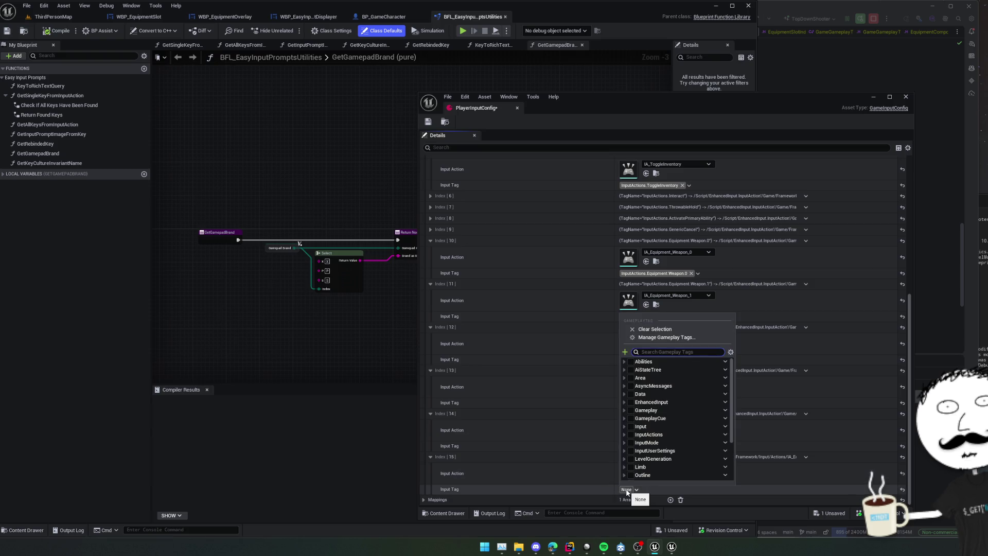
left_click(534, 380)
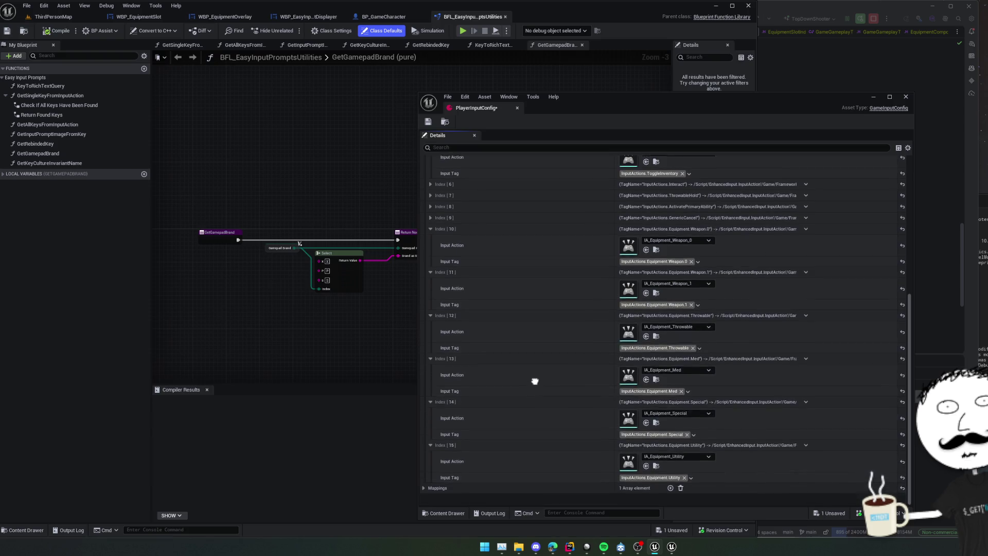
key("ctrl+s")
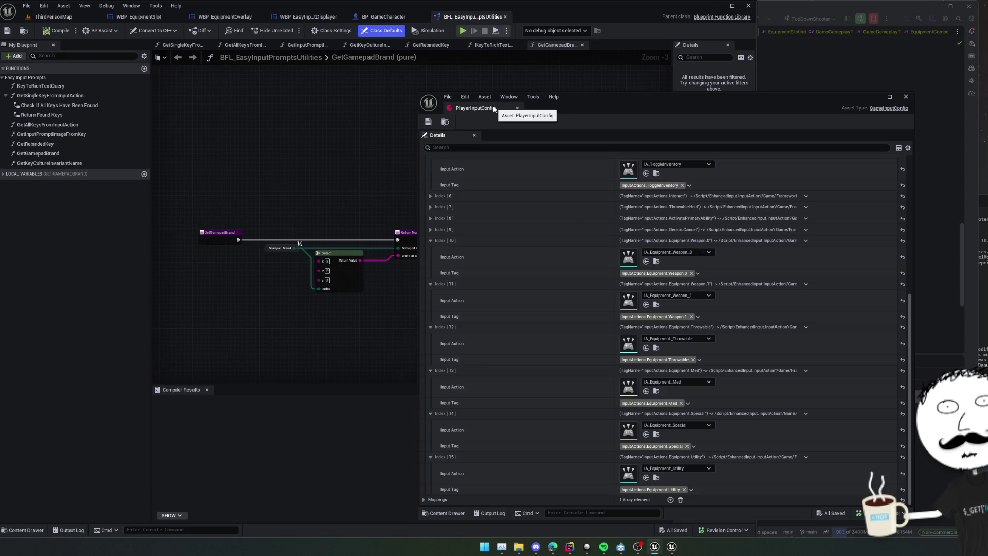
middle_click(494, 108)
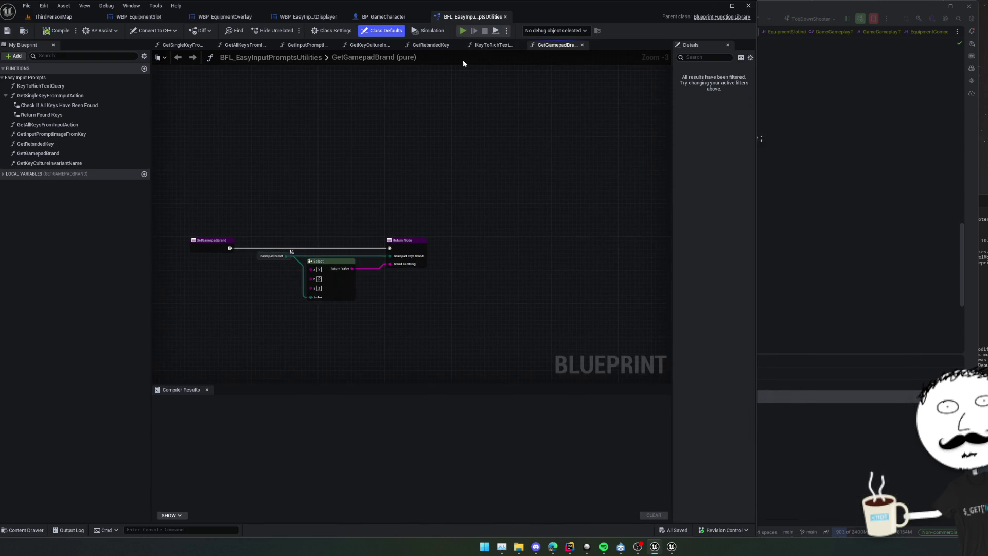
Step: Start the play session and step execution forward two nodes
left_click(463, 30)
scroll(536, 236, "down", 3)
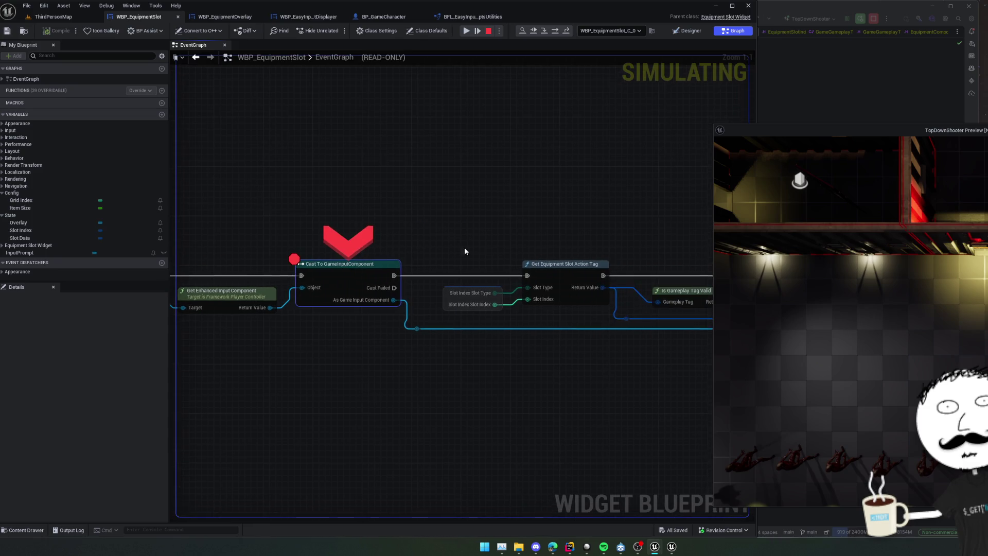
left_click(555, 31)
left_click(555, 32)
scroll(464, 286, "up", 3)
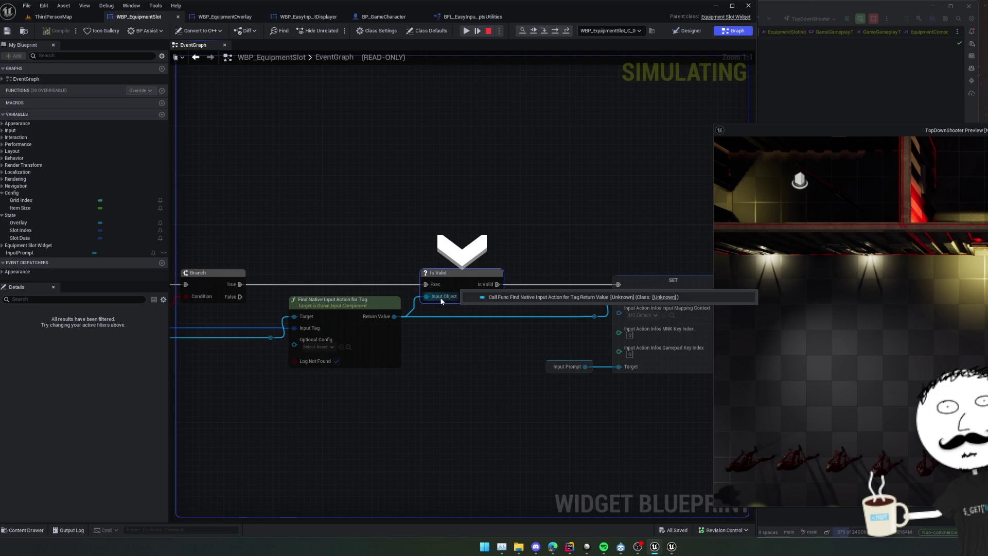
Step: Bring the Cast to GameInputComponent node into view and expand its Input Config Actions debug value
mouse_move(345, 242)
left_mouse_down()
mouse_move(340, 306)
mouse_move(407, 308)
left_mouse_up()
mouse_move(237, 294)
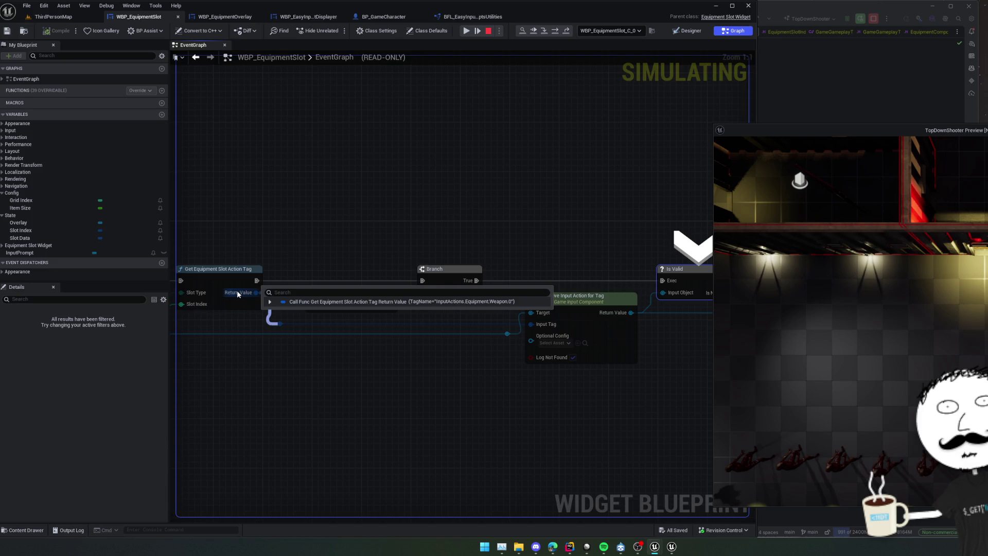
left_click_drag(532, 229, 375, 247)
mouse_move(374, 356)
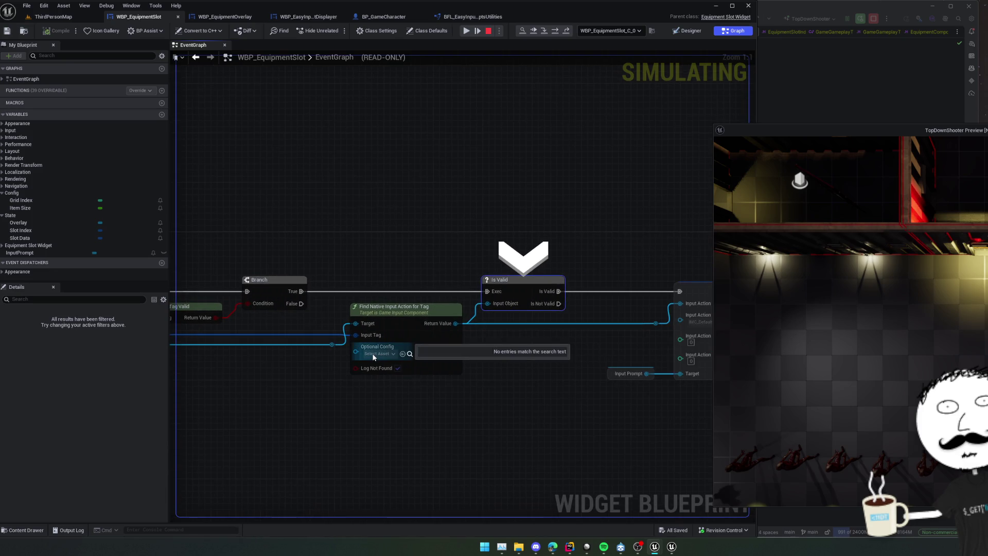
mouse_move(365, 328)
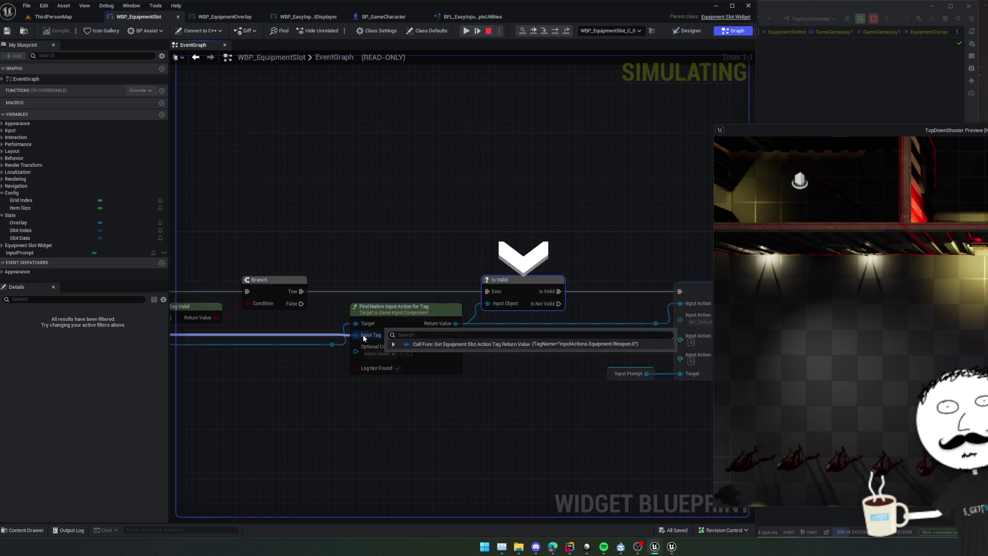
left_click_drag(414, 275, 368, 279)
mouse_move(392, 330)
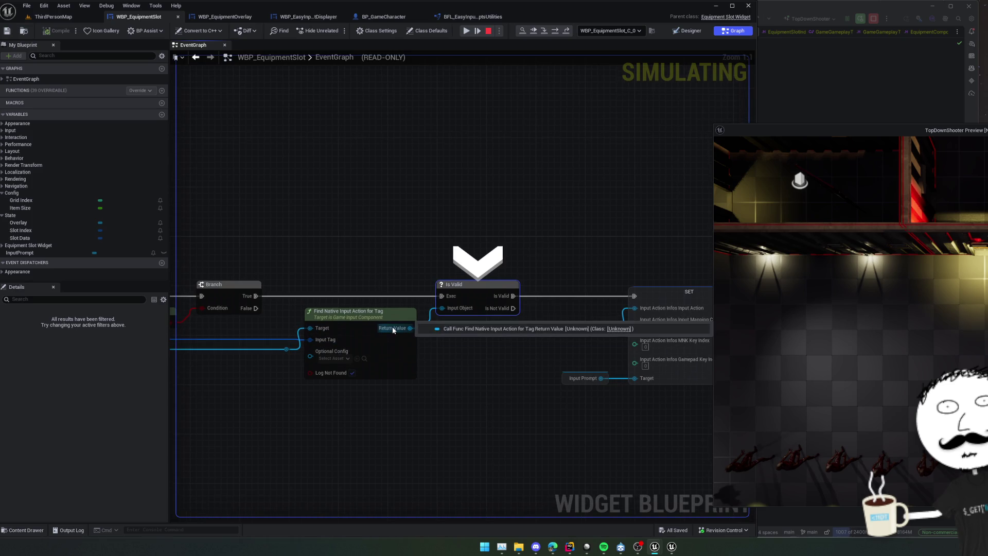
left_click_drag(393, 330, 732, 311)
left_click_drag(435, 339, 566, 345)
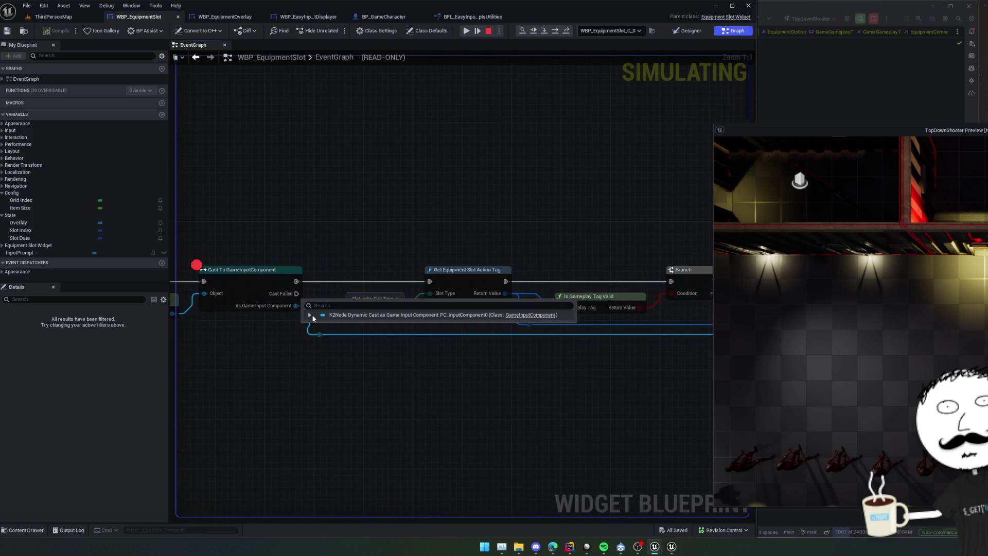
left_click(310, 315)
left_click(315, 334)
Step: Inspect input config entries [11] and [12] to check their actions and tags
left_click(310, 315)
left_click(316, 335)
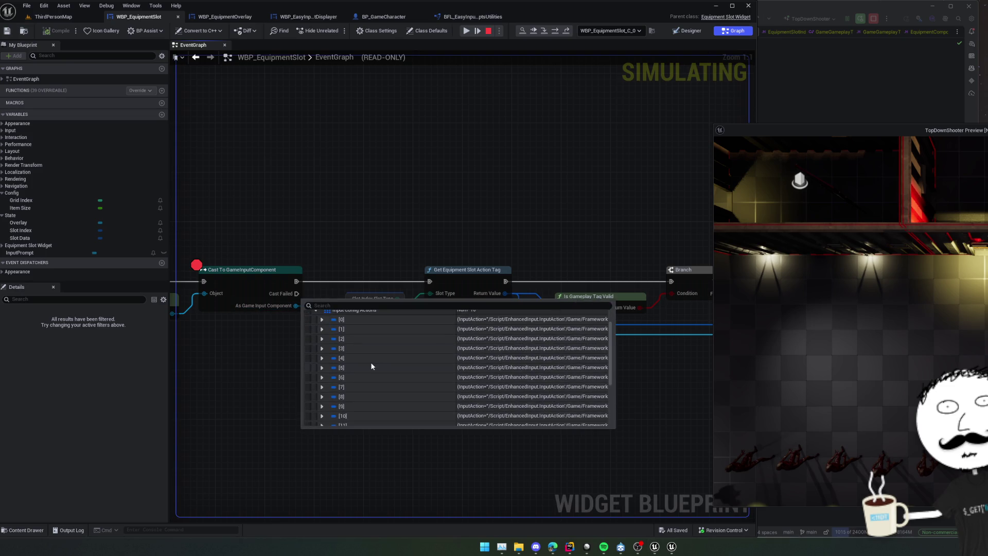
scroll(371, 361, "down", 5)
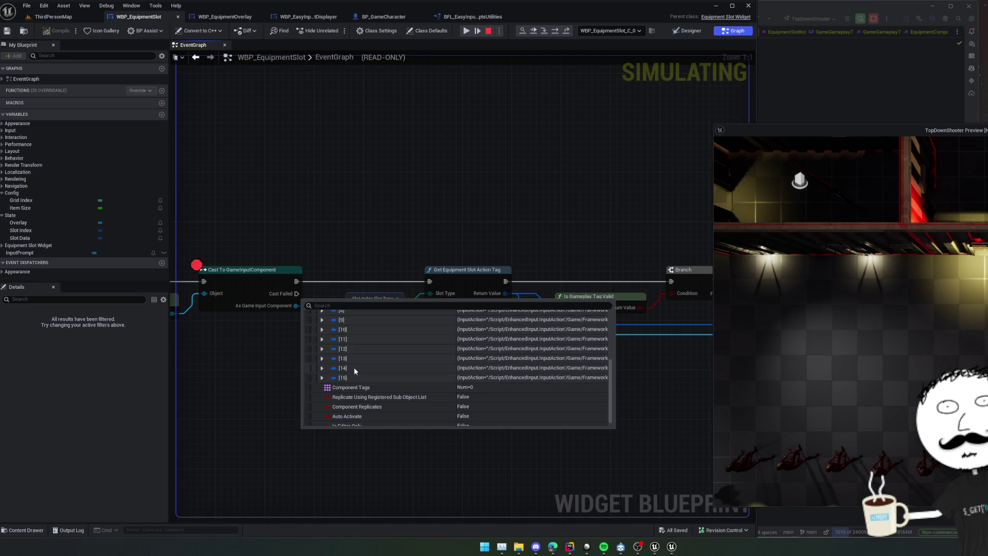
scroll(372, 368, "up", 2)
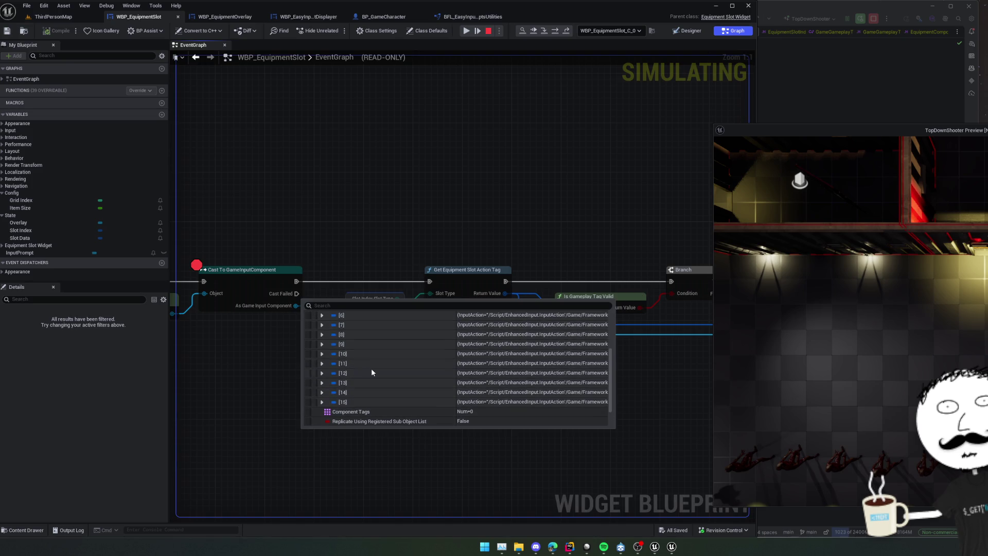
left_click(322, 369)
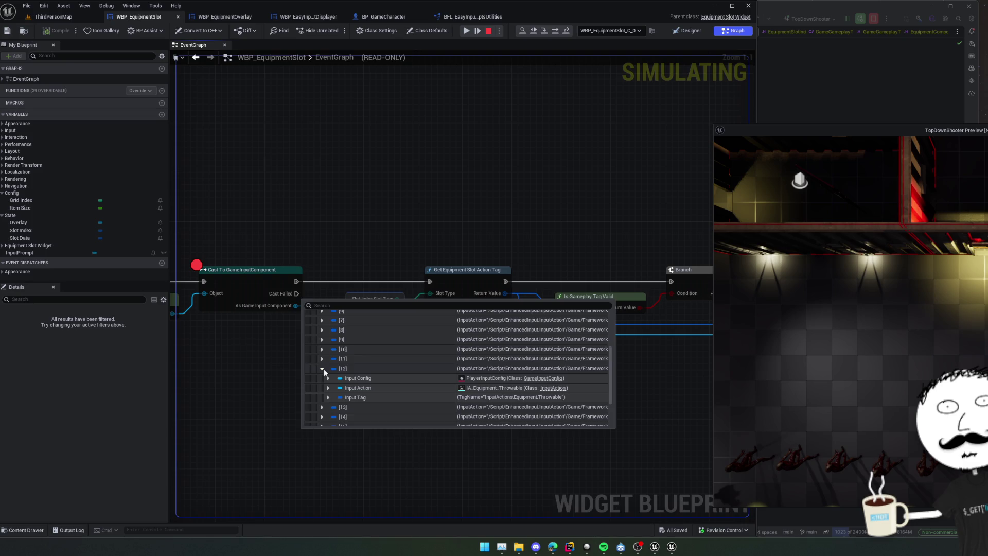
left_click(322, 359)
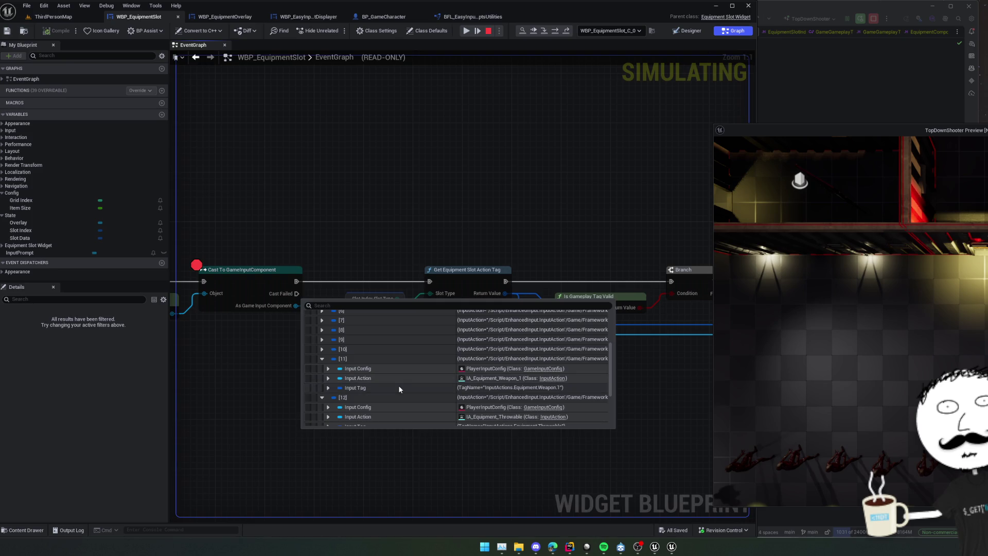
Step: Step to the Is Valid check and select the Find Native Input Action for Tag node
key("F10")
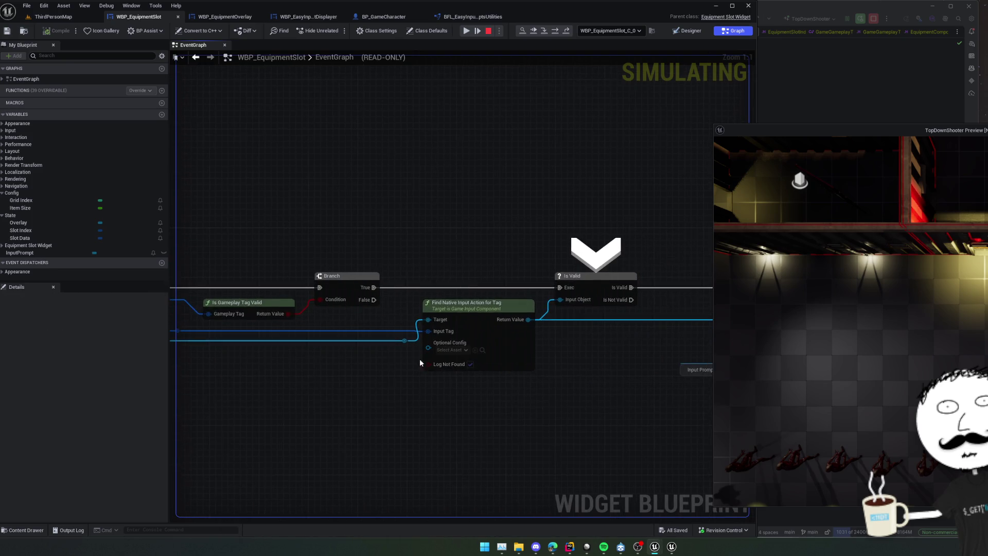
mouse_move(477, 306)
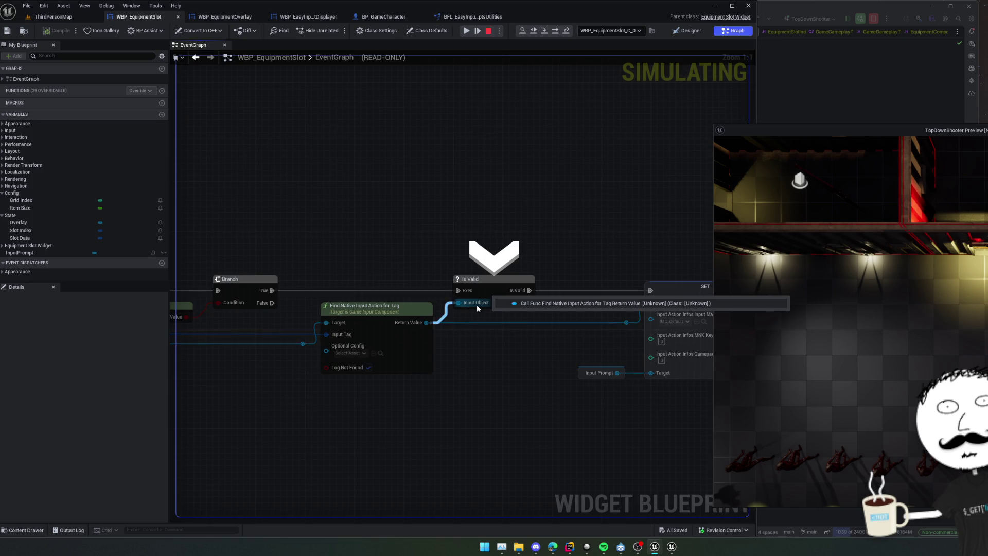
left_click(373, 308)
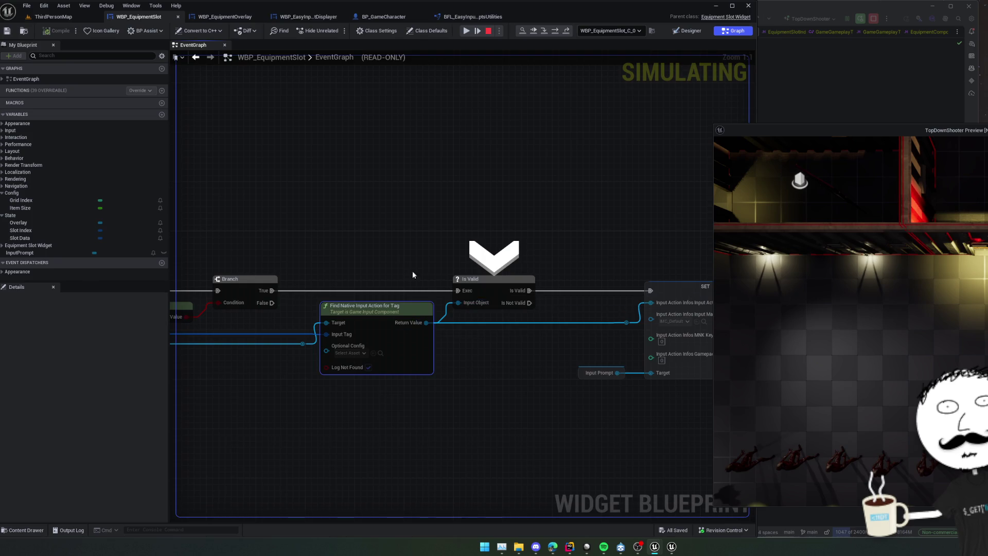
left_click(869, 85)
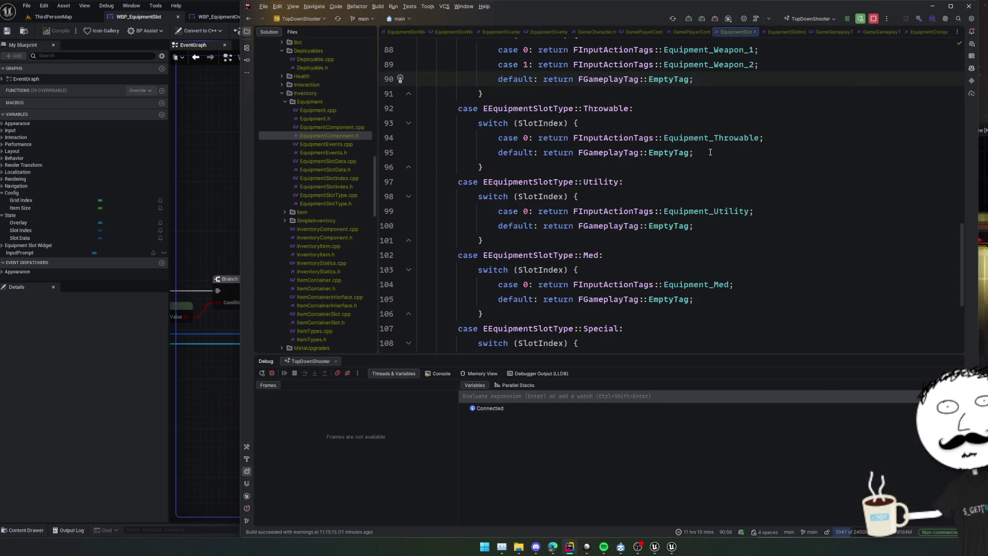
Step: Search Rider for FindNativeInput and open the FindNativeInputActionForTag definition in GameInputComponent.cpp
key("shift")
key("shift")
type("FindNative")
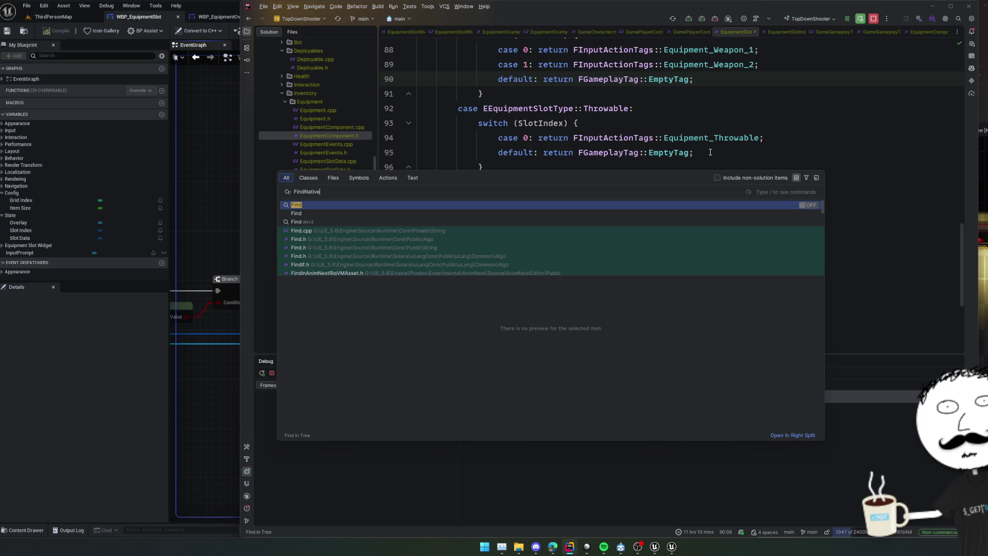
type("Input")
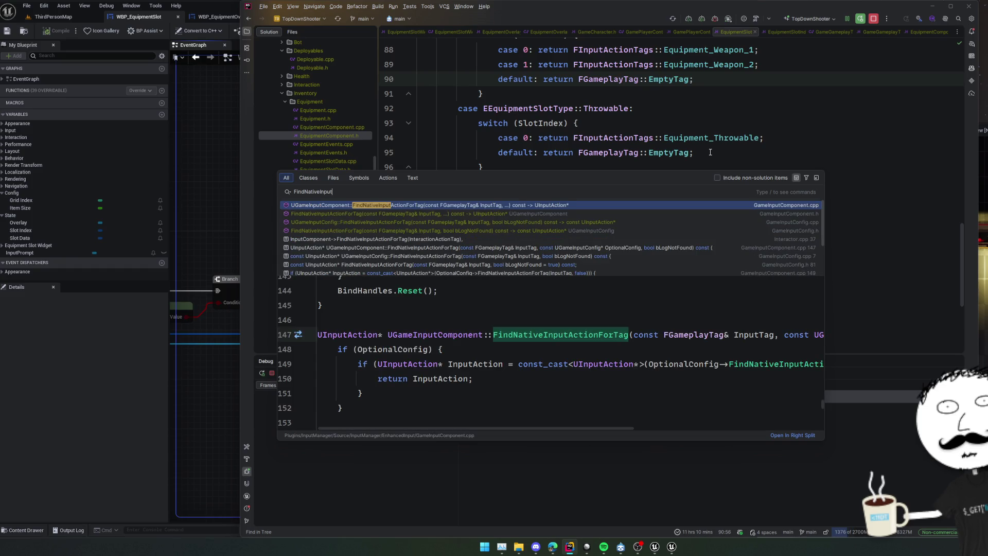
key("Return")
left_click(161, 386)
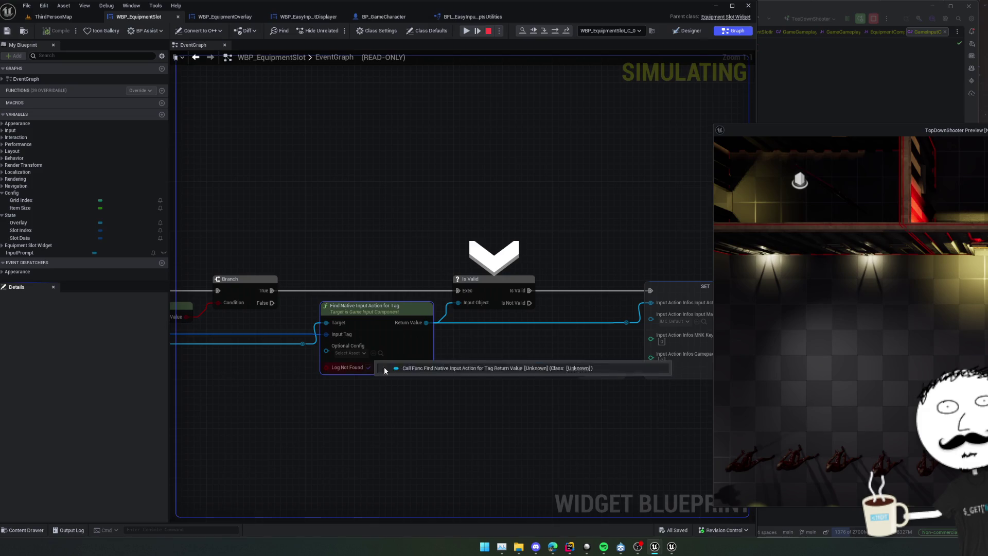
Step: Step to the SET node, continue, and remove the Cast To GameInputComponent breakpoint
left_click(540, 34)
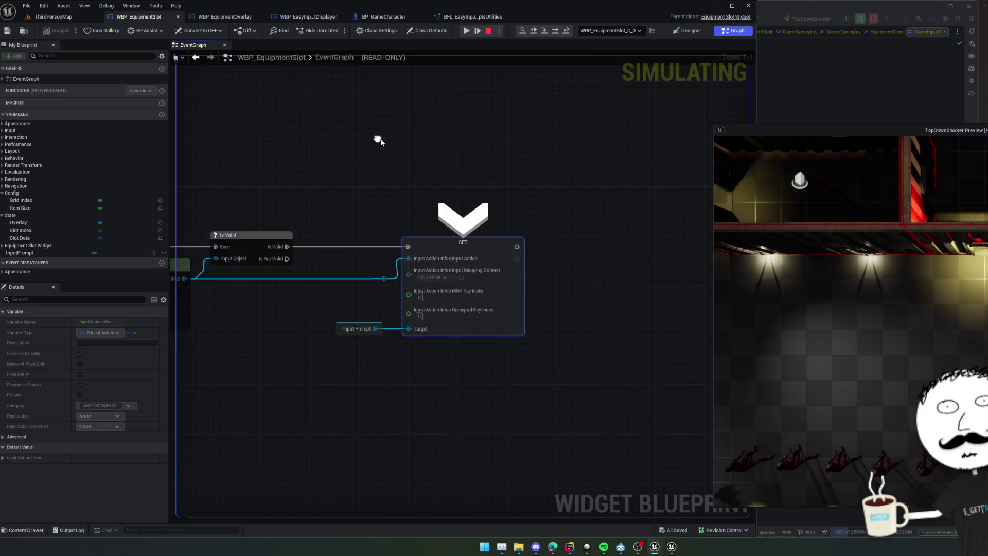
mouse_move(297, 292)
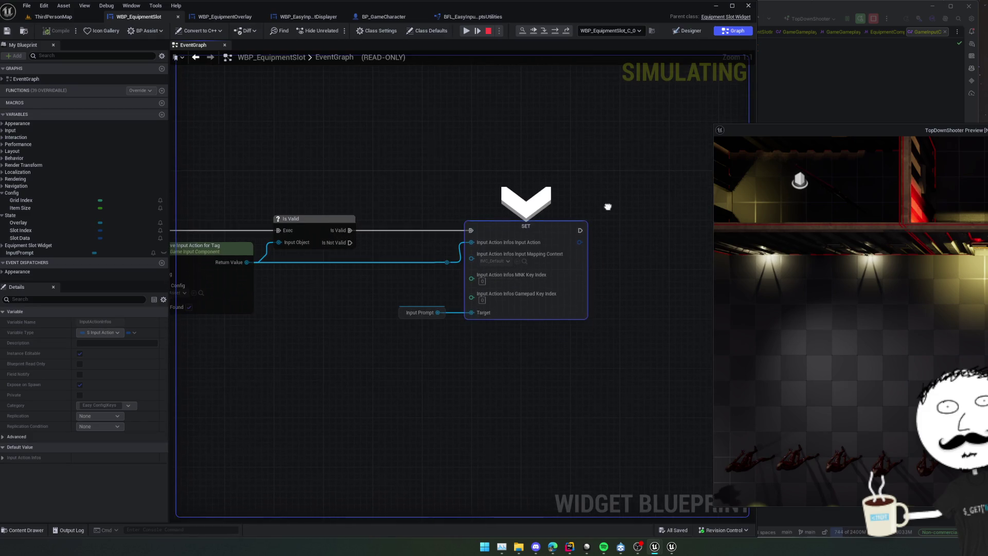
mouse_move(468, 319)
scroll(426, 314, "down", 2)
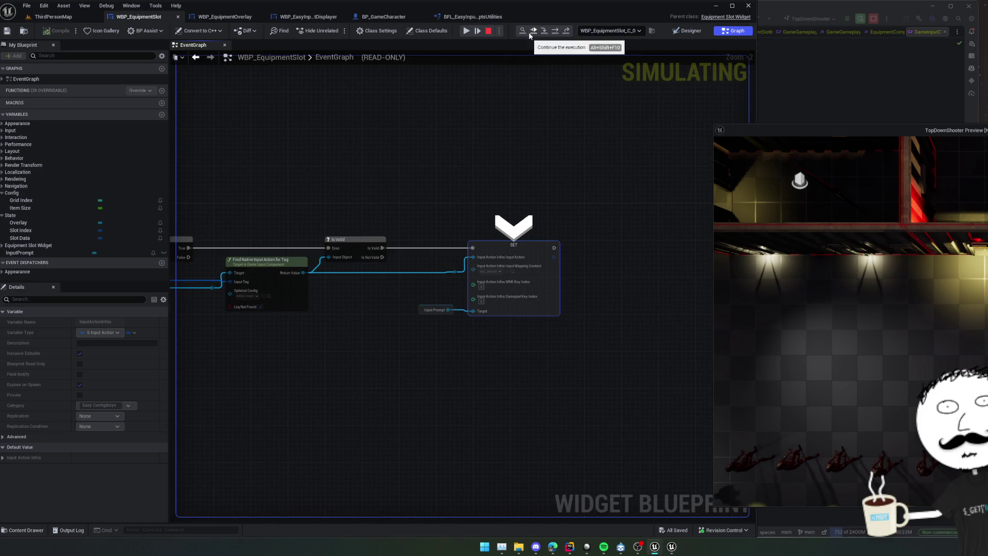
left_click(466, 31)
right_click(465, 281)
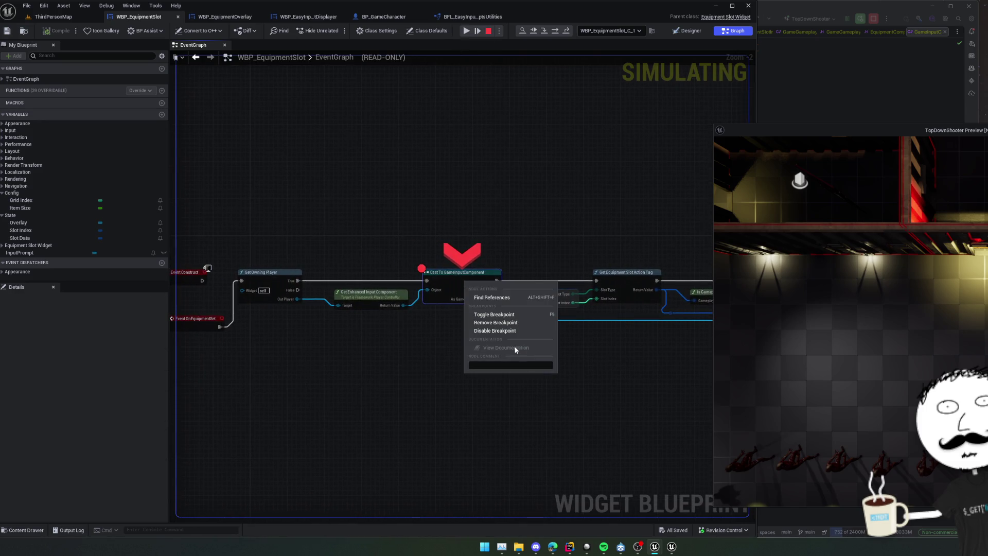
left_click(517, 323)
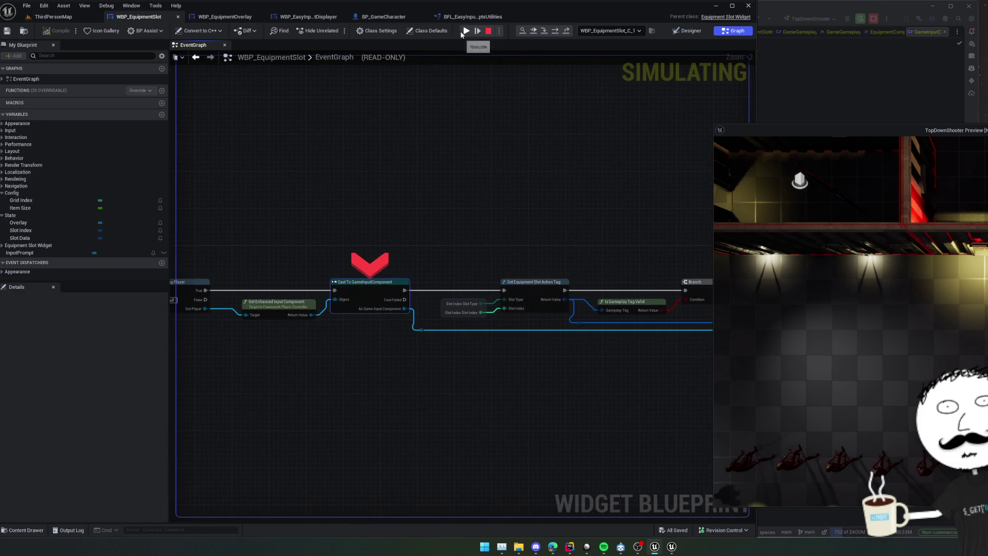
Step: Resume the game, enlarge its preview window, then stop play and return to ThirdPersonMap
left_click(466, 31)
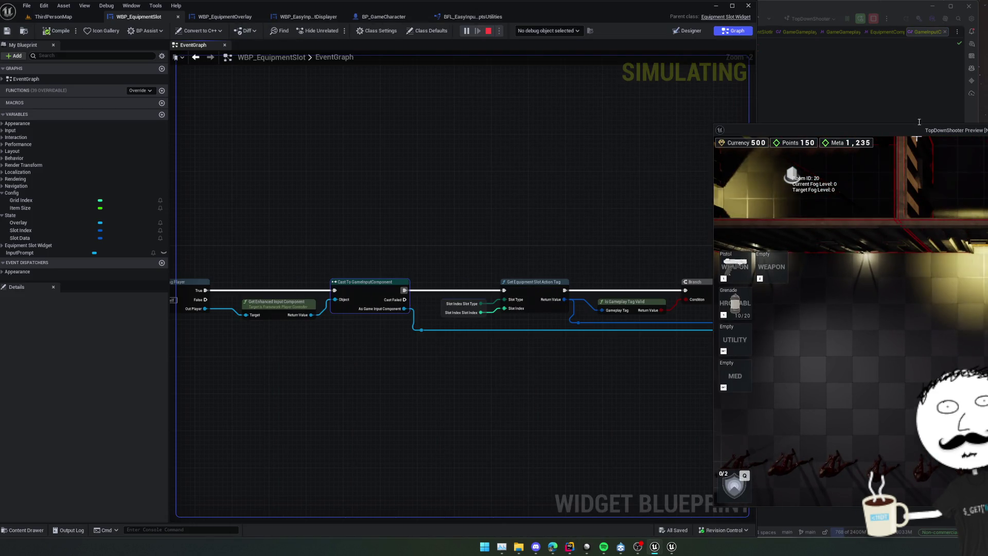
left_click_drag(892, 130, 451, 136)
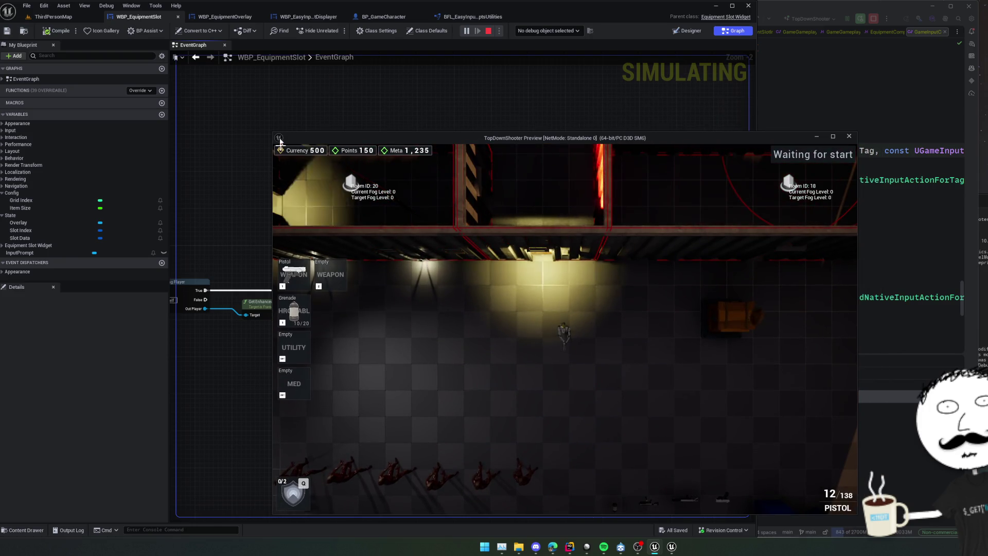
mouse_move(273, 133)
left_mouse_down()
mouse_move(100, 73)
mouse_move(155, 95)
left_mouse_up()
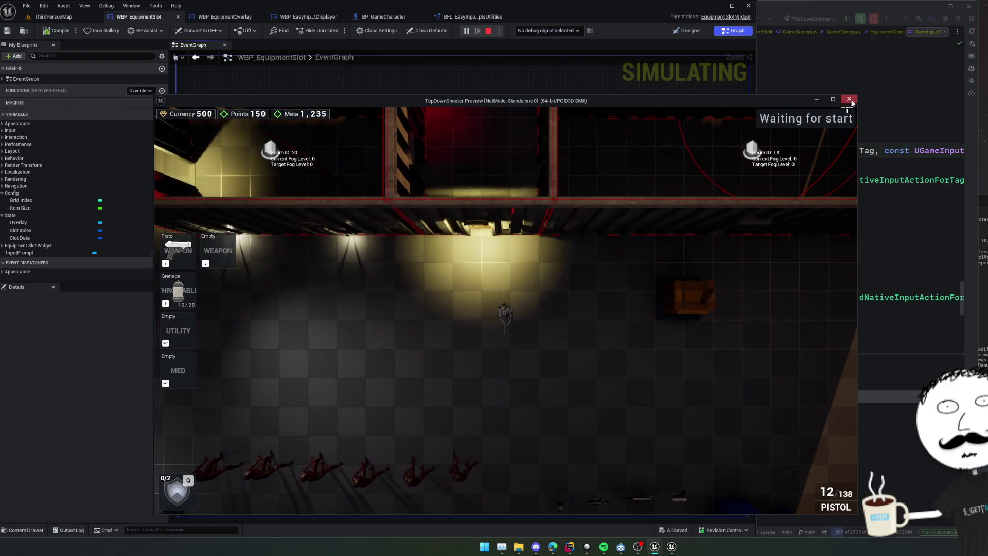
key("Escape")
left_click(77, 19)
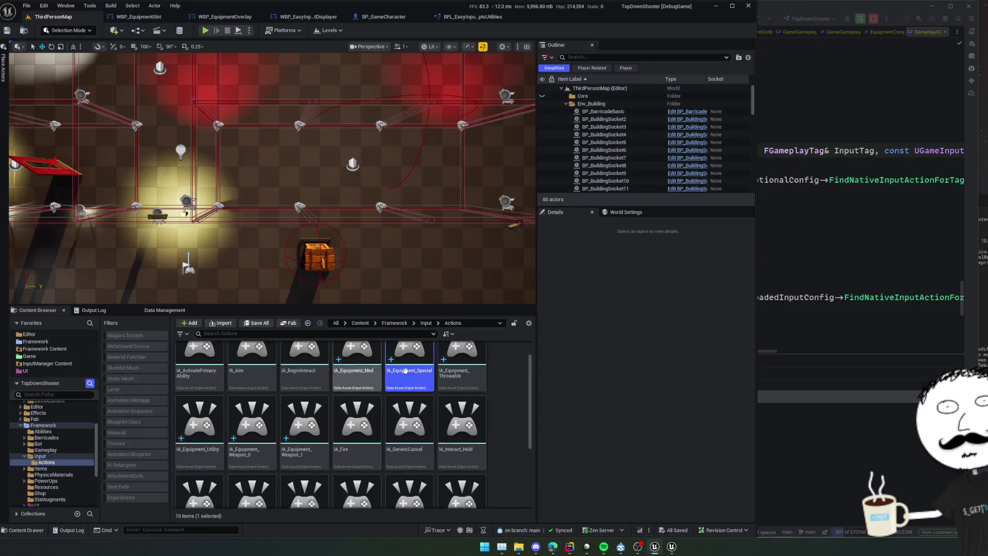
Step: Open IMC_Default and collapse the ActivatePrimaryAbility, Interact_Hold and Equipment_Throwable mappings
left_click(430, 323)
double_click(358, 368)
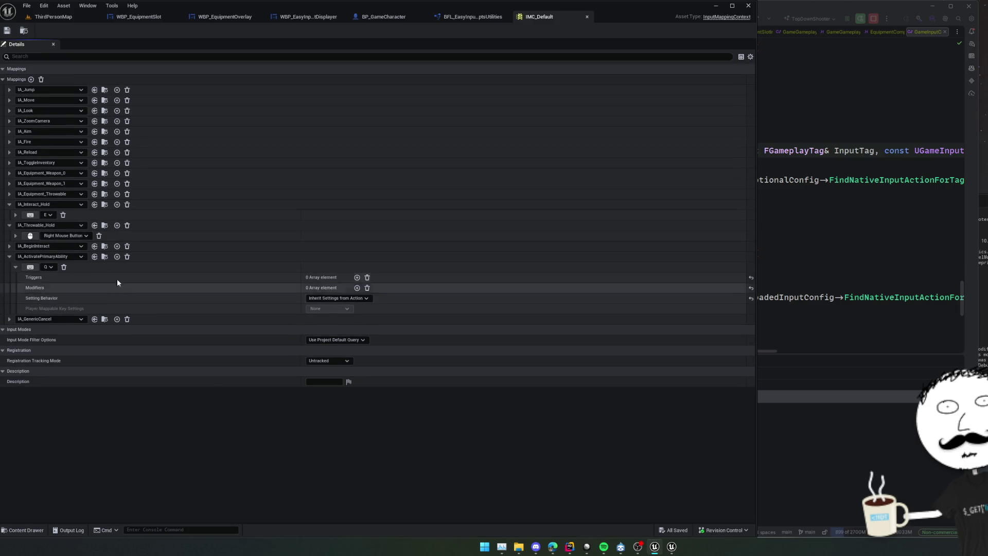
left_click(9, 257)
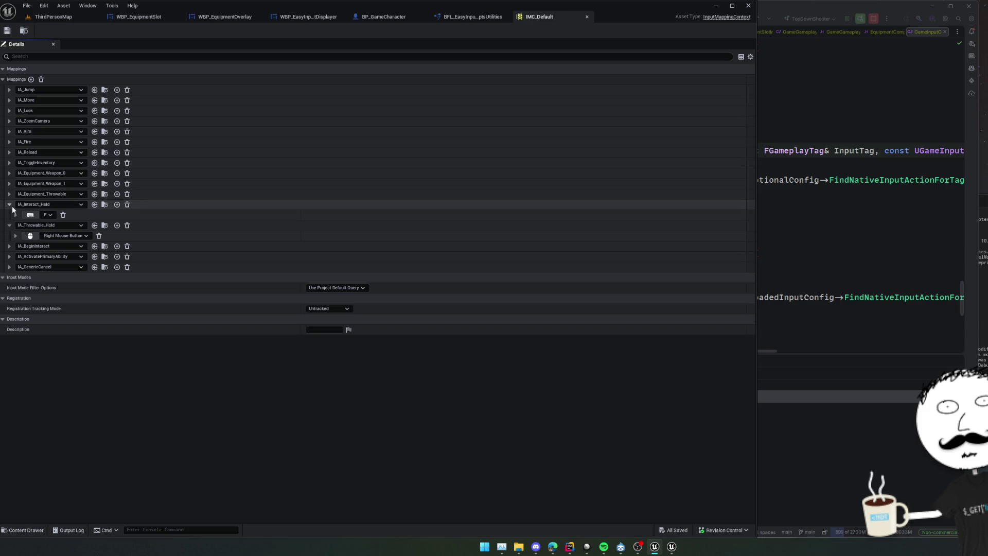
left_click(9, 205)
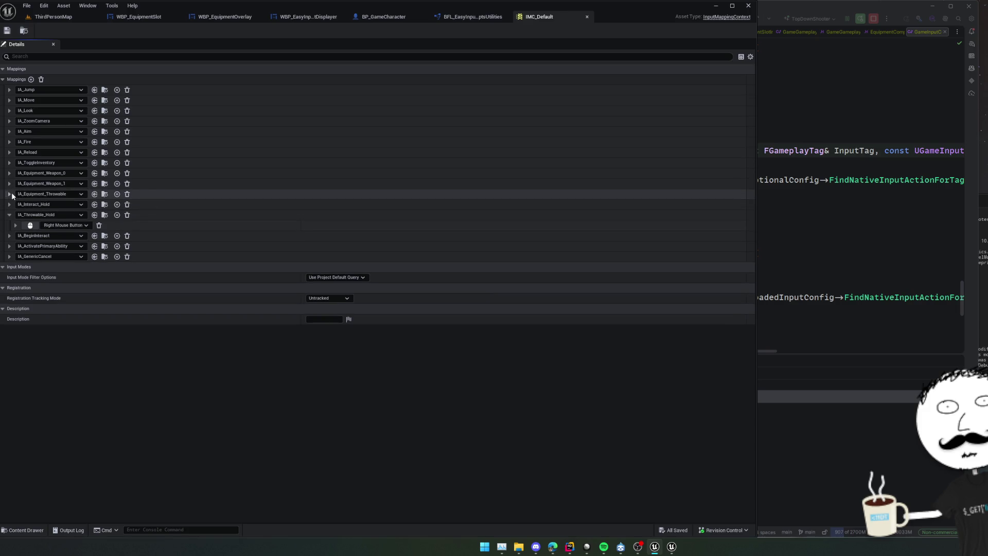
left_click(10, 194)
left_click(9, 194)
Step: Add an IA_Equipment_Utility mapping and place it below the Throwable mapping
left_click(31, 80)
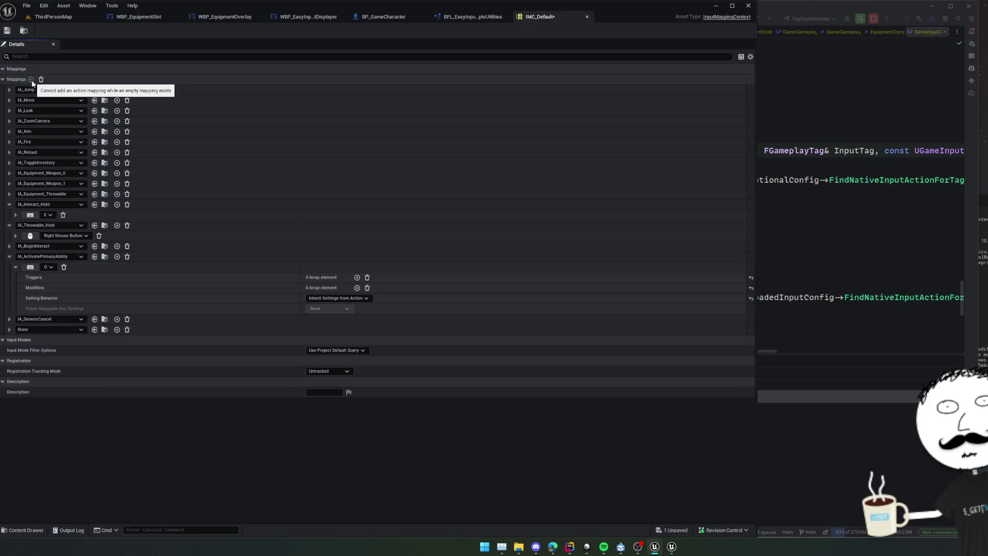
left_click(38, 329)
type("util")
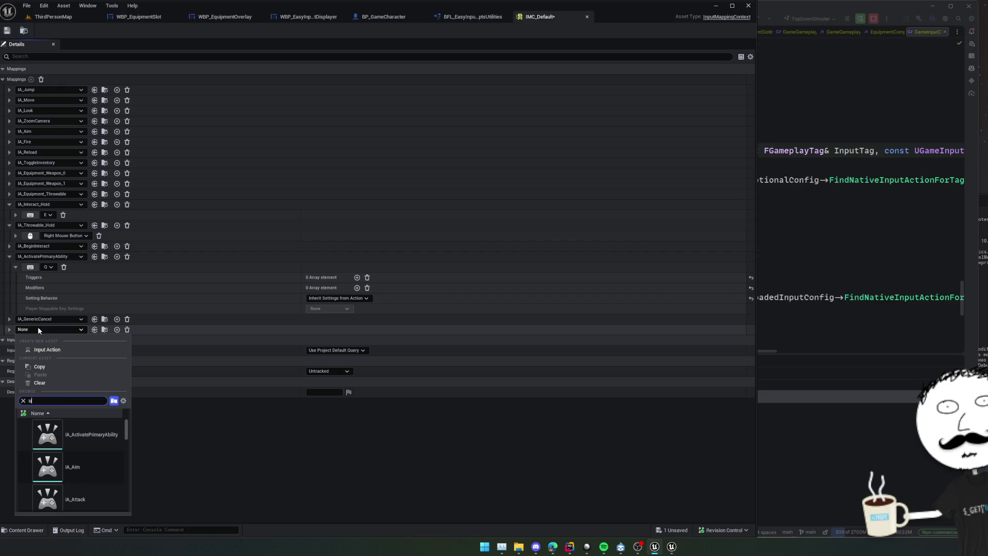
left_click(100, 429)
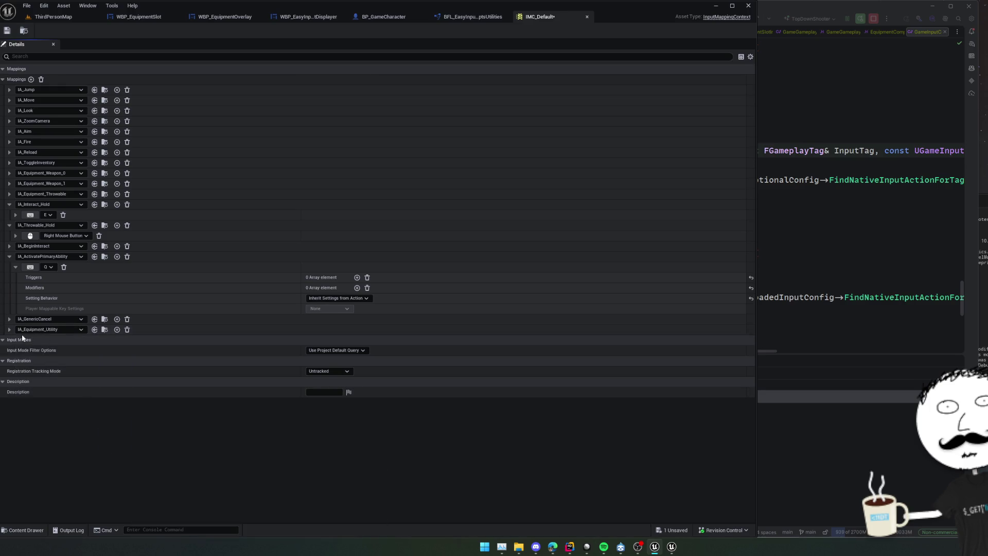
left_click_drag(4, 330, 1, 279)
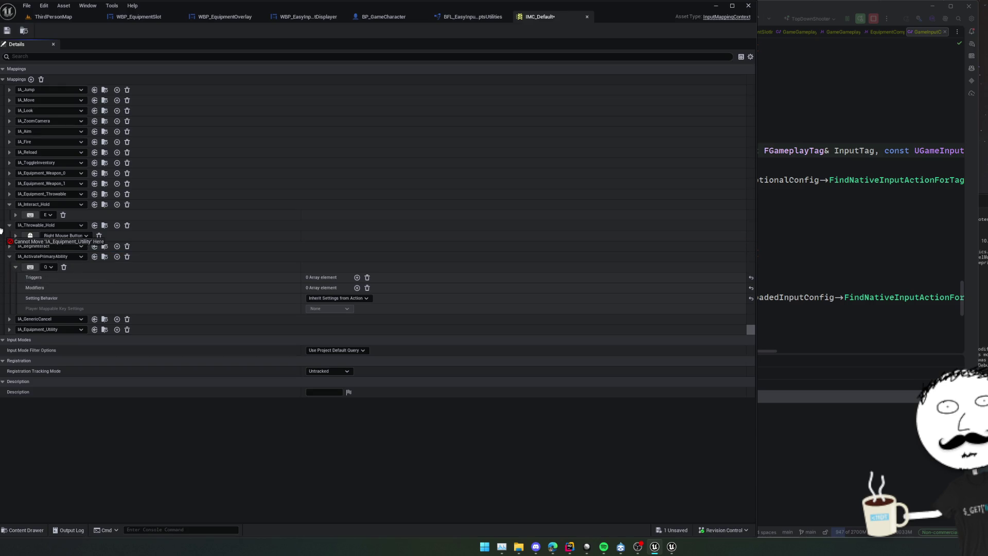
left_click_drag(2, 230, 8, 208)
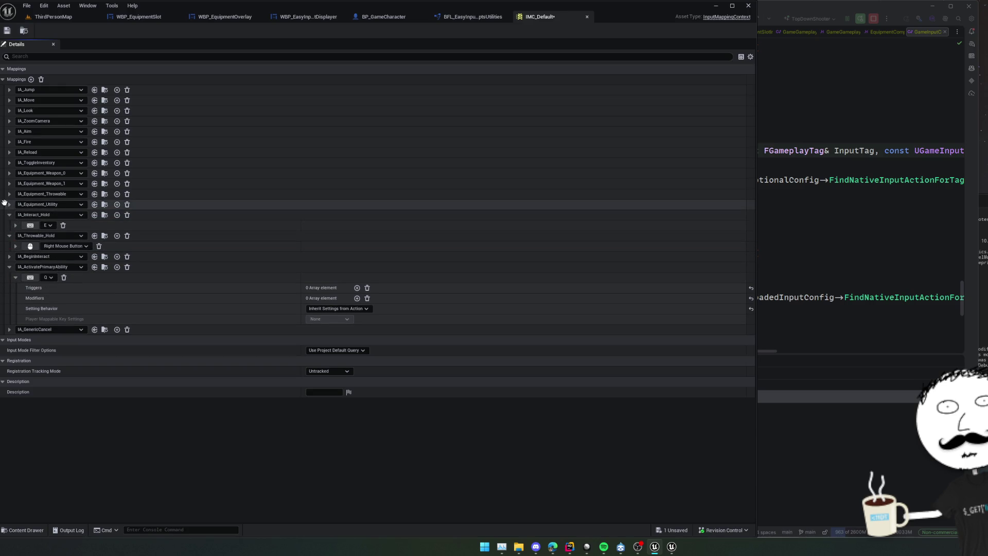
Step: Add another empty mapping and move it below IA_Equipment_Utility
left_click(31, 79)
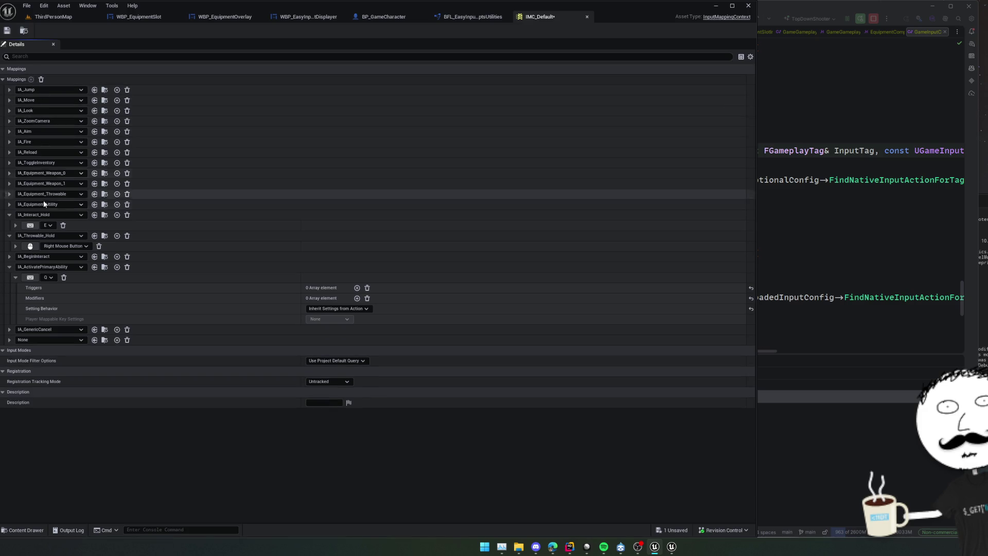
left_click_drag(5, 340, 1, 211)
left_click(32, 215)
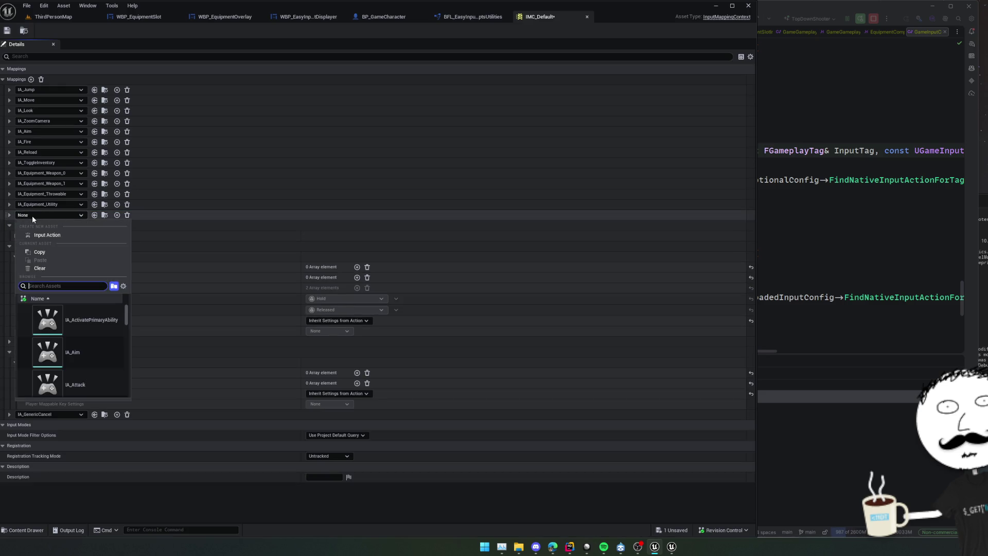
left_click(39, 206)
left_click(39, 206)
Step: Review the equipment slot tag switch code in Rider
key("alt+Tab")
key("ctrl+alt+Left")
key("ctrl+alt+Left")
key("ctrl+alt+Left")
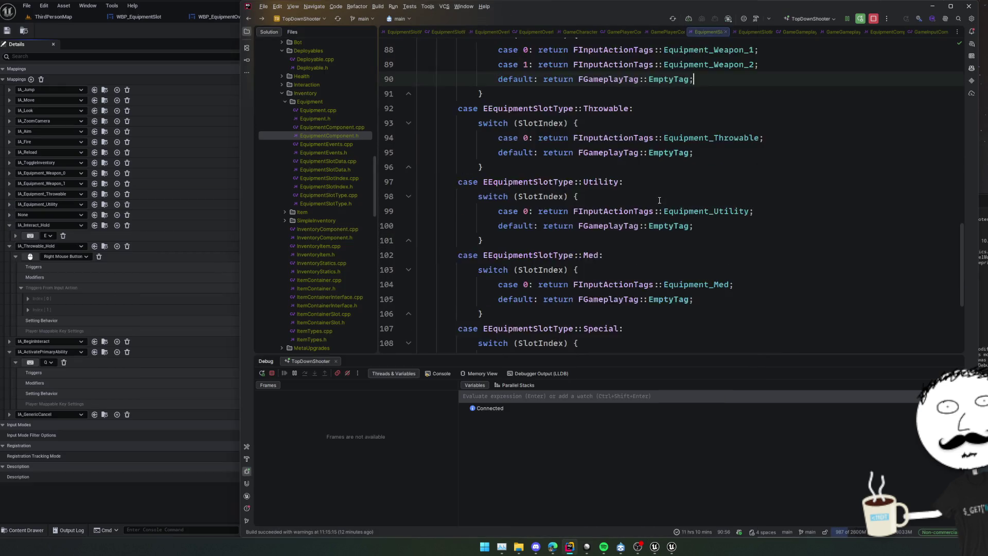
scroll(615, 270, "up", 2)
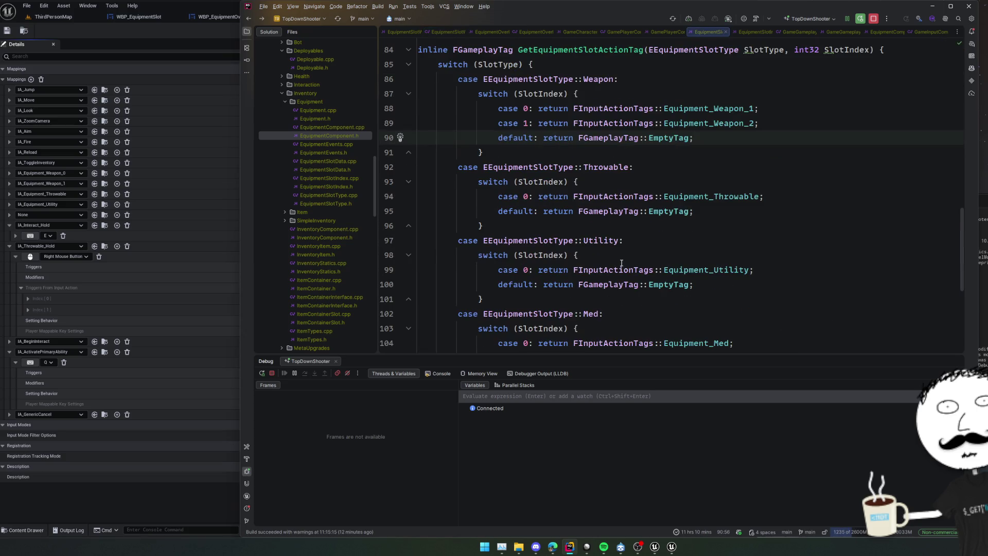
scroll(621, 263, "down", 2)
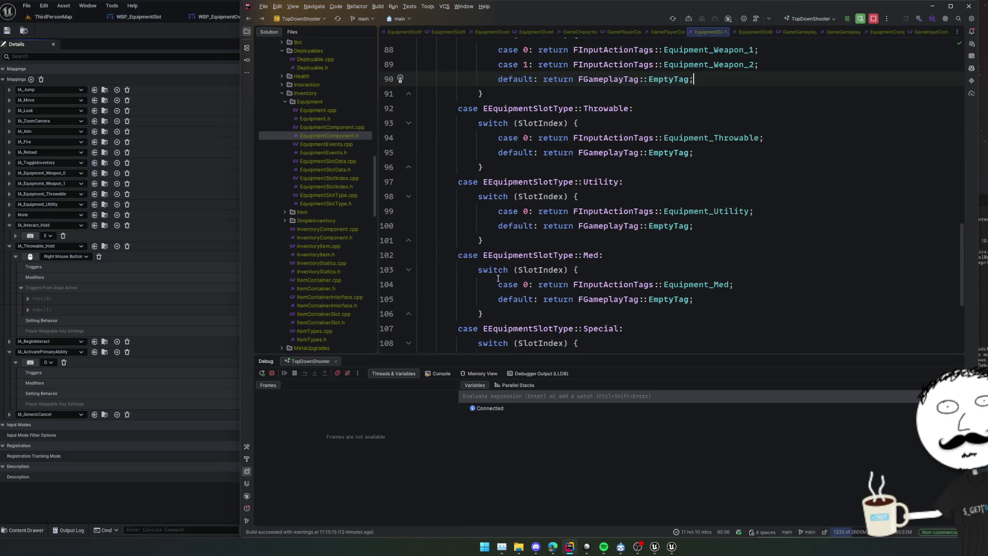
Step: Assign IA_Equipment_Med to the empty mapping and bind it to the 4 key
left_click(67, 214)
left_click(68, 217)
type("nm")
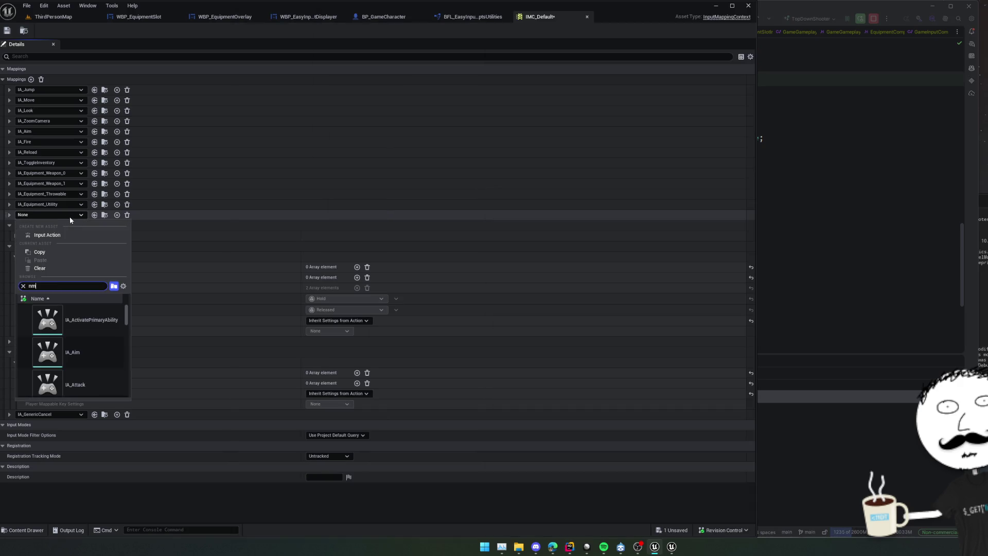
key("BackSpace")
key("BackSpace")
type("med")
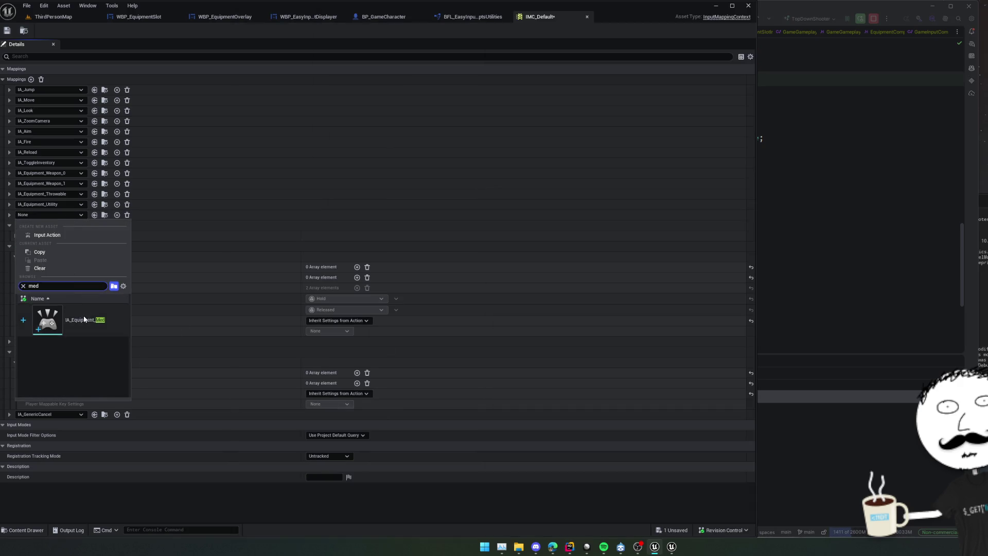
left_click(83, 315)
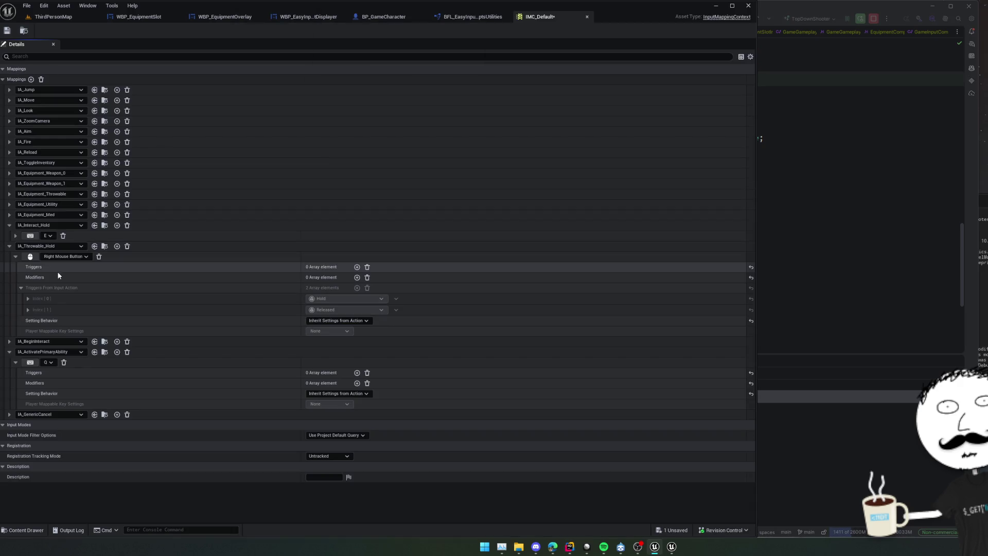
left_click(10, 215)
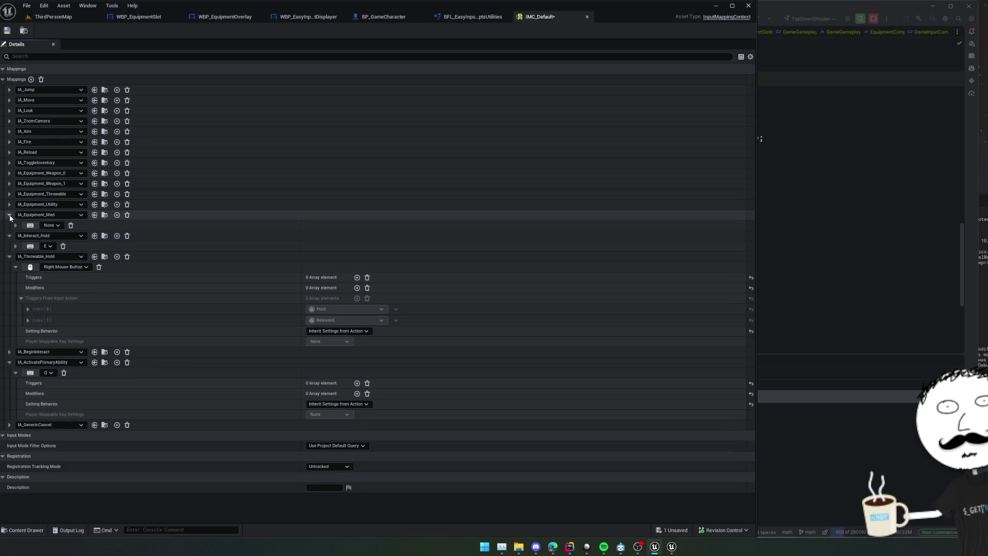
left_click(29, 225)
key("4")
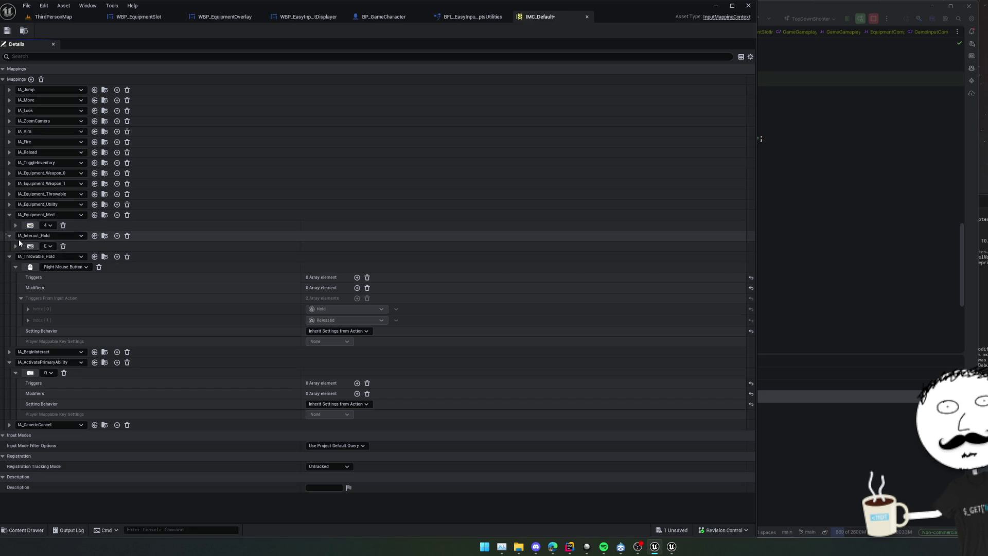
Step: Collapse the Interact_Hold, Throwable_Hold and ActivatePrimaryAbility mappings, save, and add a new mapping
left_click(9, 236)
left_click(9, 246)
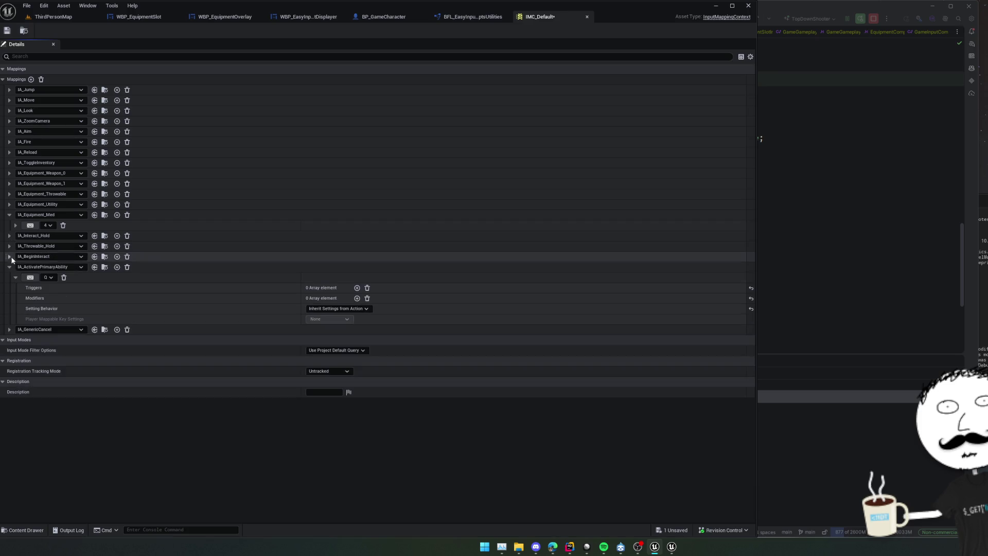
left_click(9, 266)
key("ctrl+s")
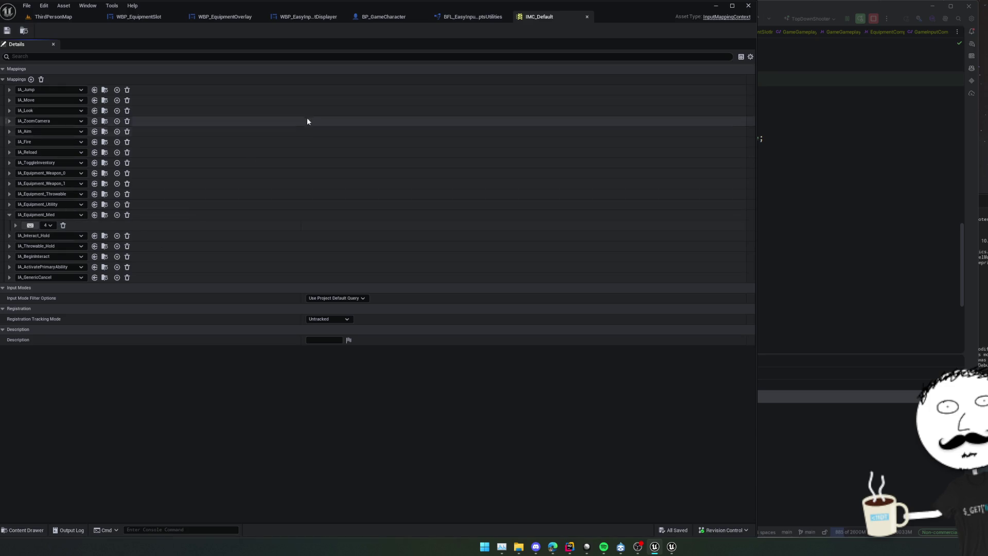
left_click(30, 79)
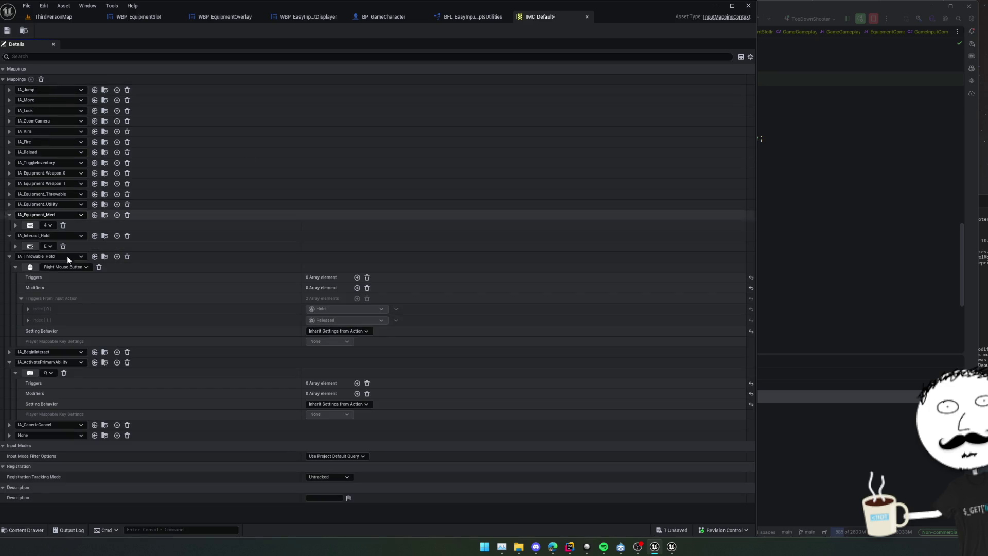
Step: Remove the empty key binding under IA_Equipment_Med and check IA_Equipment_Utility's binding
left_click(35, 436)
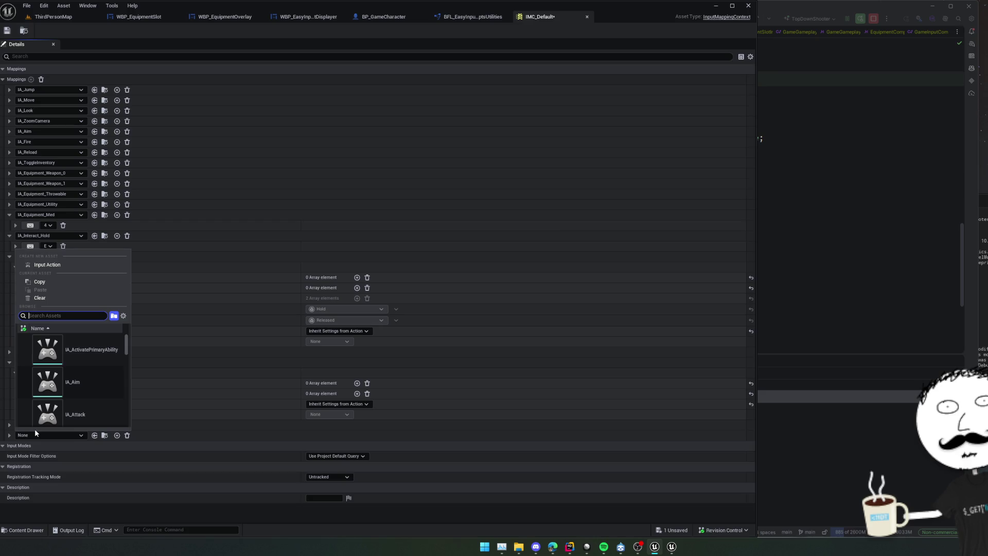
type("canc")
key("Return")
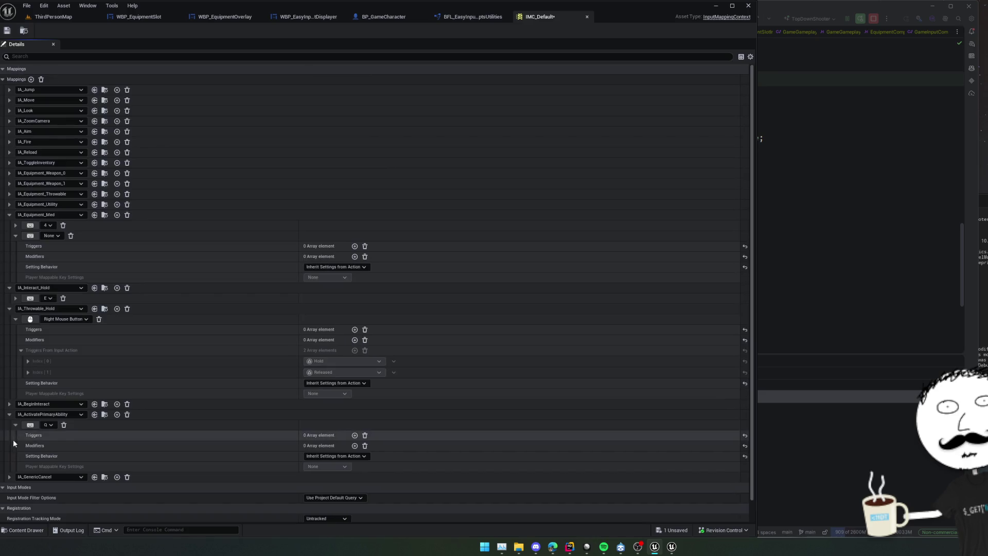
scroll(165, 375, "up", 1)
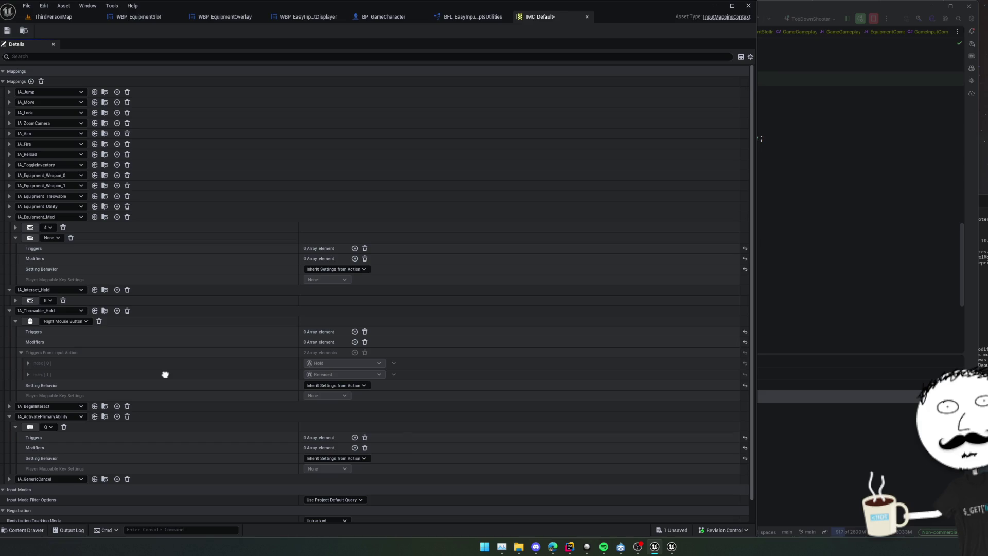
scroll(184, 351, "down", 1)
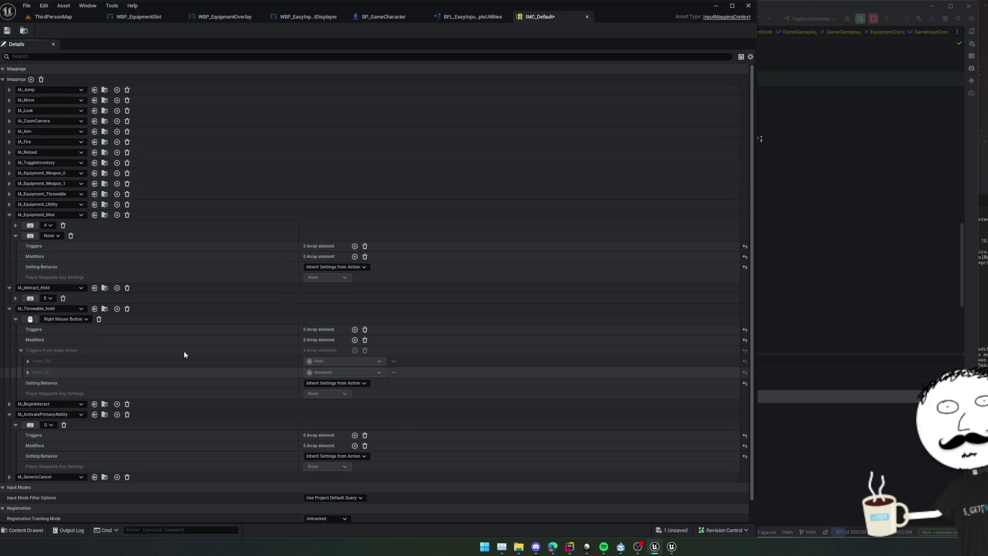
left_click(72, 236)
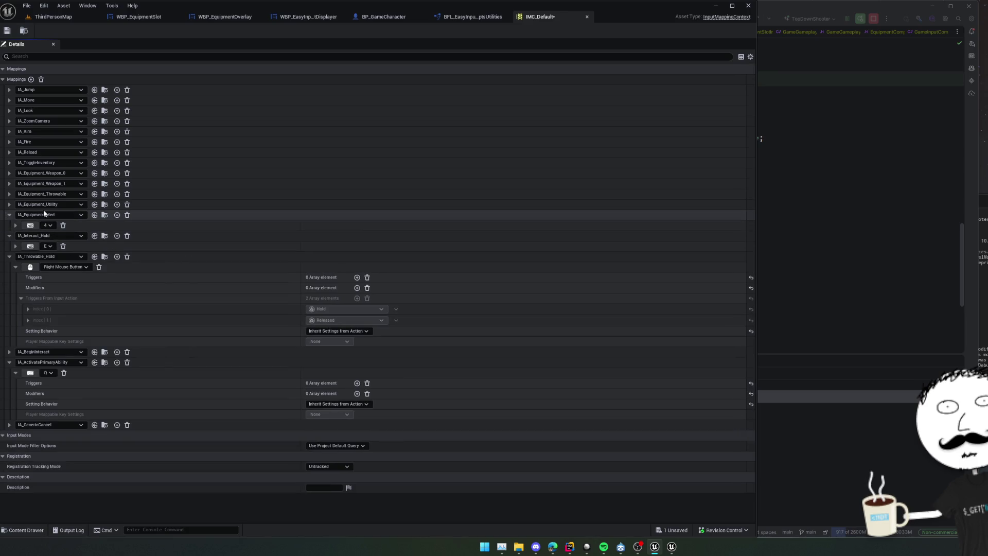
left_click(10, 205)
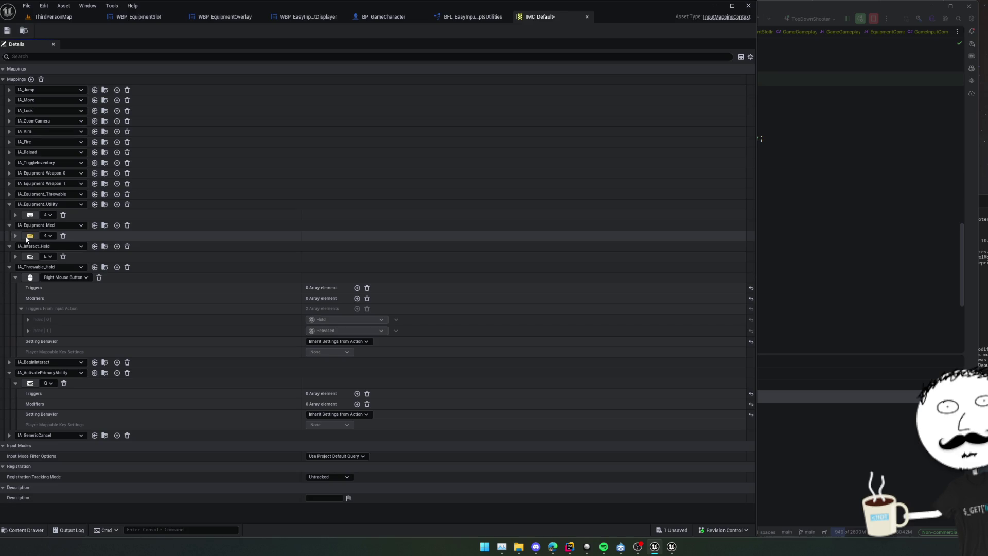
Step: Add an IA_Equipment_Special mapping bound to the 6 key
left_click(30, 80)
left_click(33, 446)
type("specal")
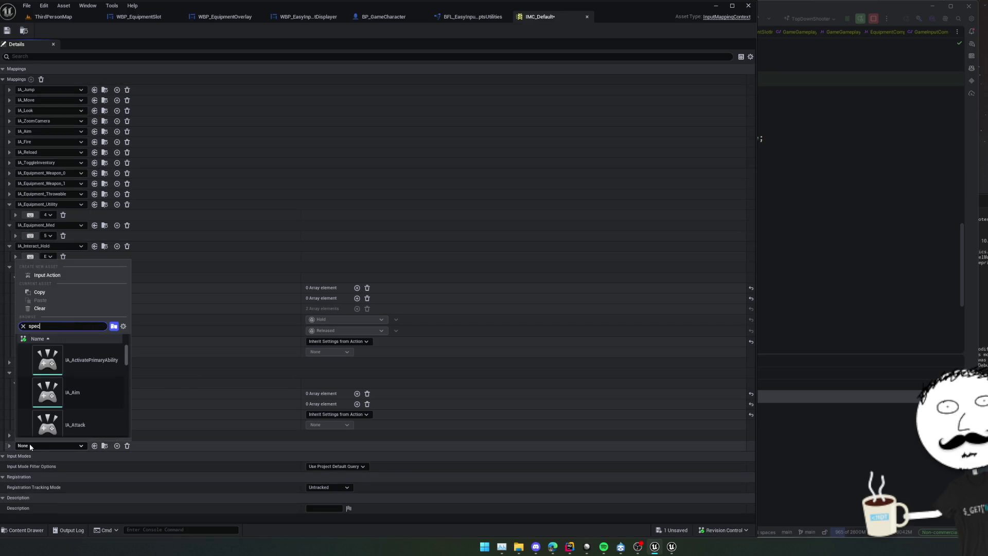
key("BackSpace")
key("BackSpace")
type("ial")
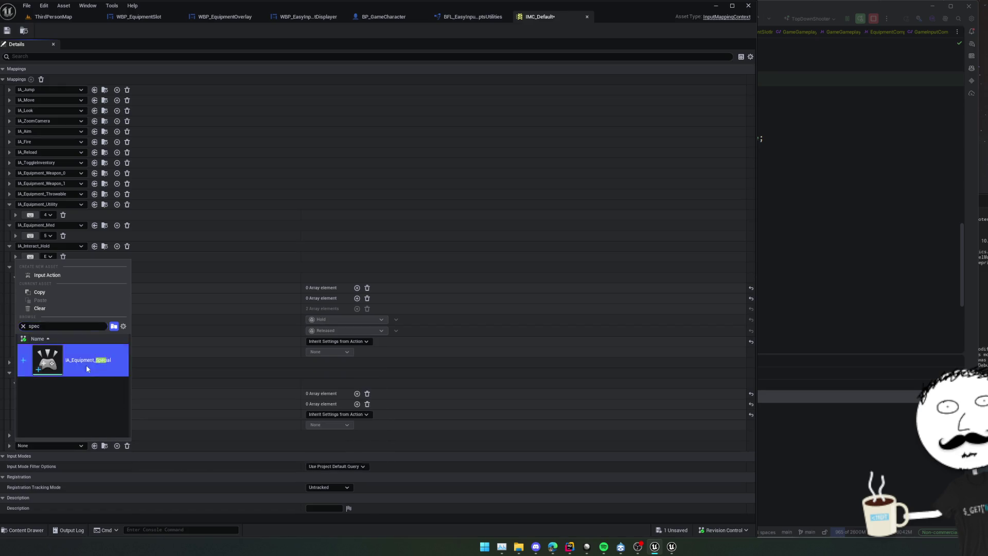
left_click(85, 365)
left_click(10, 446)
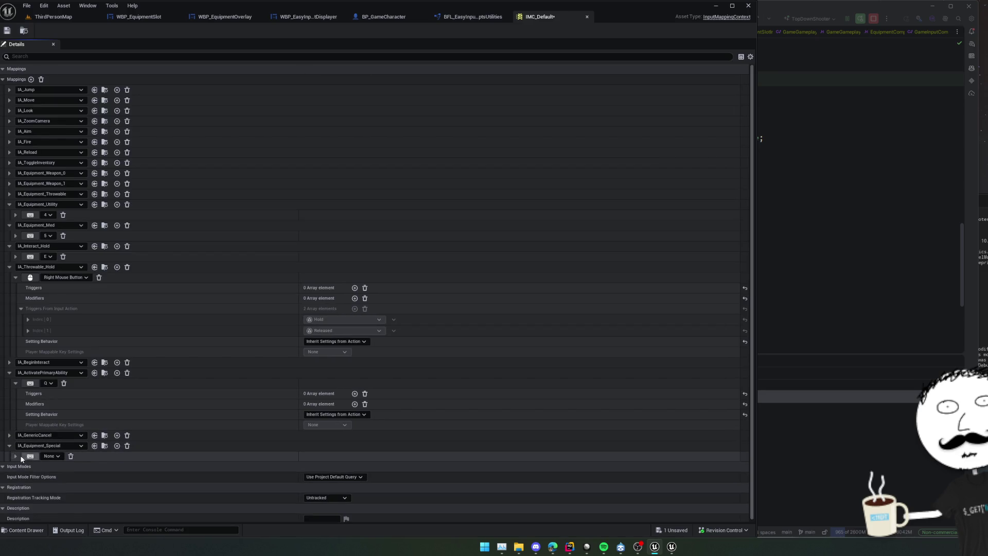
left_click(27, 459)
key("6")
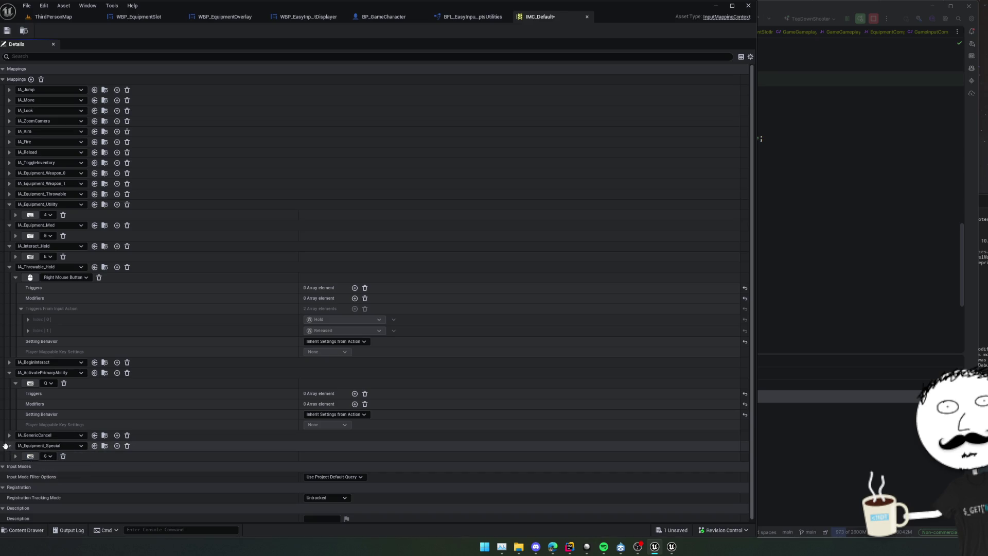
Step: Move IA_Equipment_Special above IA_Interact_Hold, save, and return to ThirdPersonMap
left_click_drag(5, 446, 5, 247)
left_click(7, 31)
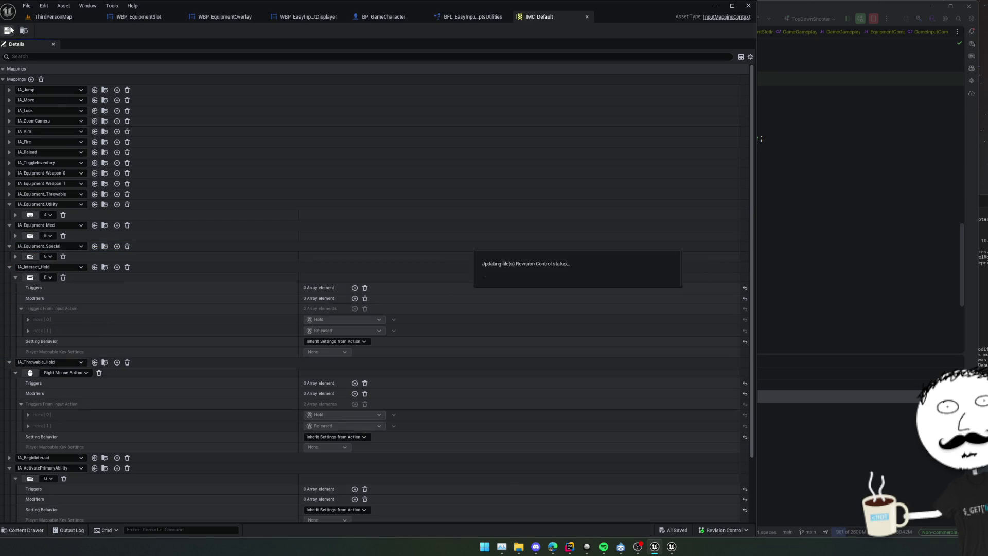
left_click(68, 19)
Step: Play in an enlarged viewport, toggle the pistol with 1, show the overlay with Tab, then stop
left_click(205, 31)
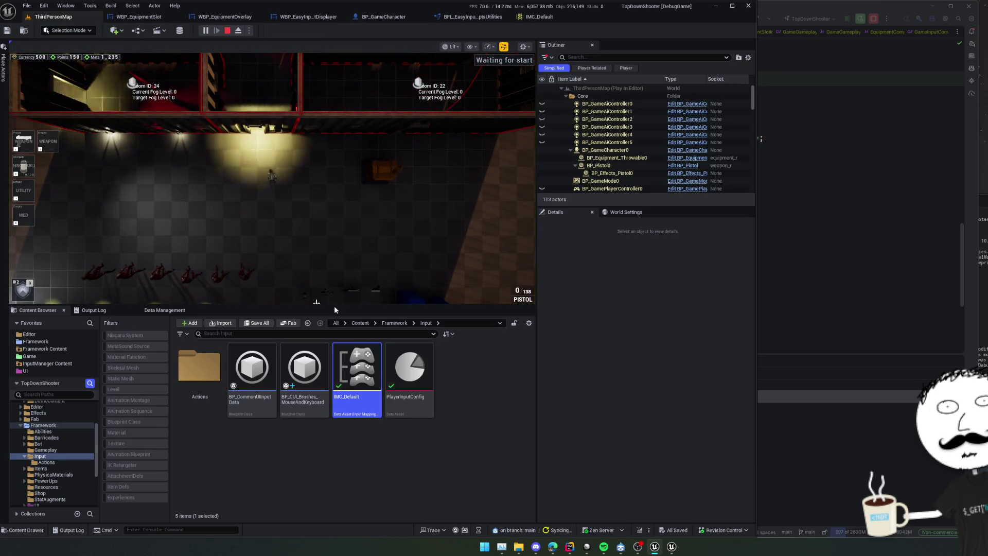
left_click_drag(312, 306, 324, 463)
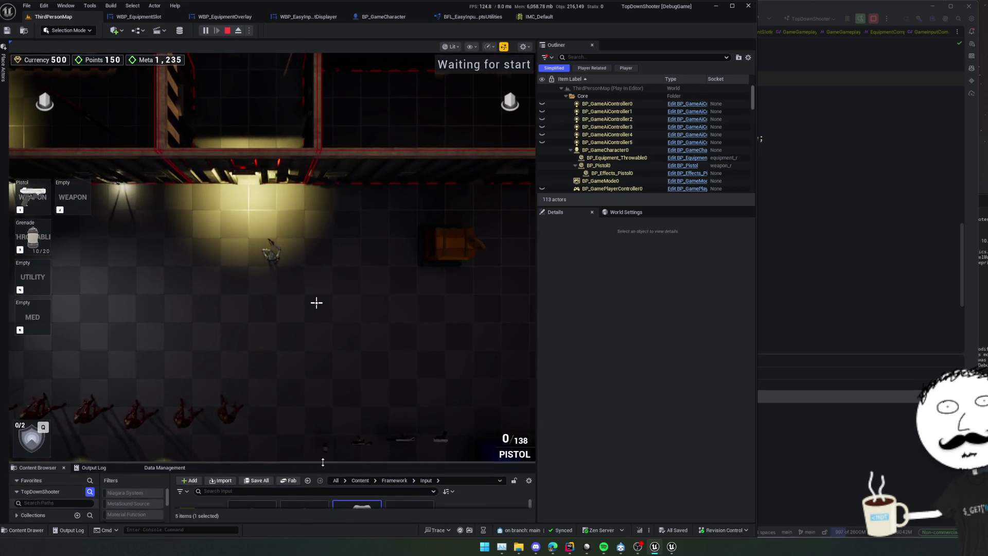
left_click(316, 303)
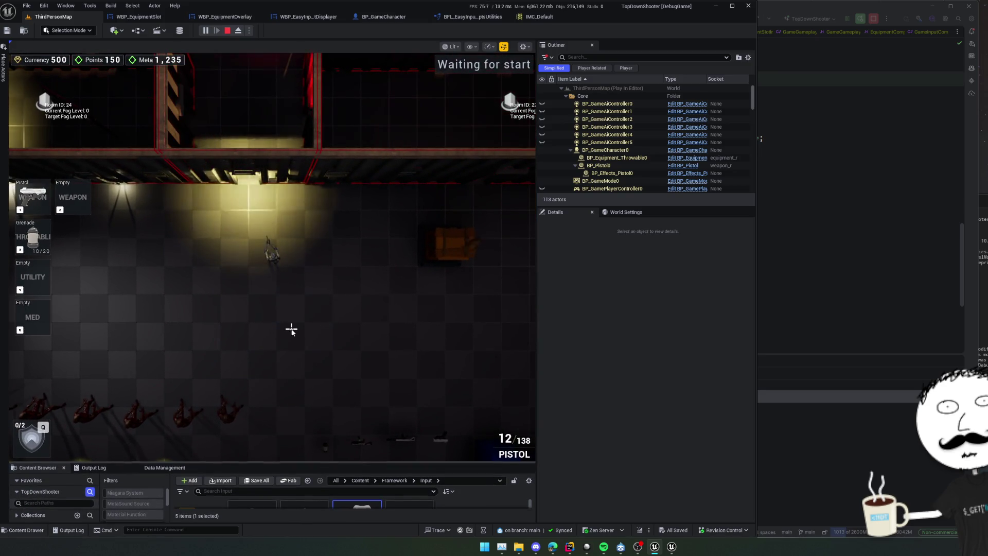
key("1")
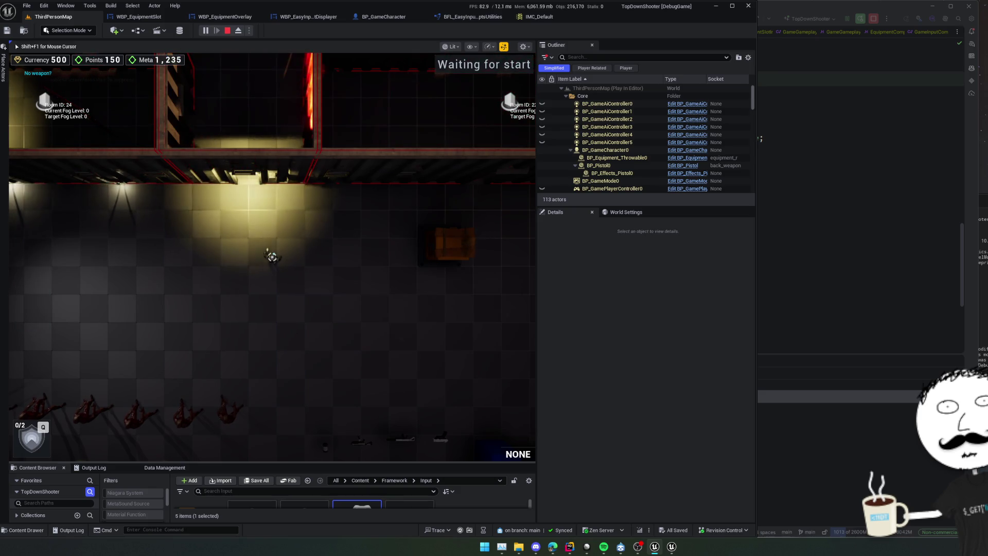
left_click(273, 258)
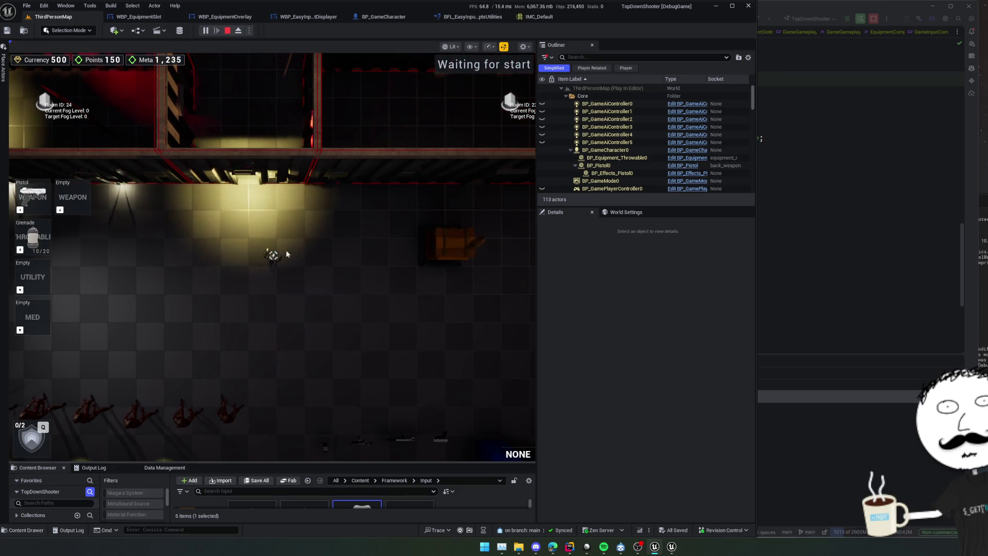
key("1")
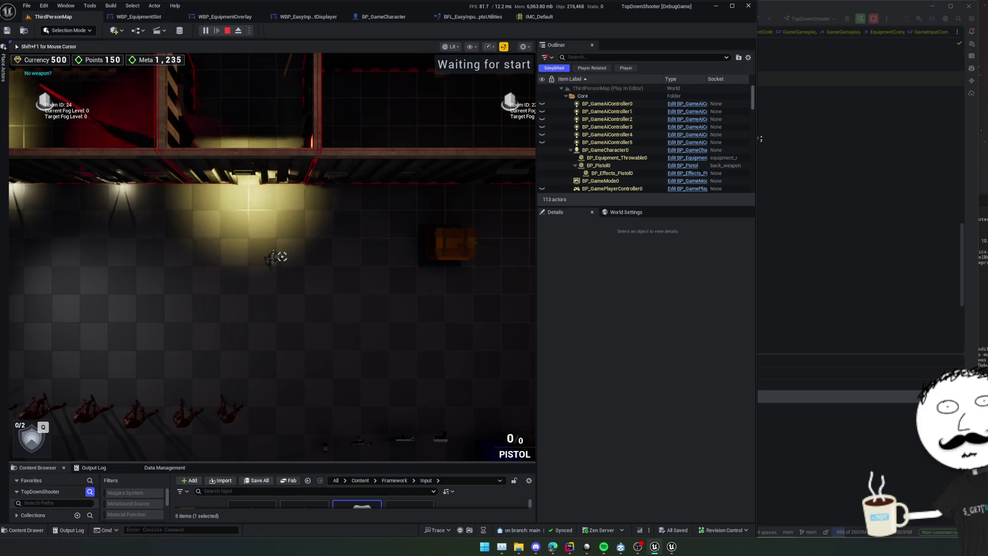
key("1")
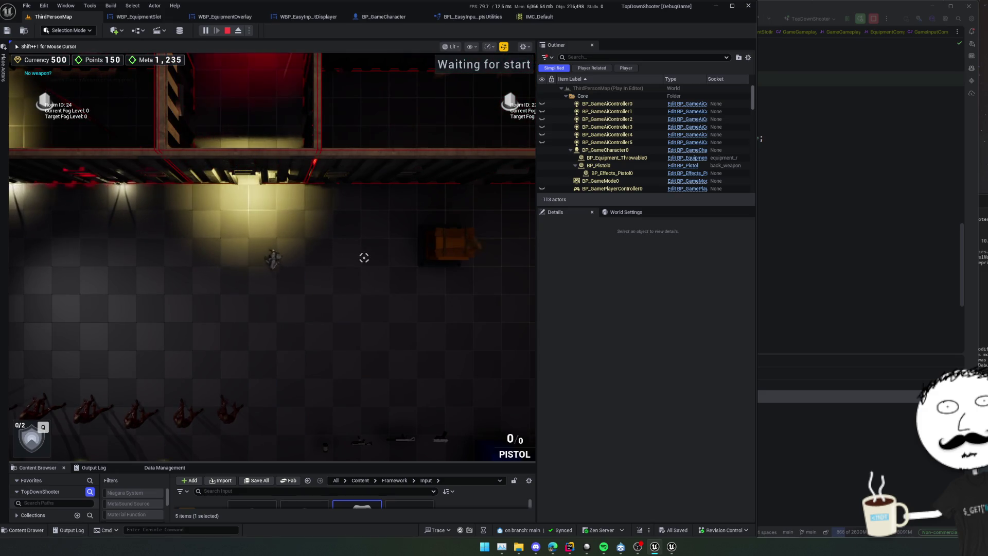
key("Tab")
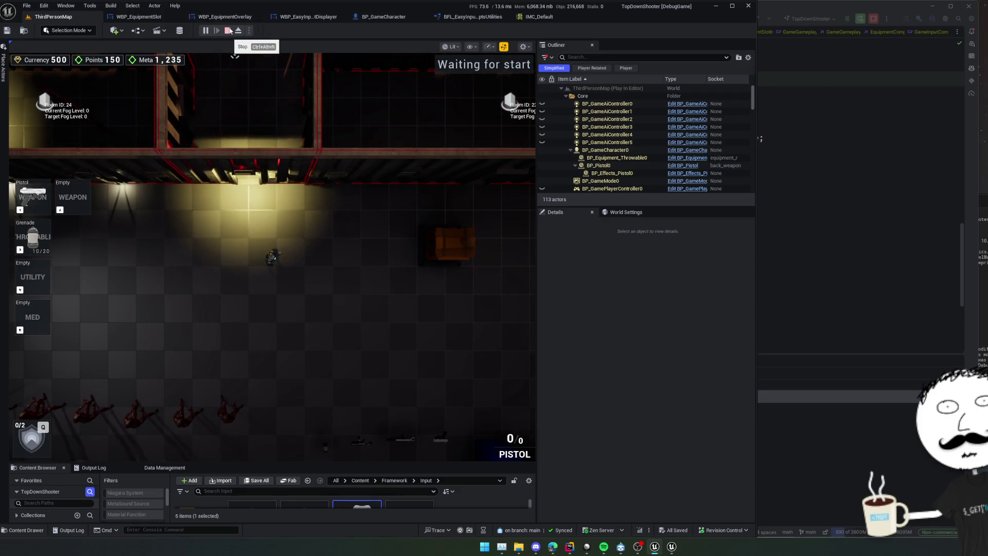
left_click(228, 30)
key("ctrl+p")
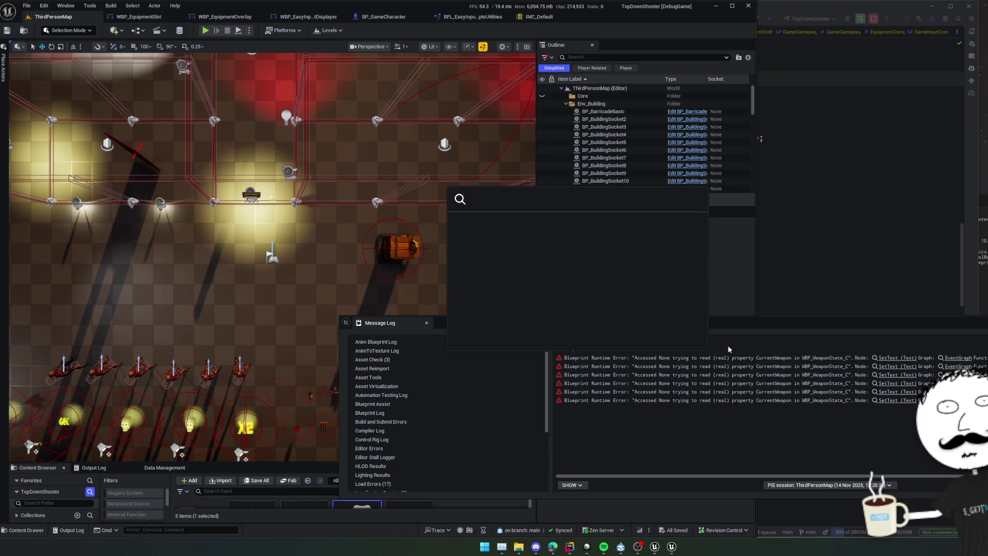
Step: Follow the runtime error into WBP_WeaponState's graph and inspect the load, SetText and visibility nodes
key("Escape")
left_click(788, 359)
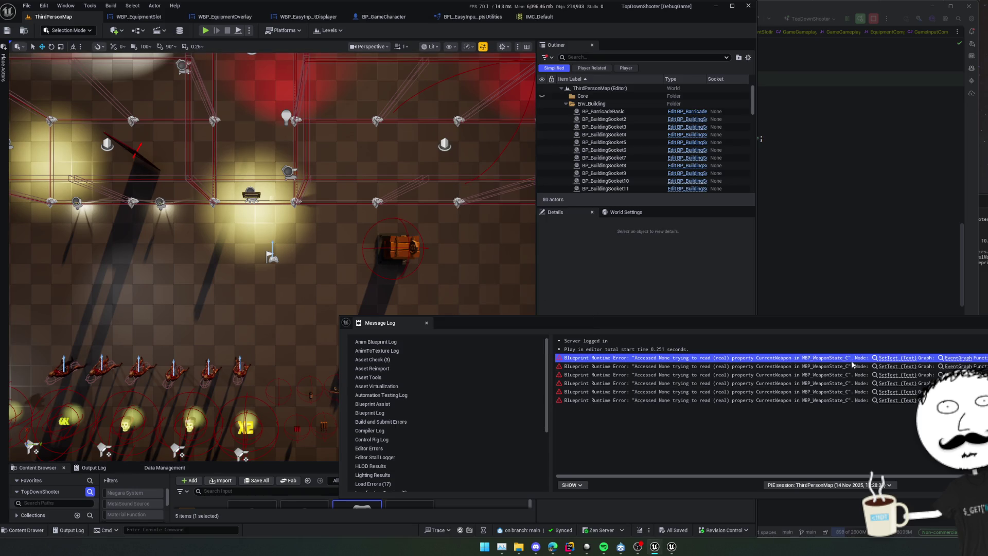
left_click(887, 360)
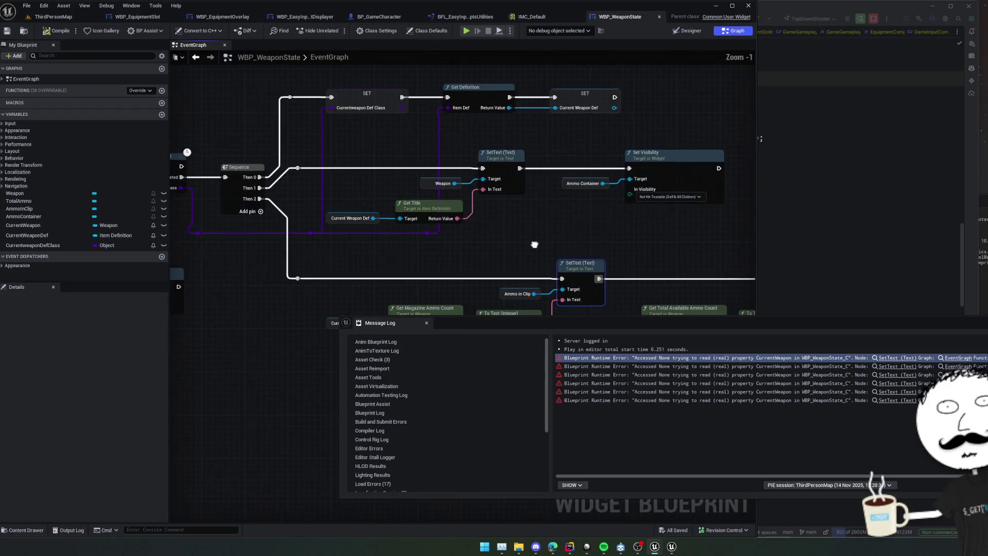
mouse_move(534, 244)
left_mouse_down()
mouse_move(531, 277)
mouse_move(601, 275)
left_mouse_up()
left_click(426, 323)
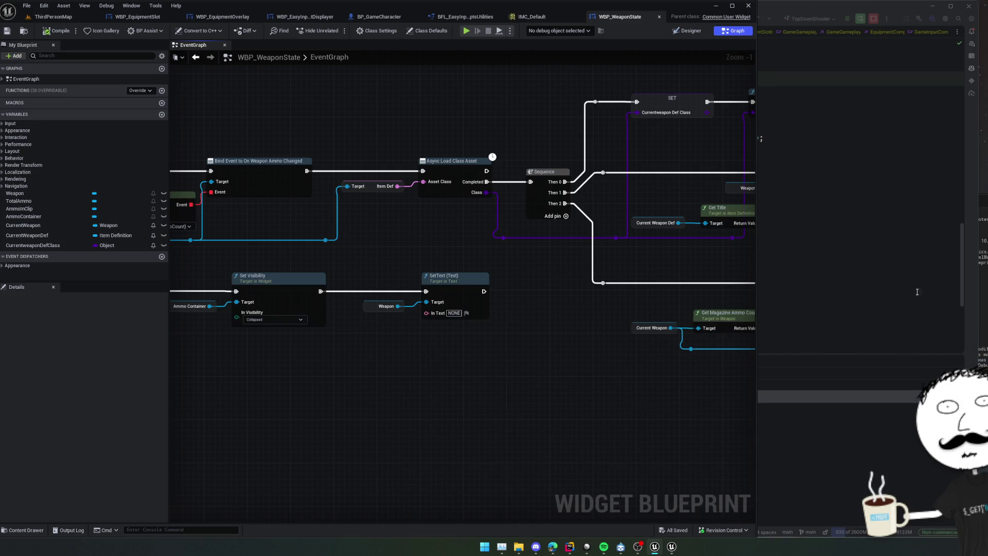
mouse_move(489, 315)
left_mouse_down()
mouse_move(575, 335)
mouse_move(987, 332)
left_mouse_up()
scroll(575, 335, "down", 1)
mouse_move(875, 329)
left_mouse_down()
mouse_move(673, 299)
mouse_move(444, 289)
left_mouse_up()
scroll(514, 293, "up", 1)
left_click_drag(514, 294, 682, 304)
scroll(682, 305, "down", 6)
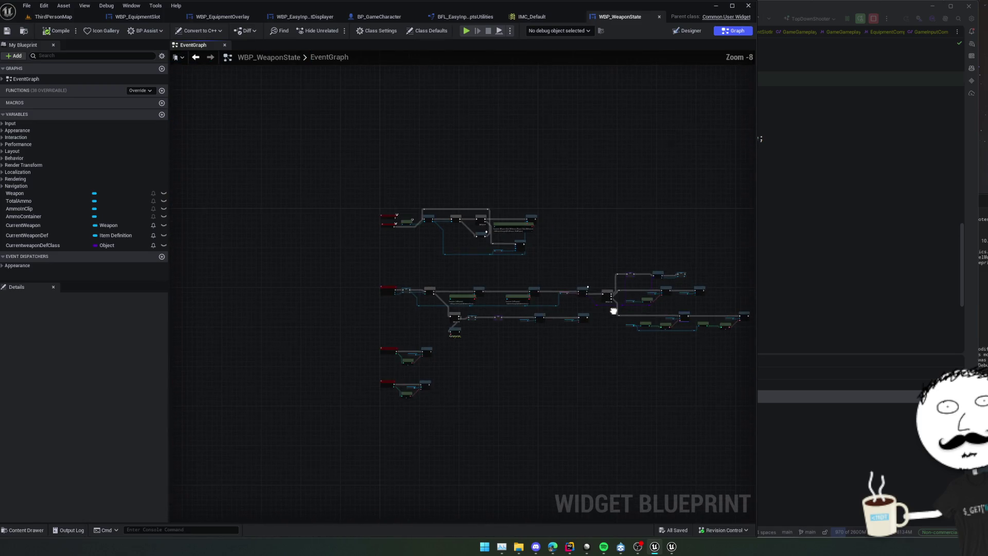
Step: Generate a C++ header and source for WBP_WeaponState, keeping its folder structure
left_click(198, 30)
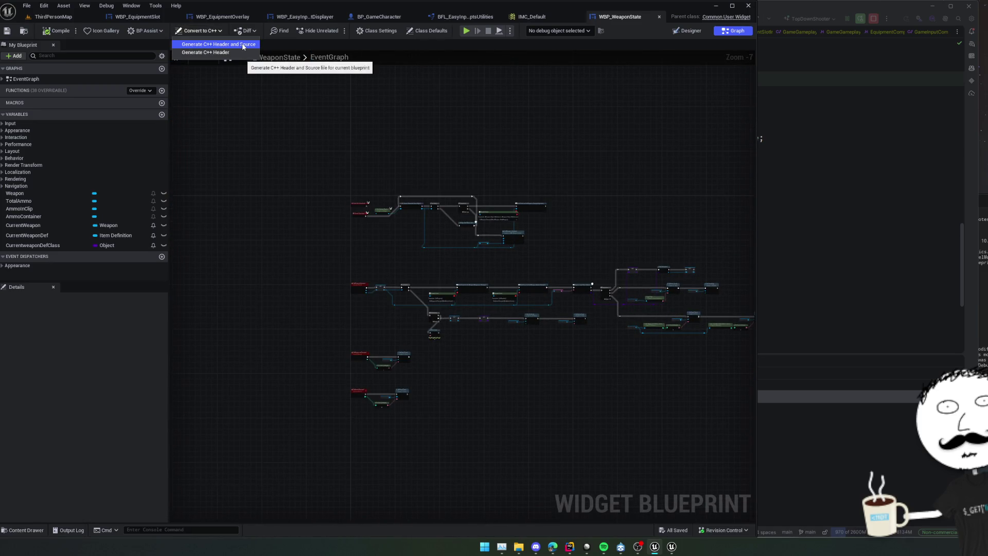
left_click(208, 43)
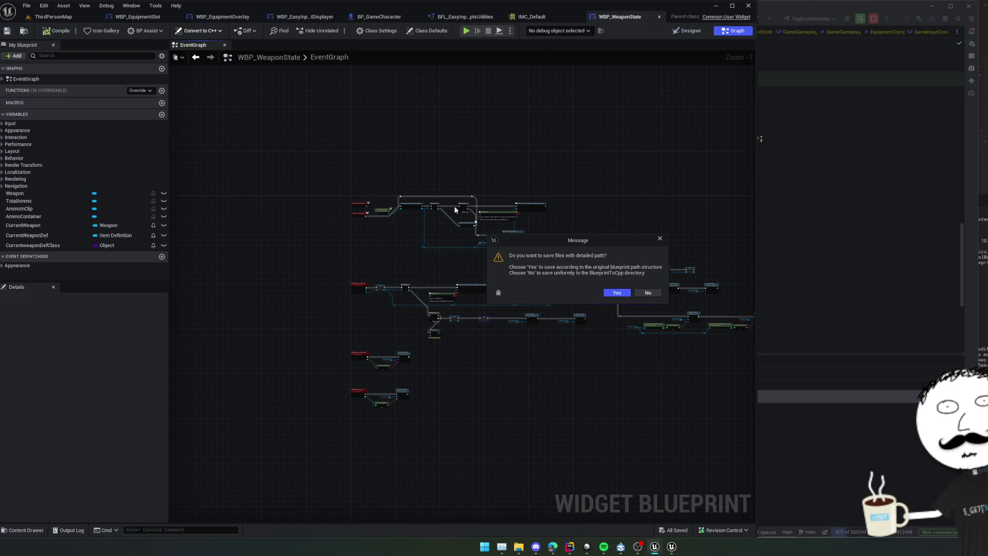
left_click(627, 293)
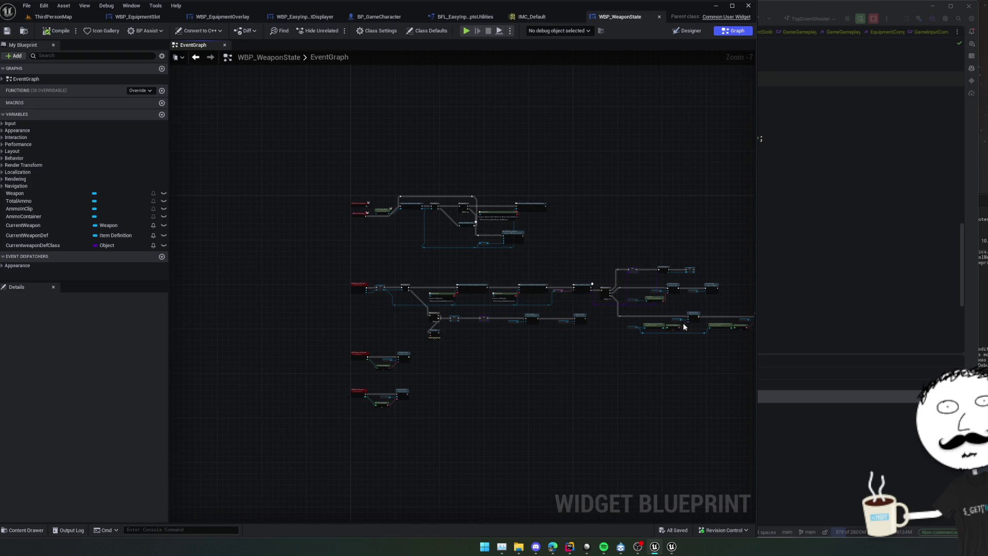
Step: Open TopDownShooter/BlueprintToCpp/WeaponState.h from Explorer in Rider
left_click(519, 546)
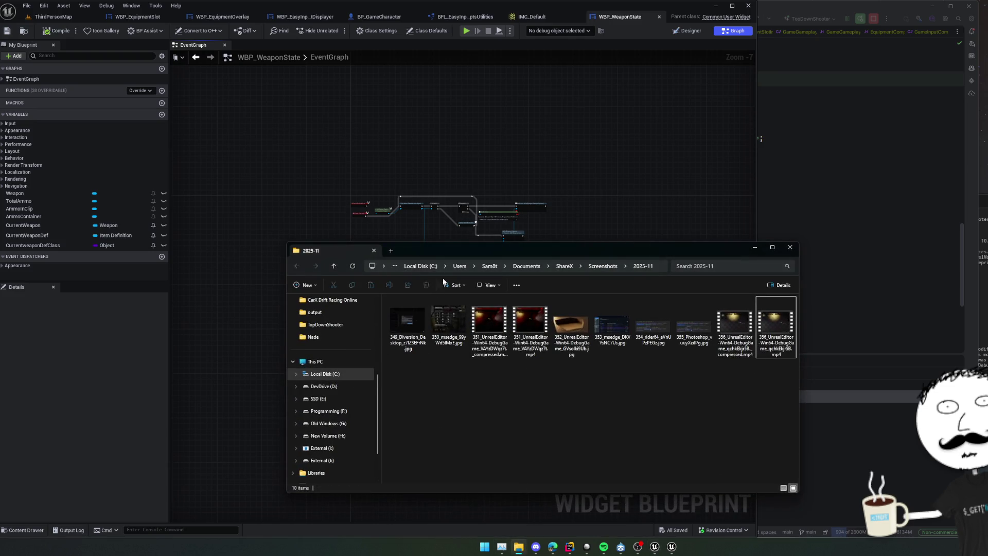
scroll(330, 370, "up", 2)
left_click(325, 374)
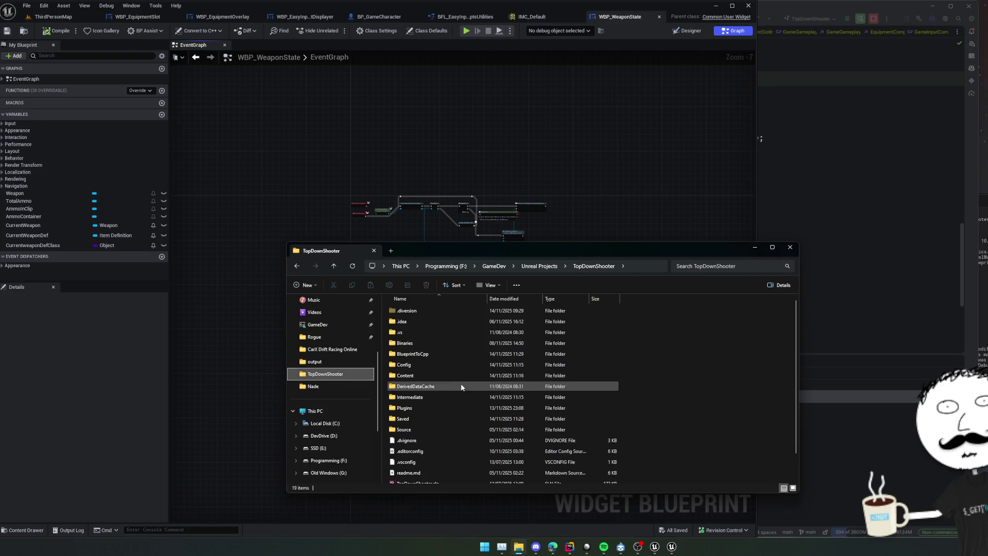
double_click(445, 356)
left_click(433, 321)
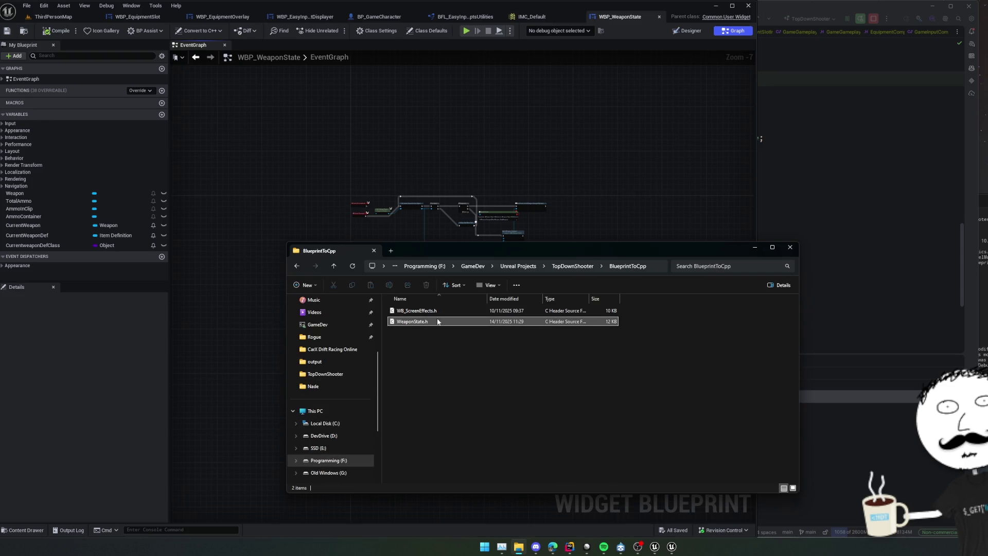
mouse_move(434, 321)
left_mouse_down()
mouse_move(453, 324)
mouse_move(815, 222)
mouse_move(749, 221)
left_mouse_up()
Step: Read through the generated OnWeaponChanged, OnAmmoChanged and Construct code in WeaponState.h
scroll(623, 290, "down", 15)
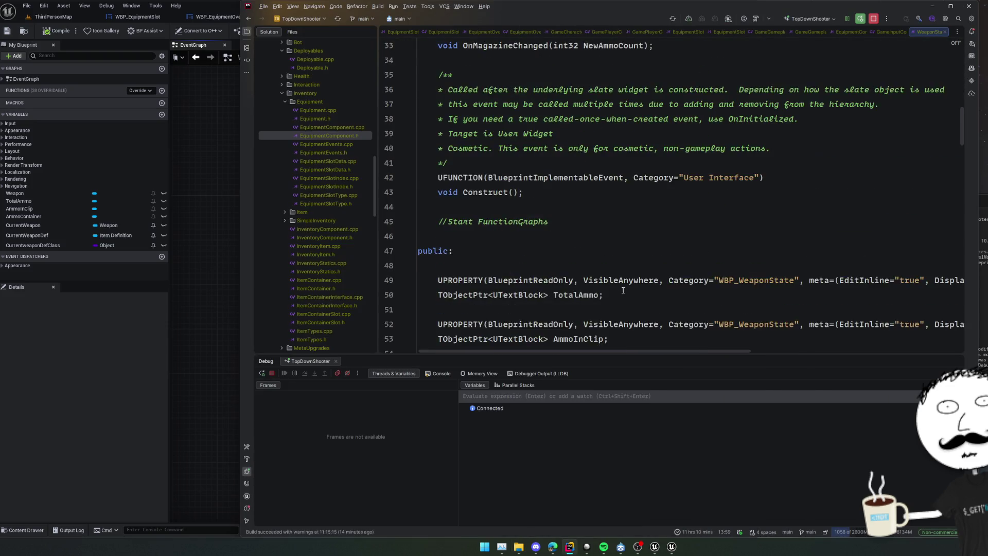
scroll(623, 290, "down", 8)
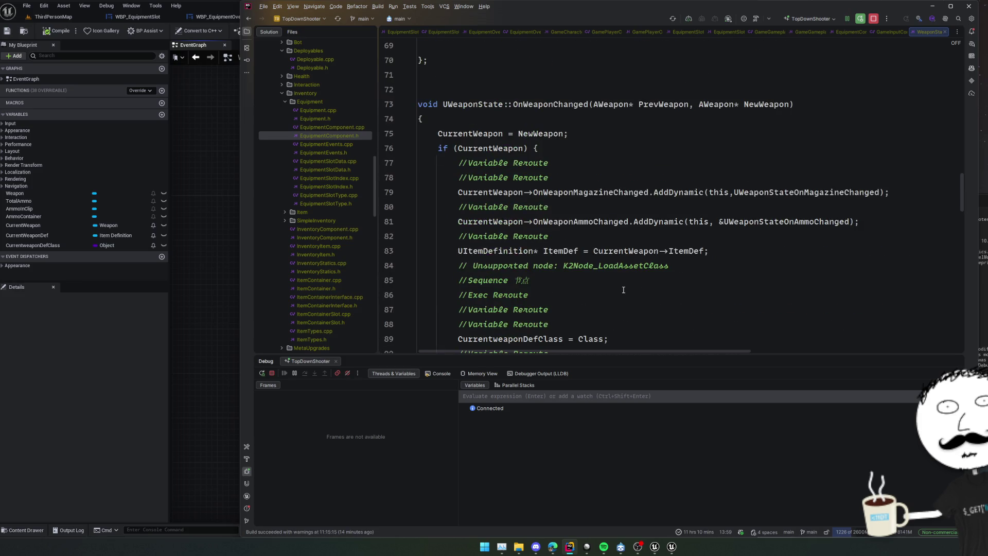
scroll(767, 241, "down", 3)
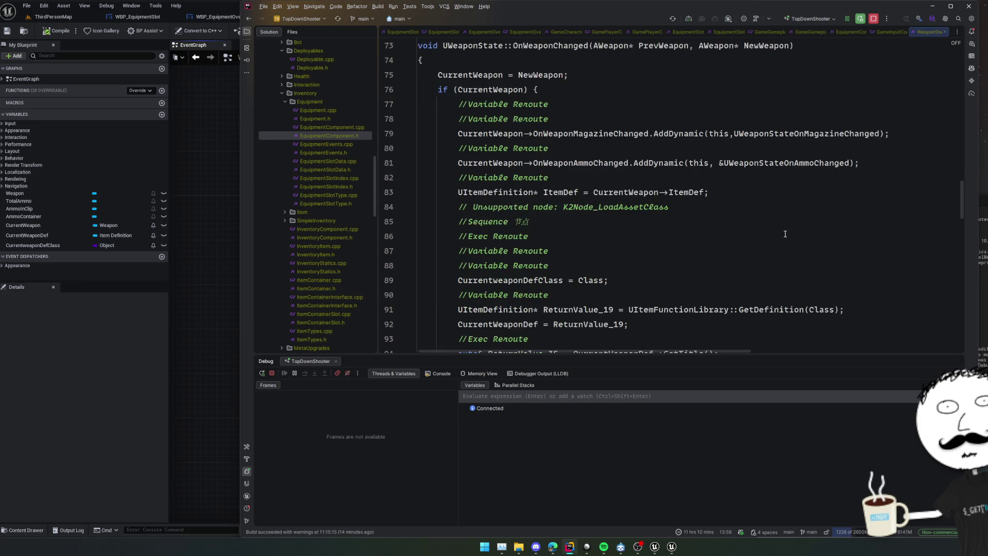
scroll(854, 216, "down", 10)
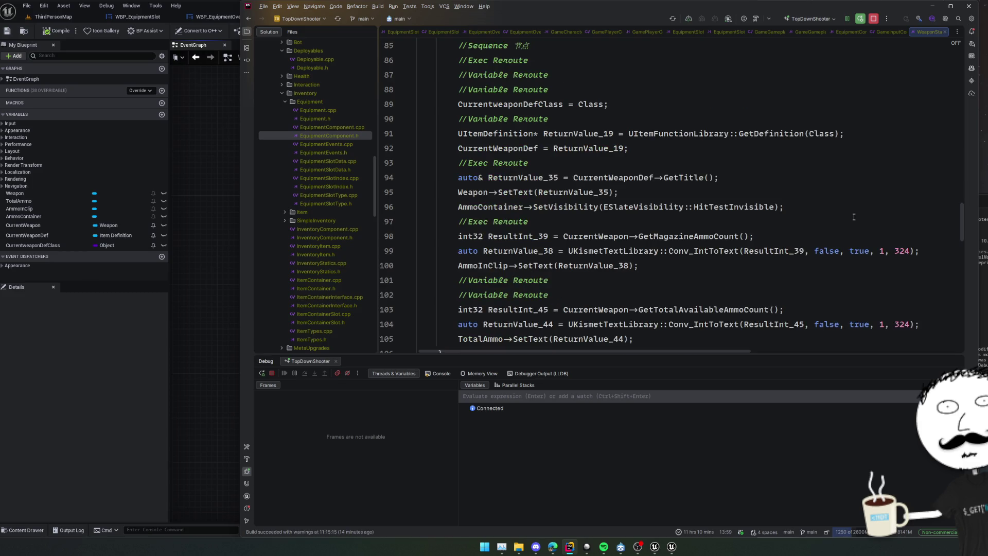
scroll(855, 216, "down", 7)
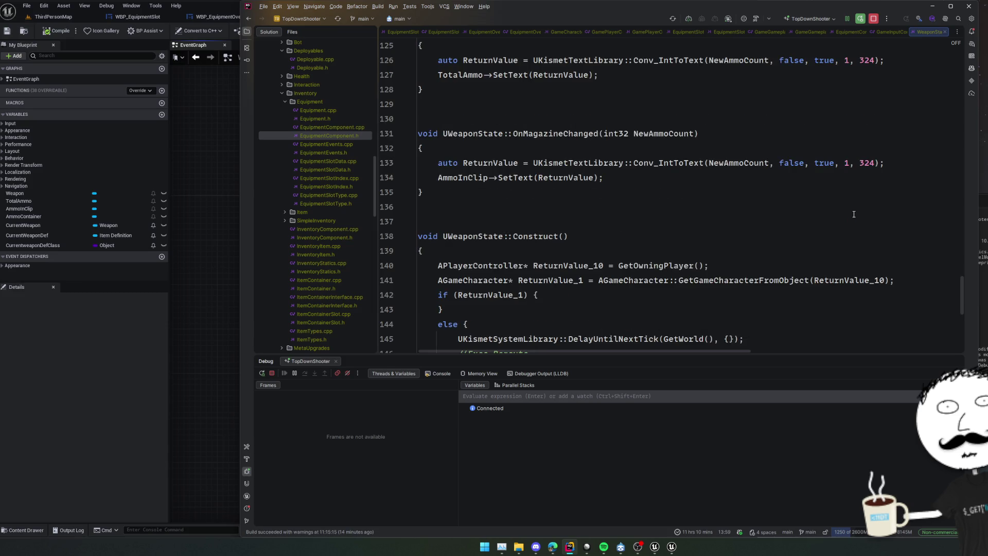
scroll(814, 198, "down", 3)
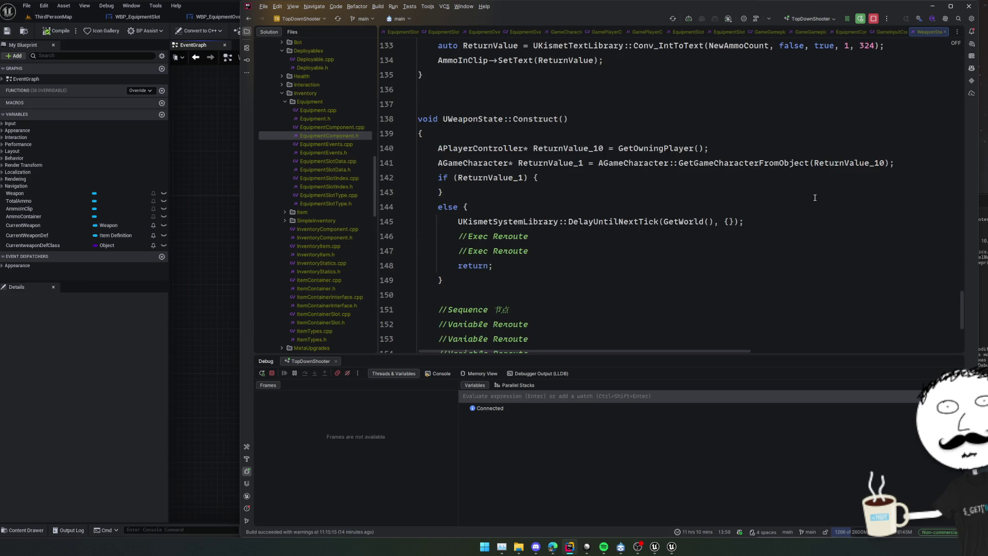
scroll(815, 198, "down", 4)
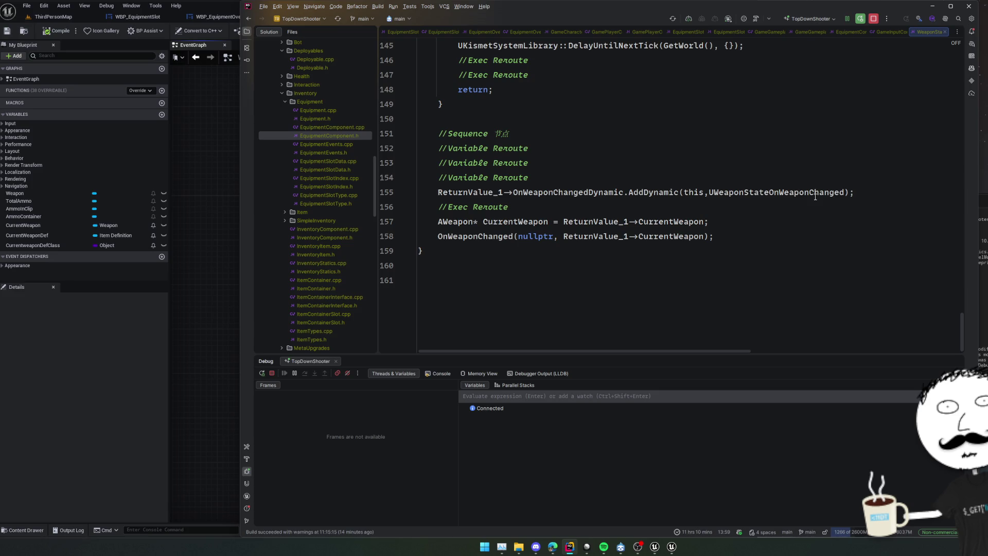
scroll(815, 198, "up", 20)
Step: Close the IMC_Default, BFL_EasyInputPromptsUtilities, BP_GameCharacter and WBP_EasyInputPromptDisplayer editor tabs
left_click(122, 355)
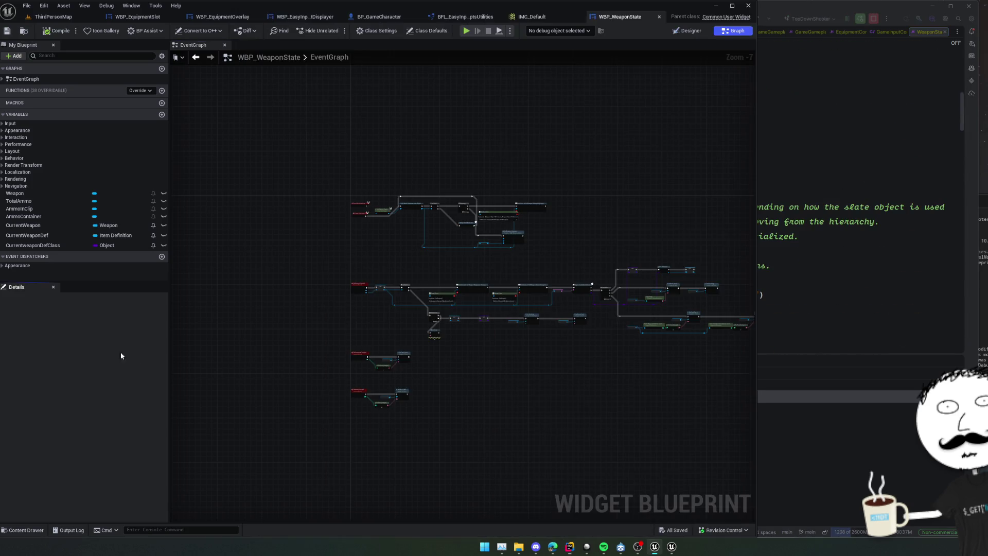
left_click(536, 17)
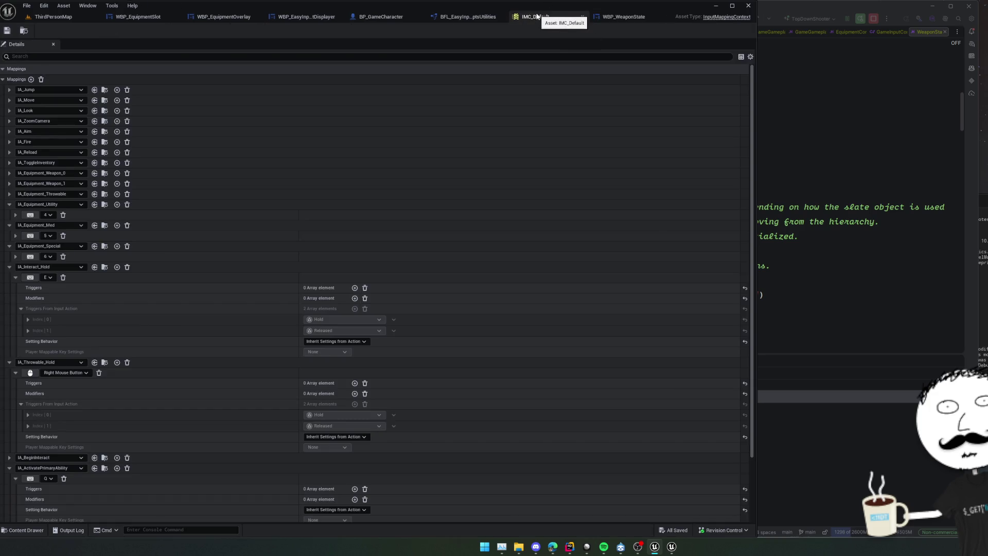
left_click(583, 16)
left_click(392, 18)
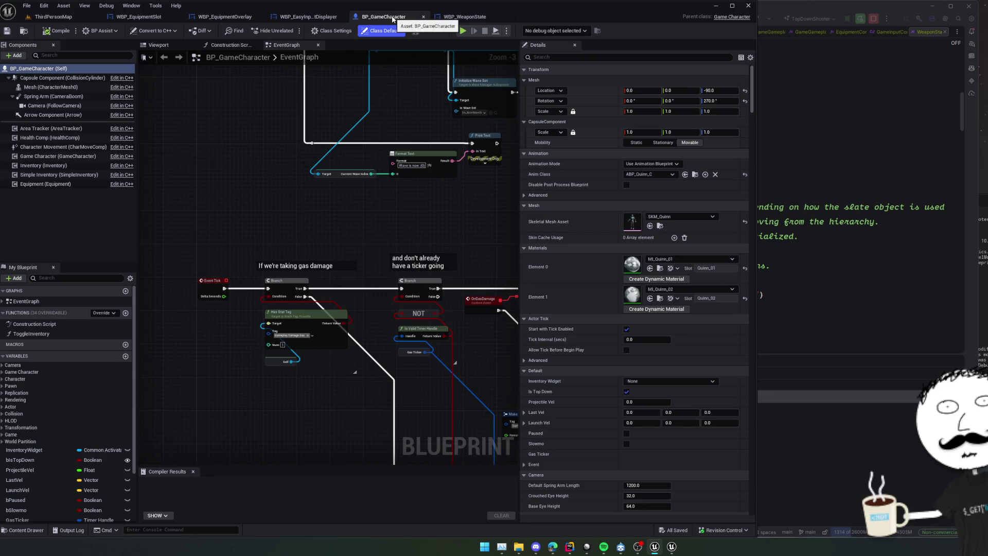
middle_click(393, 19)
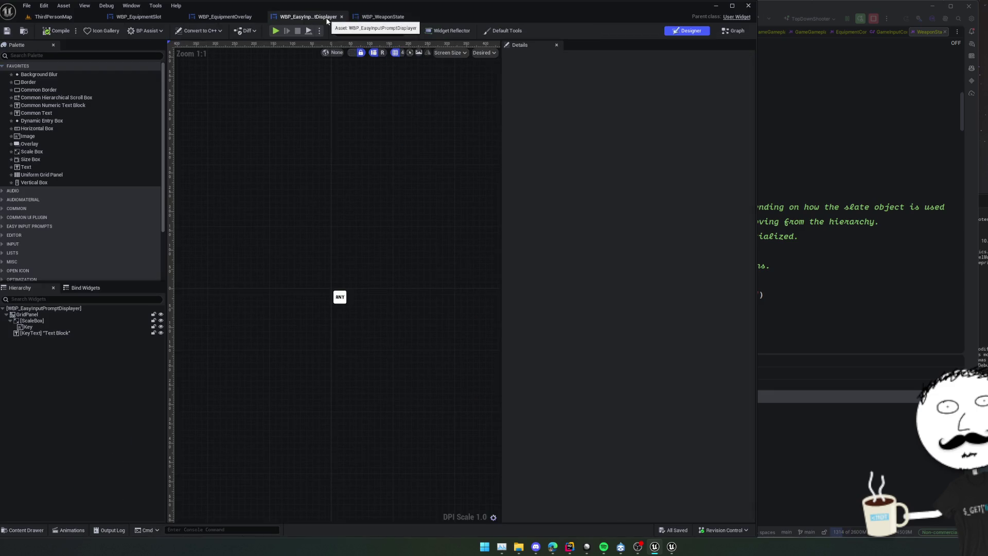
middle_click(327, 21)
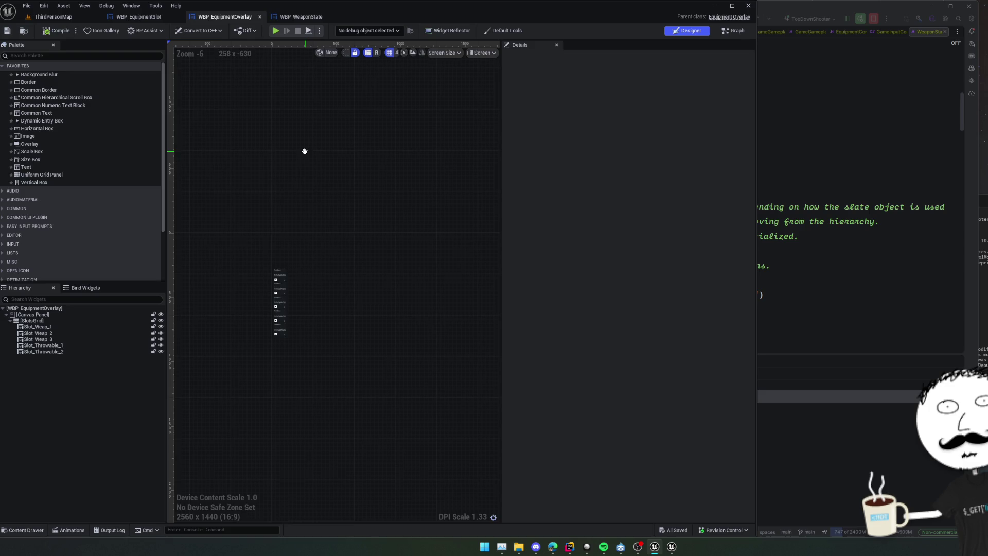
Step: Centre the equipment slot widgets on the canvas, then return to the ThirdPersonMap level
scroll(253, 275, "up", 3)
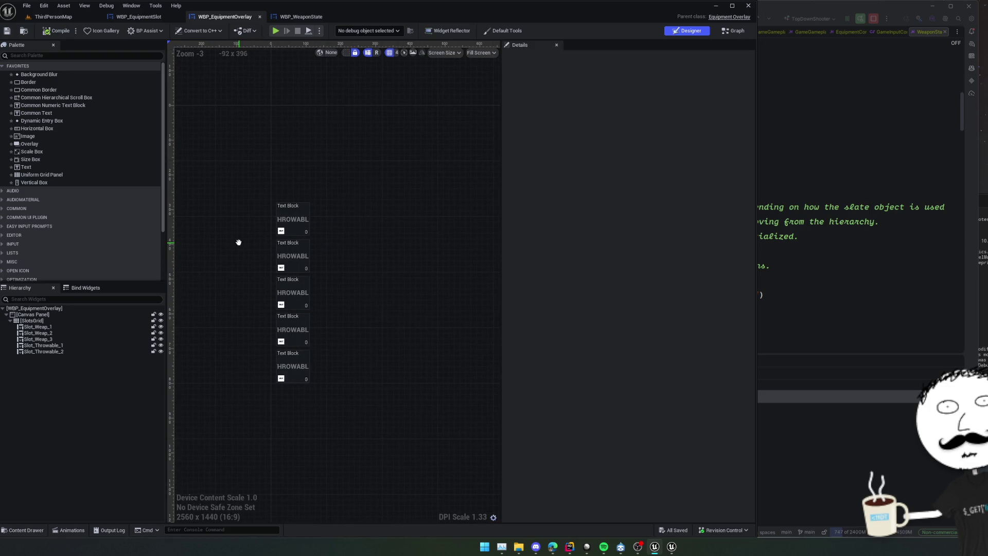
mouse_move(238, 242)
left_mouse_down()
mouse_move(269, 230)
mouse_move(249, 210)
mouse_move(258, 211)
left_mouse_up()
left_click(167, 21)
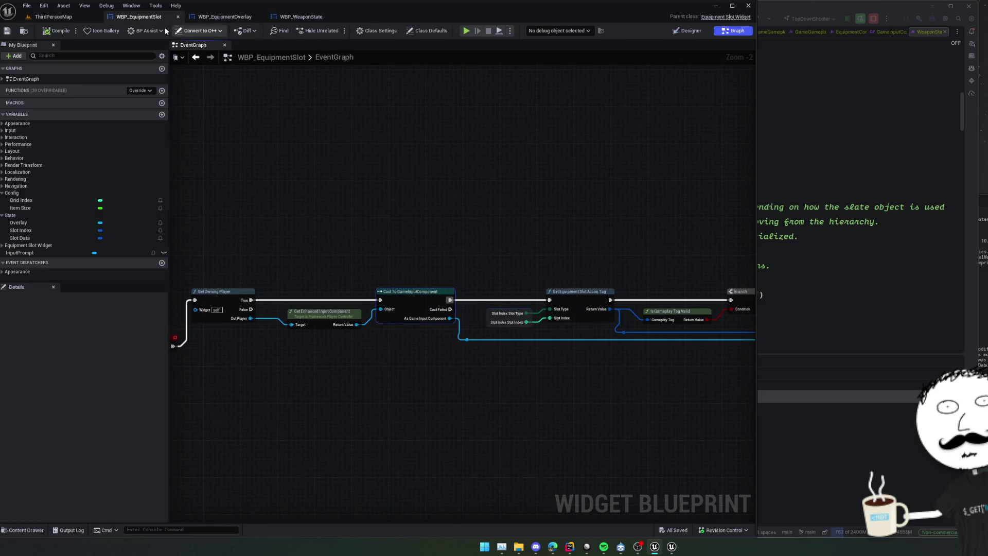
left_click(60, 17)
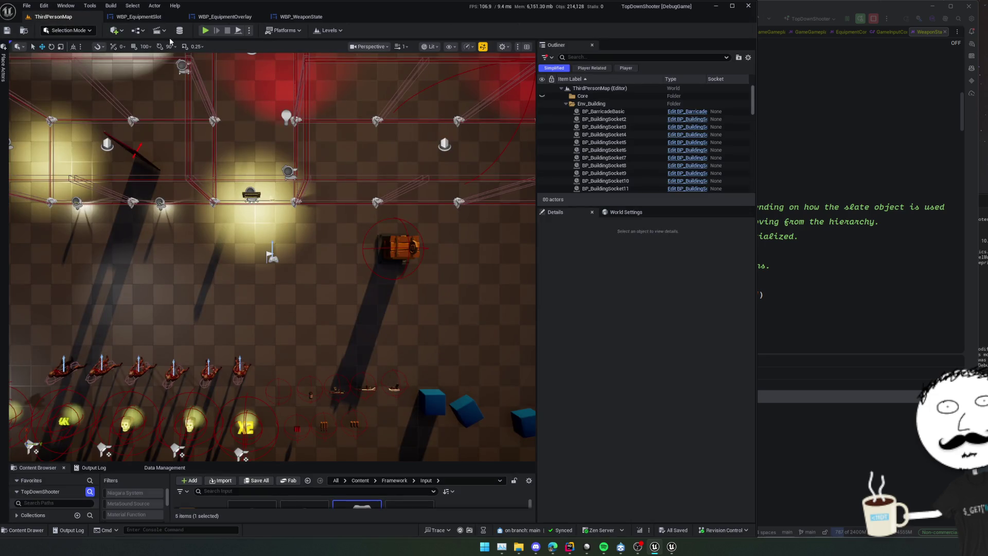
Step: Open the game character blueprint via quick search and inspect the Equipment component's Med slot
key("ctrl+p")
type("gamestate")
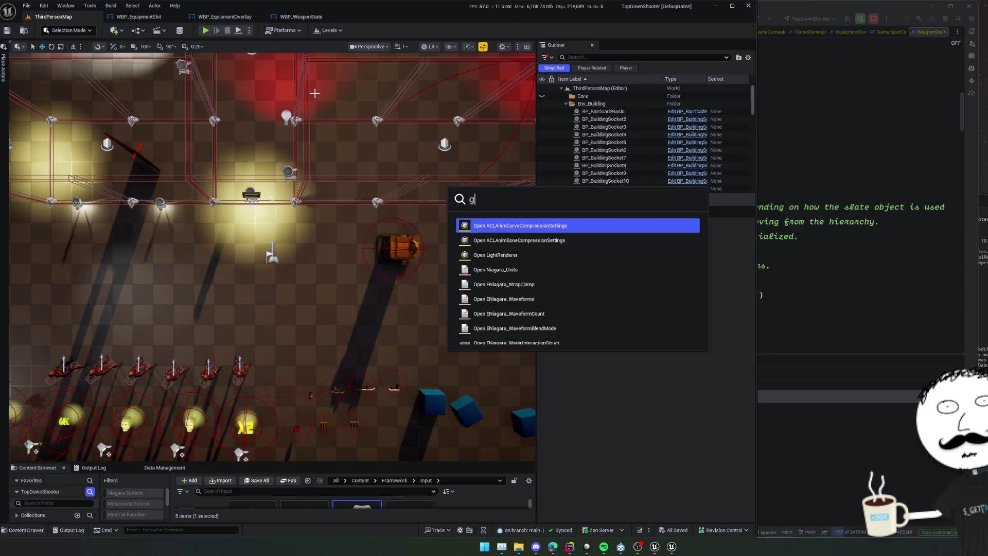
key("Return")
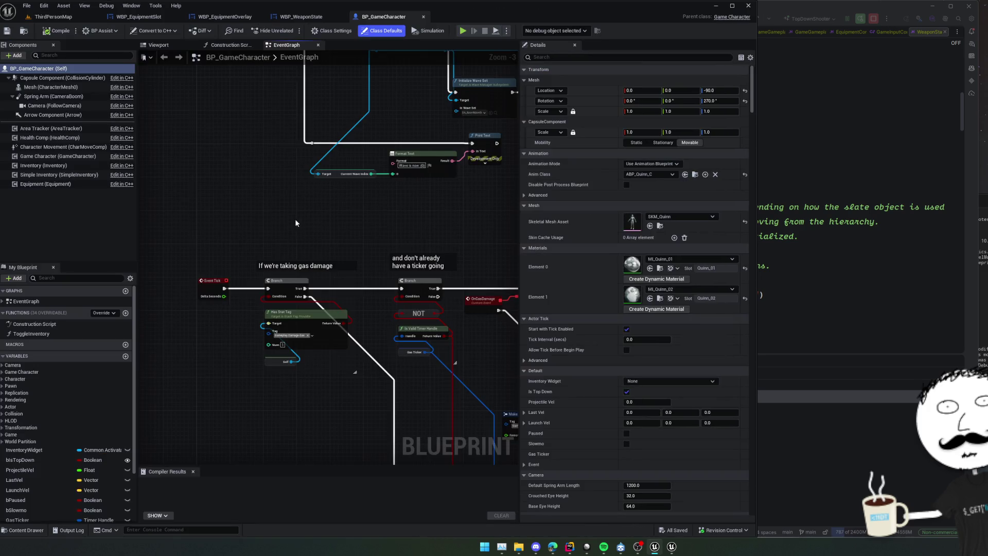
left_click(45, 184)
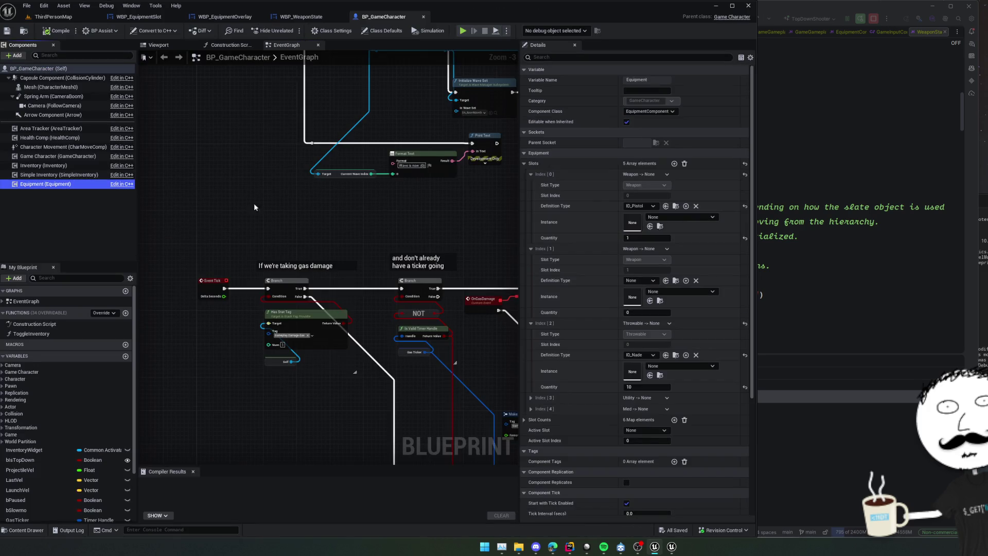
scroll(560, 246, "down", 1)
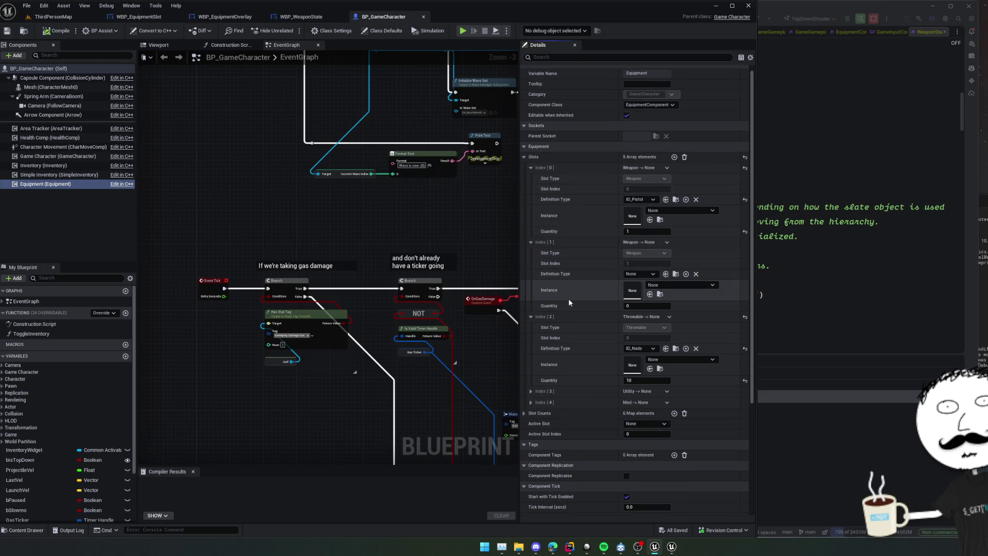
scroll(566, 211, "down", 1)
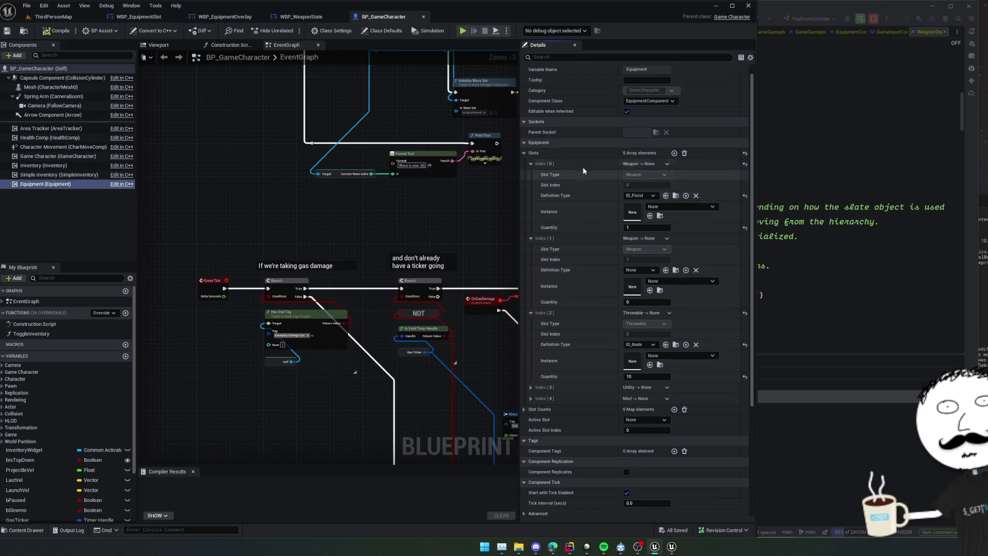
scroll(566, 200, "down", 1)
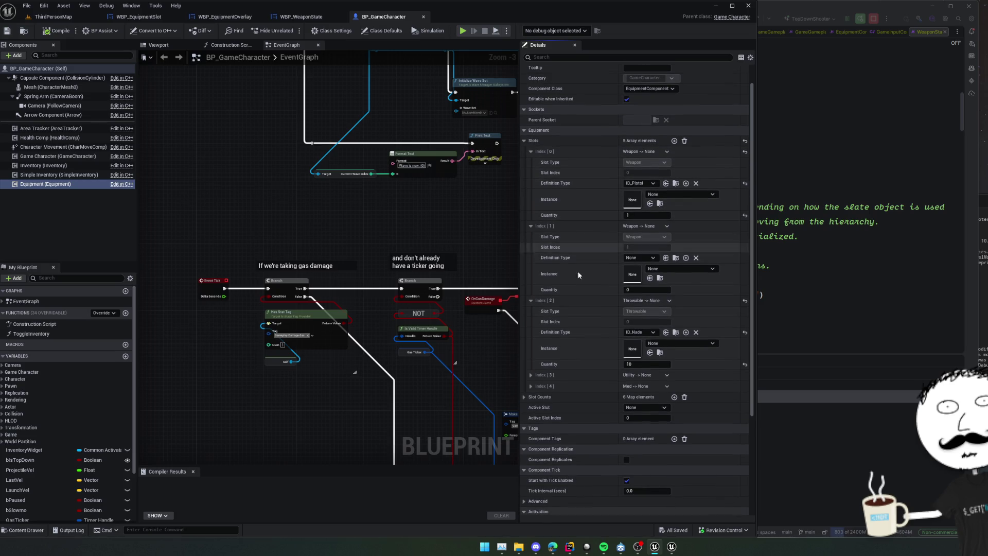
left_click(531, 386)
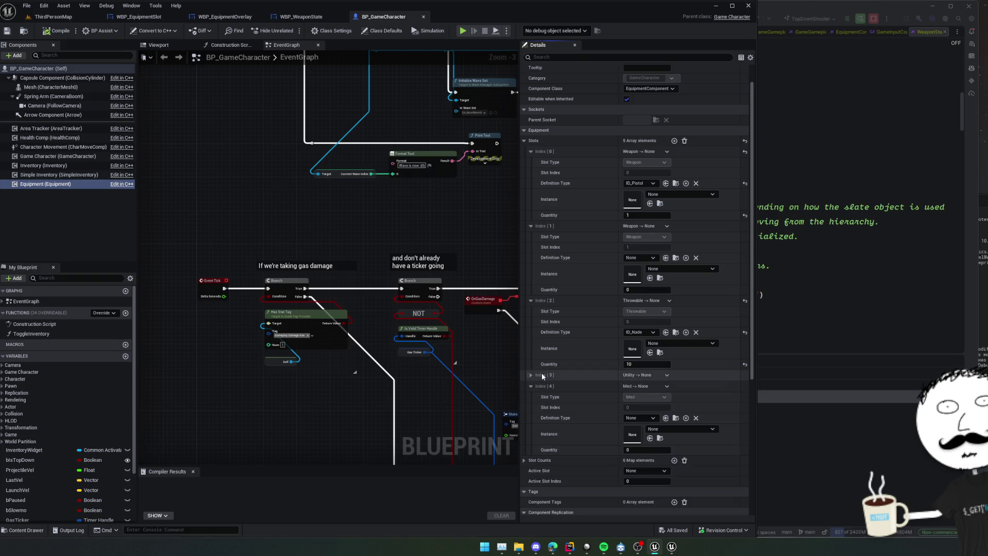
scroll(561, 327, "up", 1)
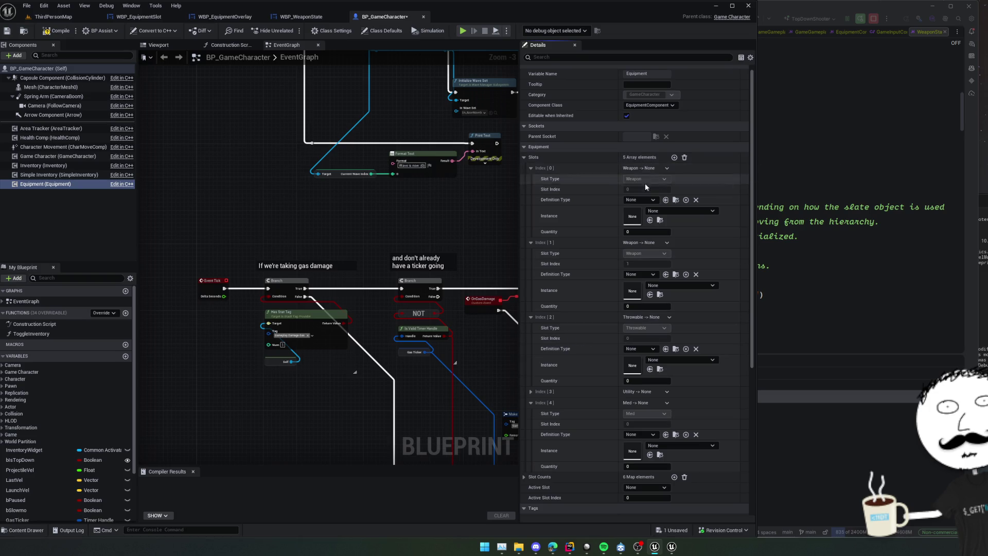
Step: Undo to restore the ID_Pistol (1) and ID_Nade (10) slot defaults, then review Slot Counts
key("ctrl+z")
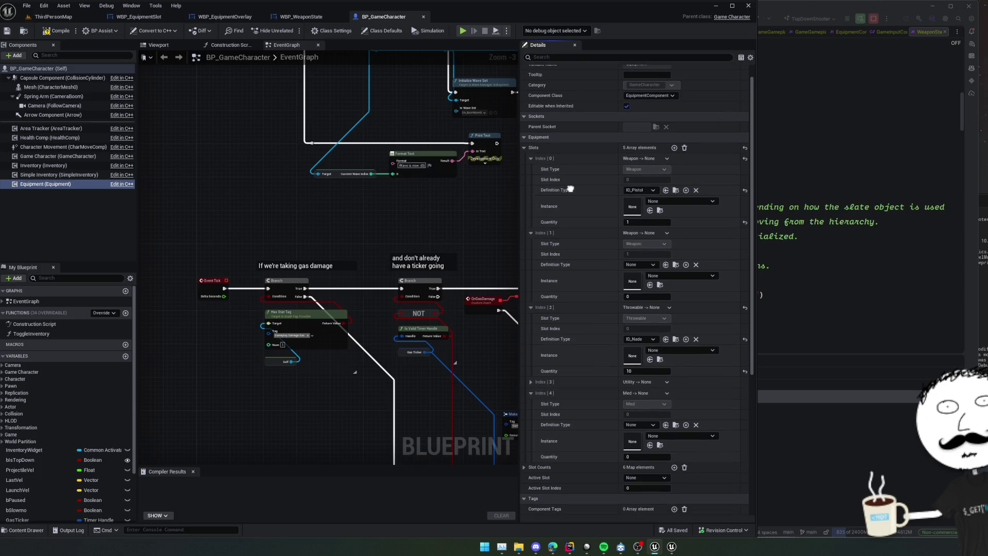
scroll(585, 214, "down", 3)
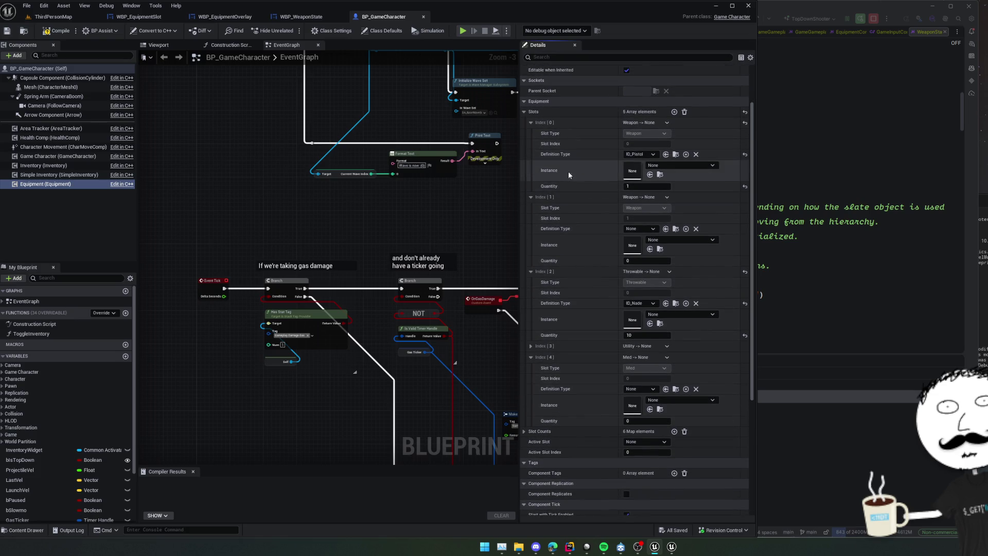
left_click(532, 122)
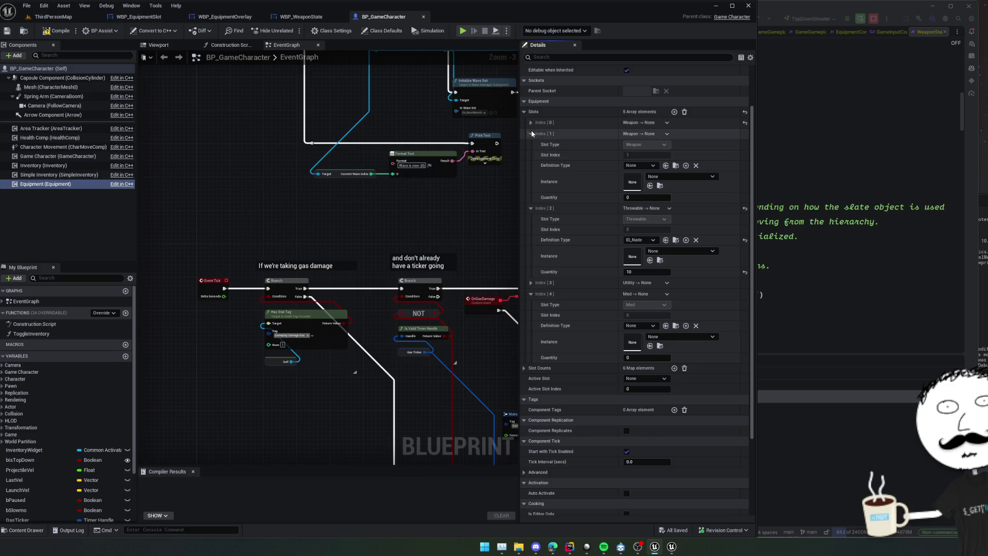
left_click(531, 133)
left_click(532, 146)
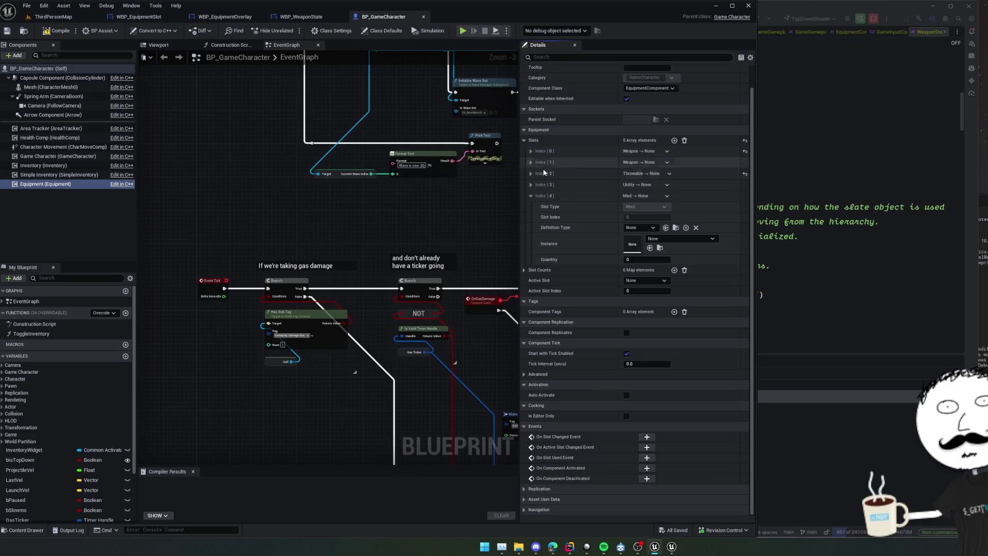
left_click(533, 196)
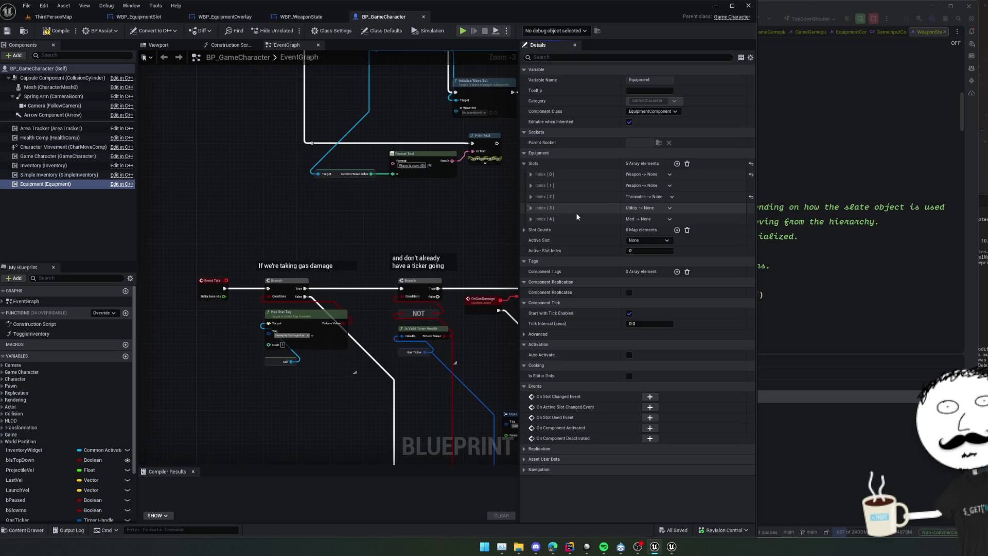
left_click(525, 230)
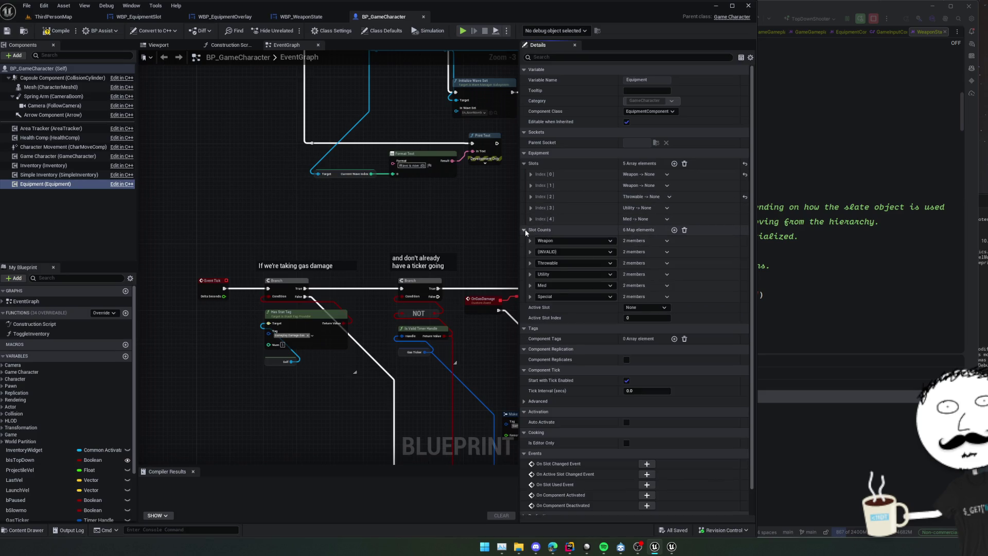
left_click(530, 296)
left_click(530, 297)
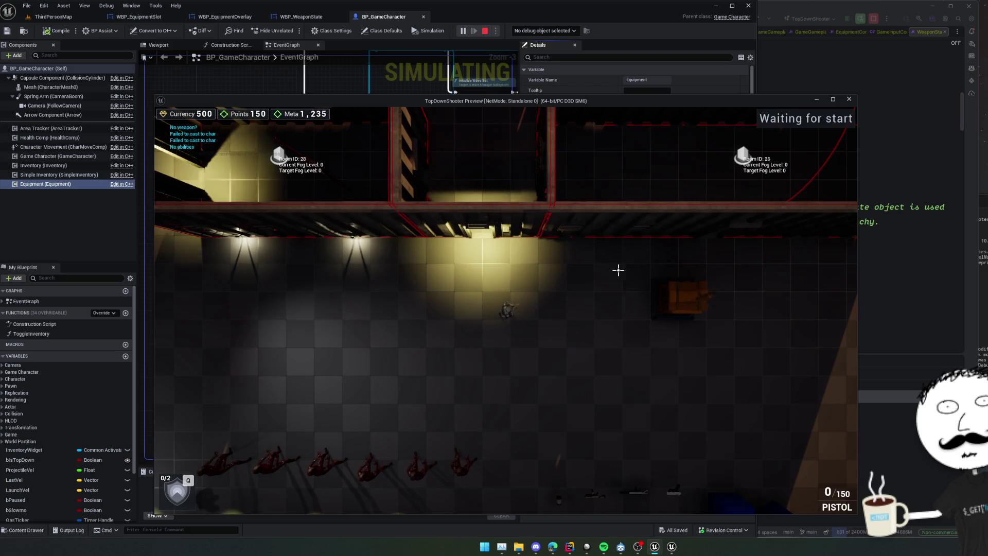
Step: Reload the pistol in the running game and toggle the equipment slot overlay on
key("s")
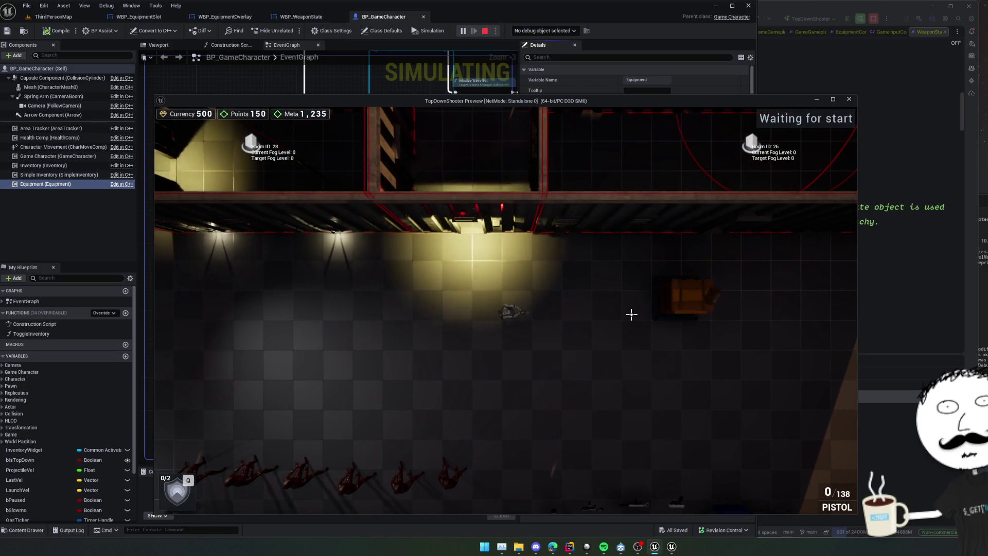
left_click(631, 314)
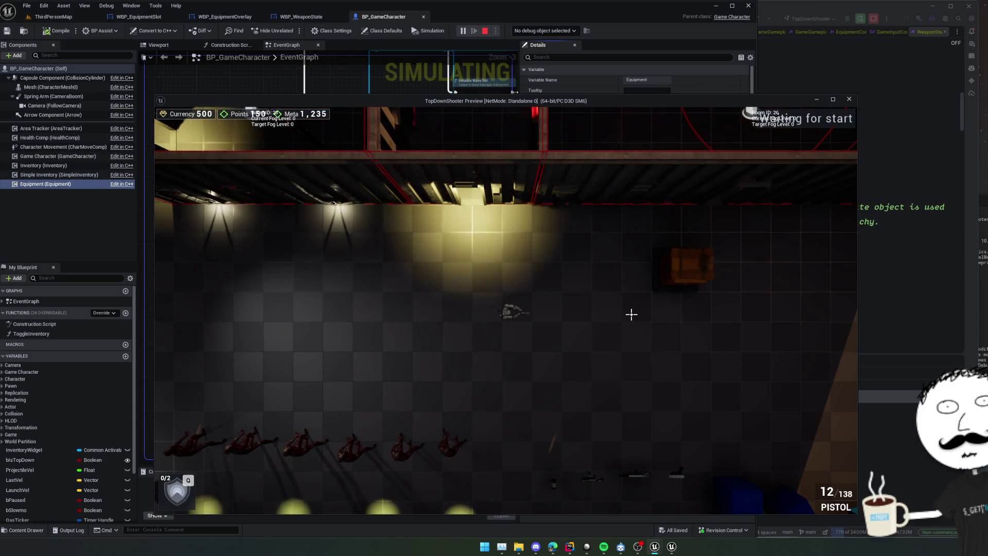
key("Tab")
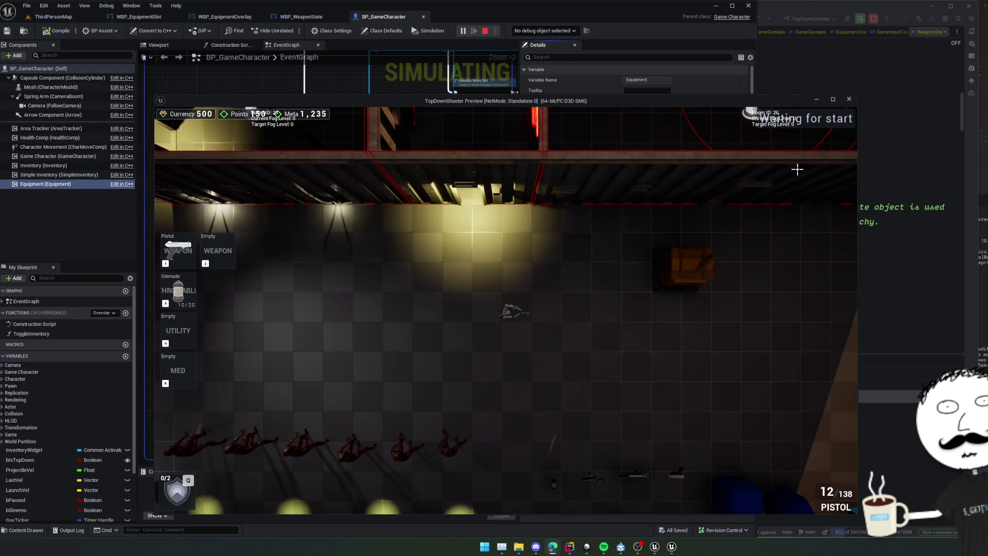
Step: Switch to the Edge browser game window and close it with Alt+F4
key("alt+Tab")
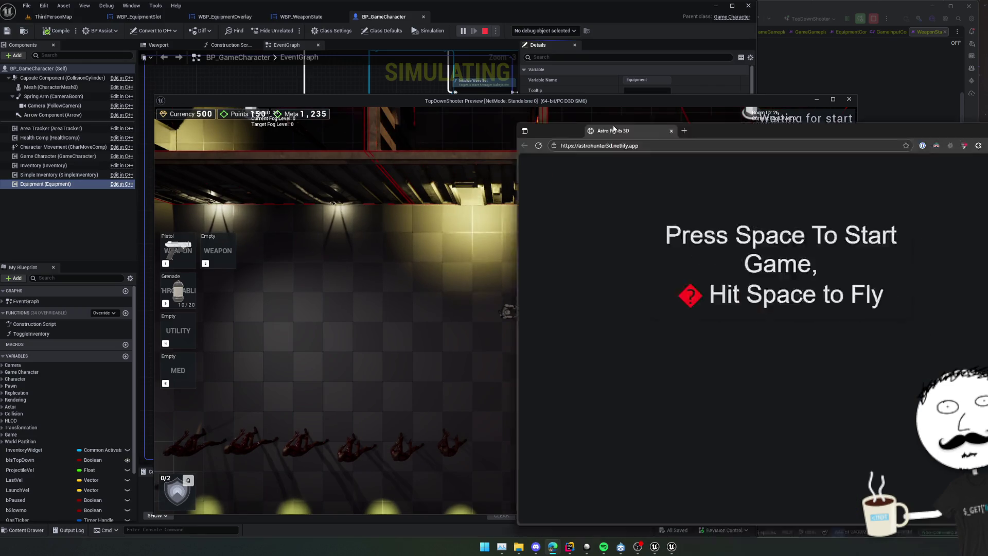
key("space")
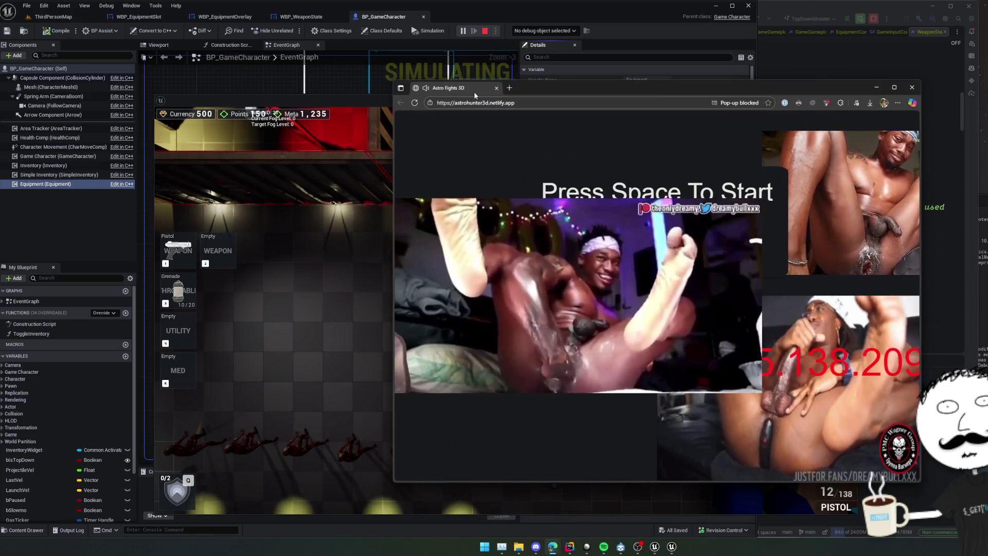
key("alt+F4")
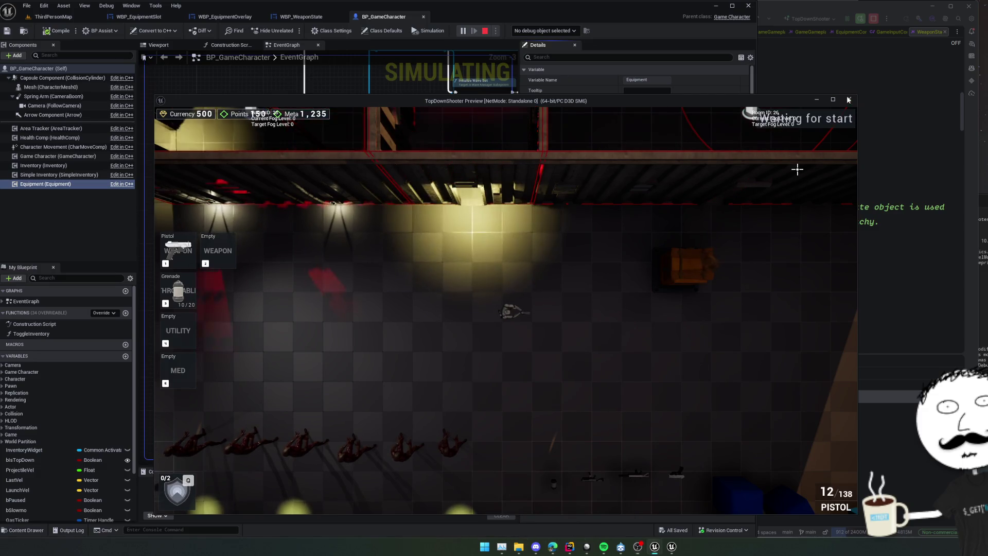
Step: Stop the game preview with Esc and pan the EventGraph up and left toward the gas ticker nodes
key("Escape")
left_click_drag(340, 239, 189, 195)
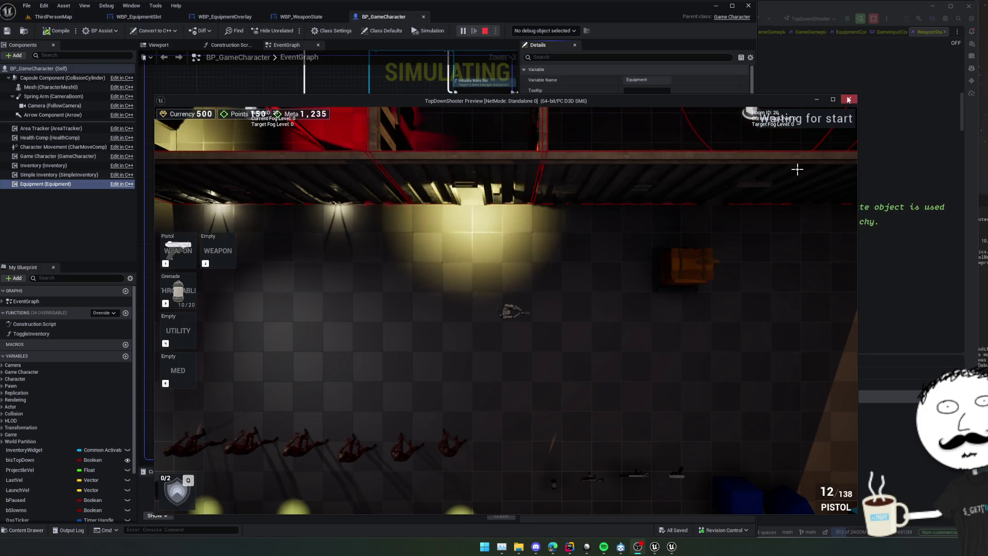
key("Escape")
left_click_drag(396, 239, 222, 204)
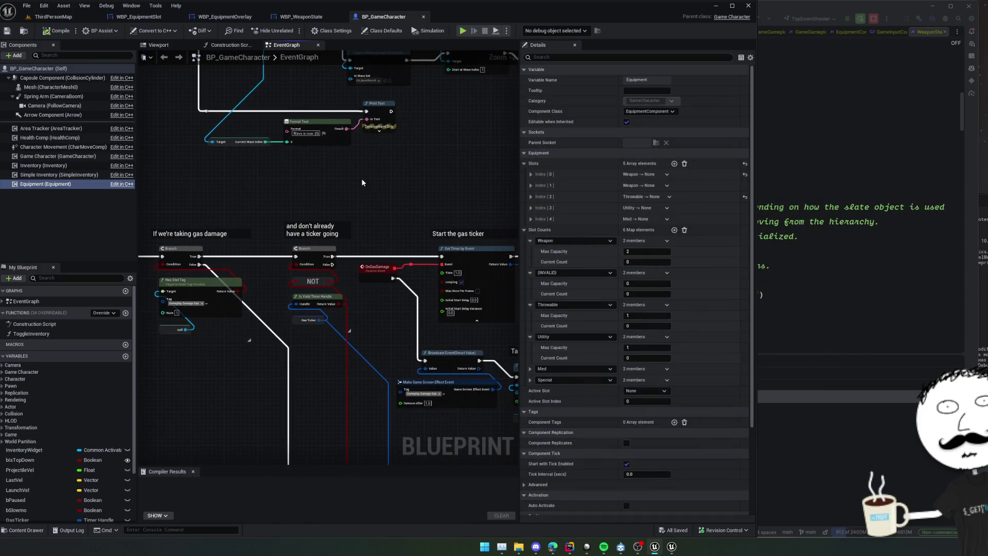
Step: Pan the EventGraph past the gas ticker to the Take gas damage nodes, then return to ThirdPersonMap
left_click_drag(361, 178, 317, 166)
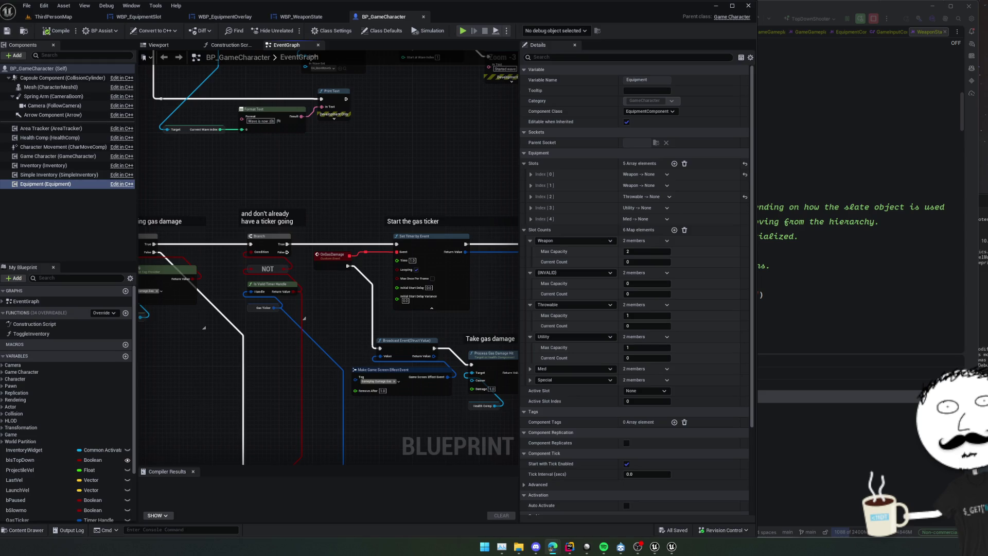
left_click_drag(436, 194, 387, 162)
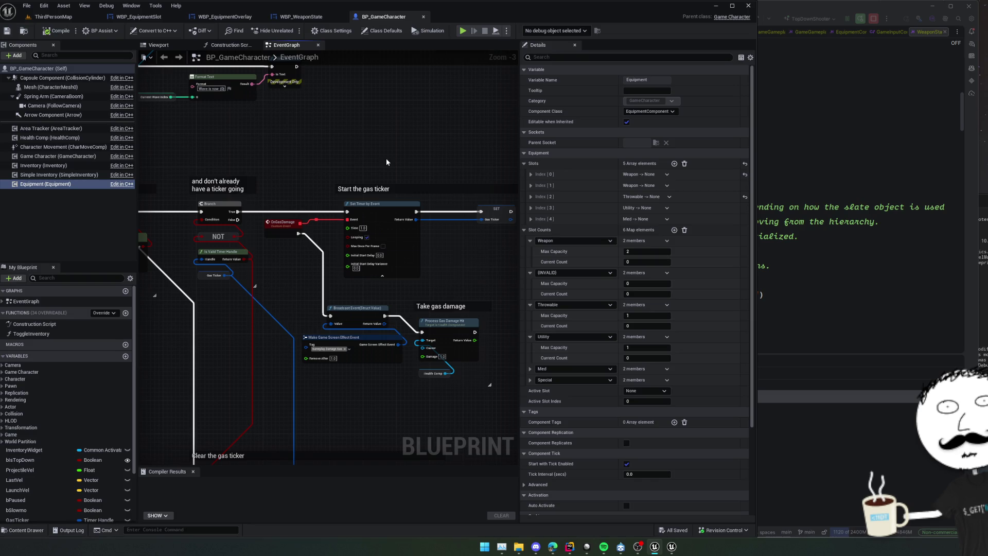
left_click(53, 16)
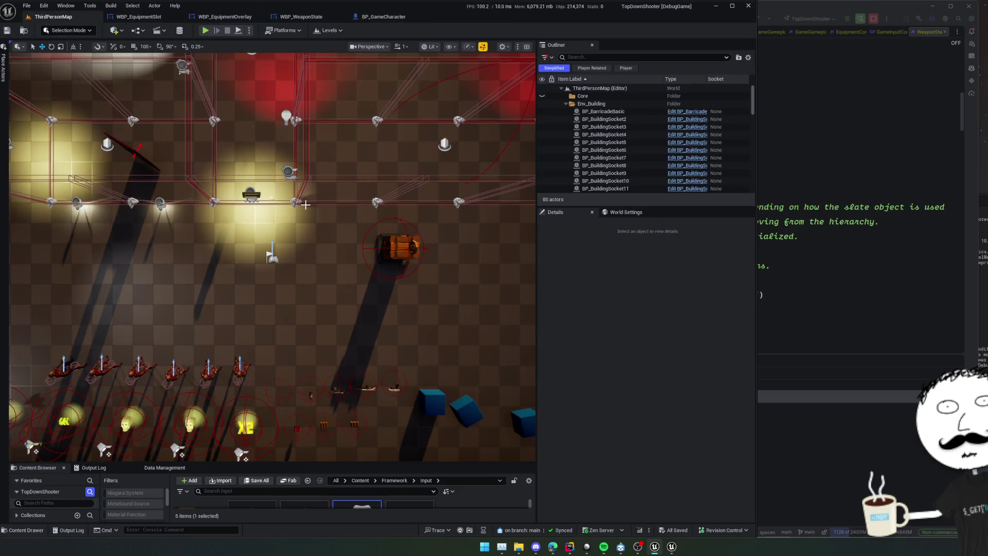
Step: Enlarge the Content Browser, then bring Rider's WeaponState.h forward with the caret at line 41
left_click_drag(404, 461, 404, 335)
left_click(831, 296)
key("Up")
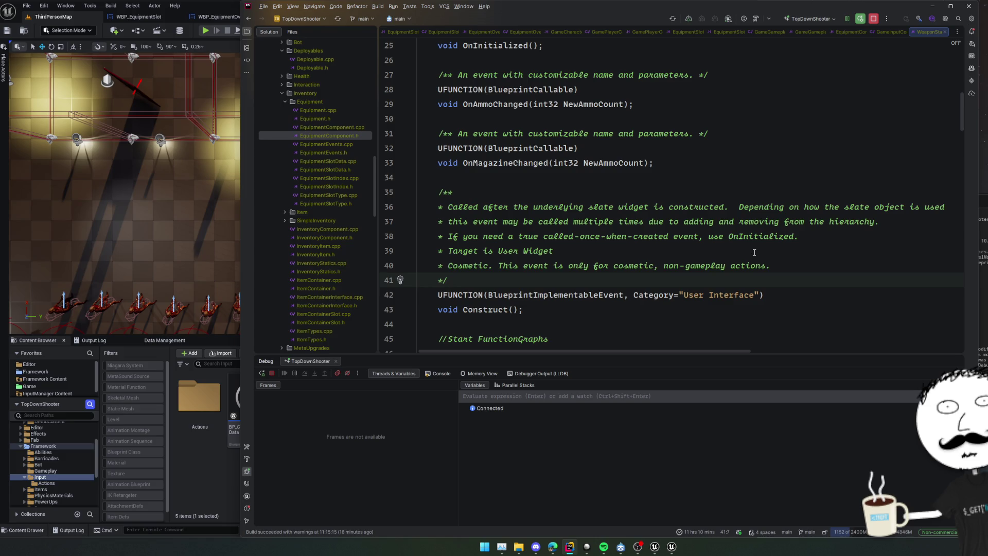
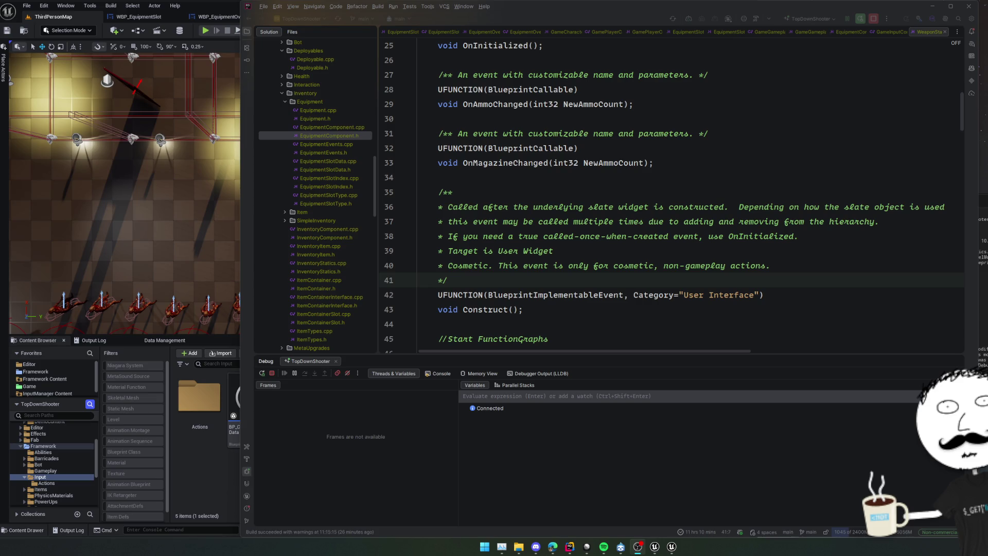
Step: Bring Unreal Editor to the front, showing ThirdPersonMap and the Content/Framework/Input folder
key("alt+Tab")
left_click(603, 547)
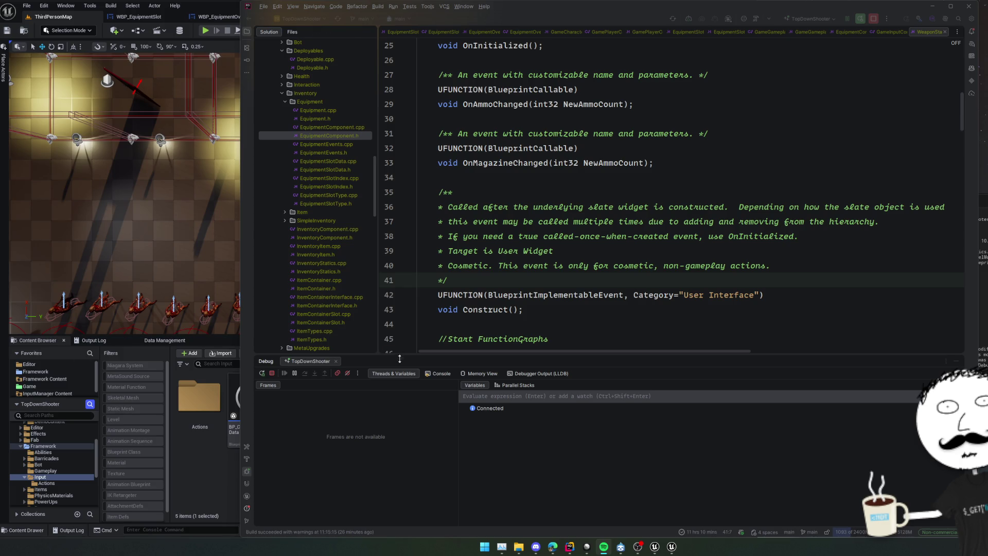
left_click(114, 49)
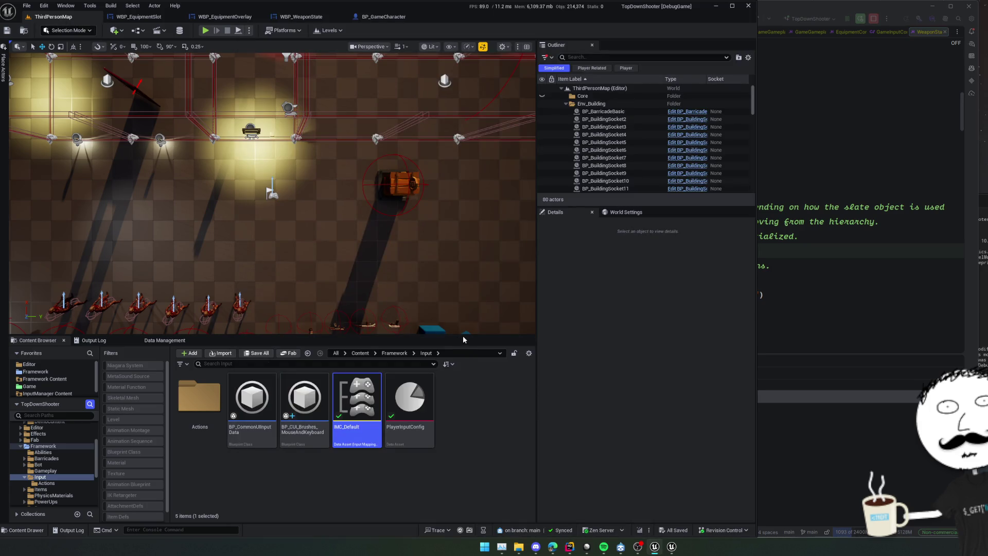
Step: Make the Unreal level viewport taller, then return to the WeaponState.h code in Rider
left_click_drag(464, 338, 463, 378)
left_click(762, 148)
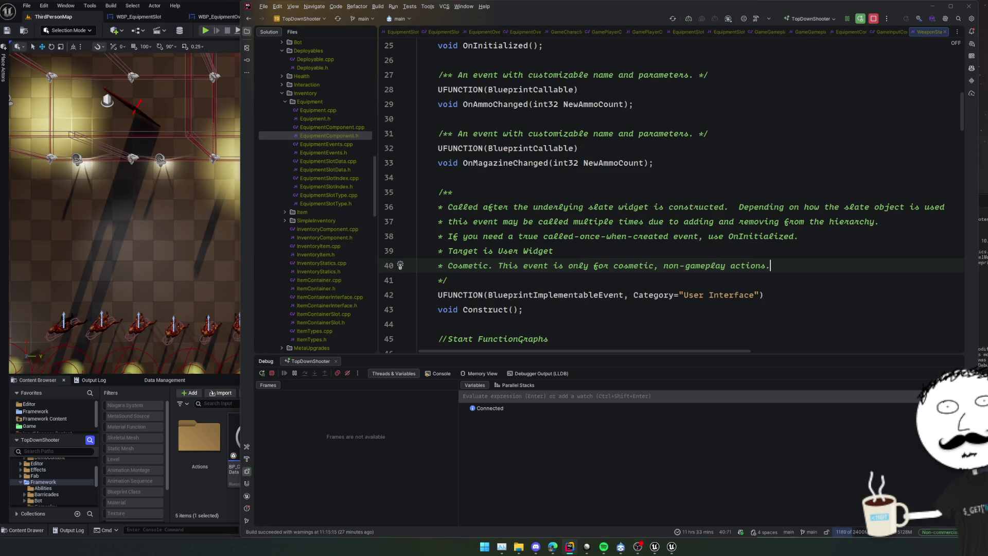
Step: Hide Rider's debug panel so WeaponState.h shows its TotalAmmo, AmmoInClip and AmmoContainer properties
key("alt+Tab")
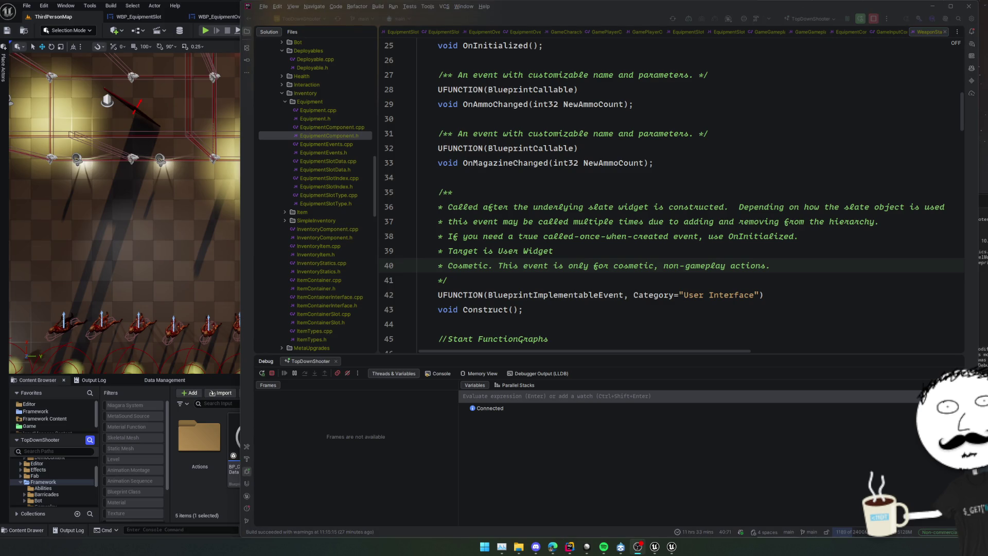
key("alt+Tab")
key("alt+Tab")
left_click(633, 295)
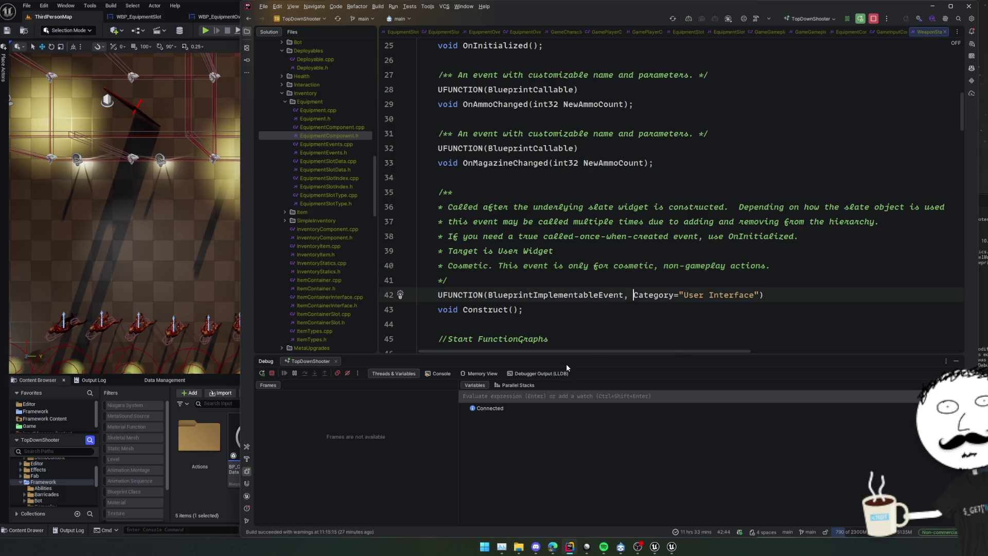
key("ctrl+alt+Left")
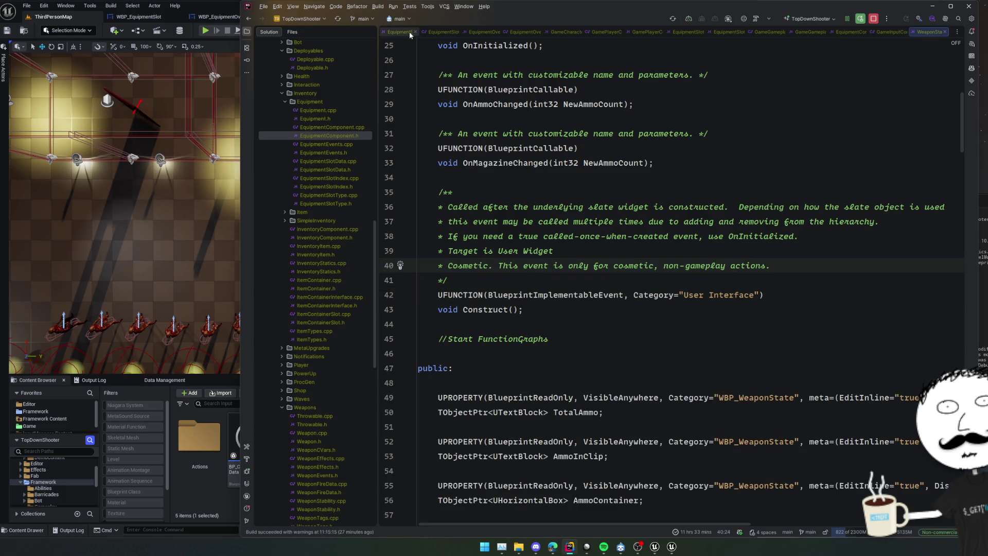
Step: Close the unrelated file tabs and bring up the EquipmentOverlay.h header
key("ctrl+alt+Left")
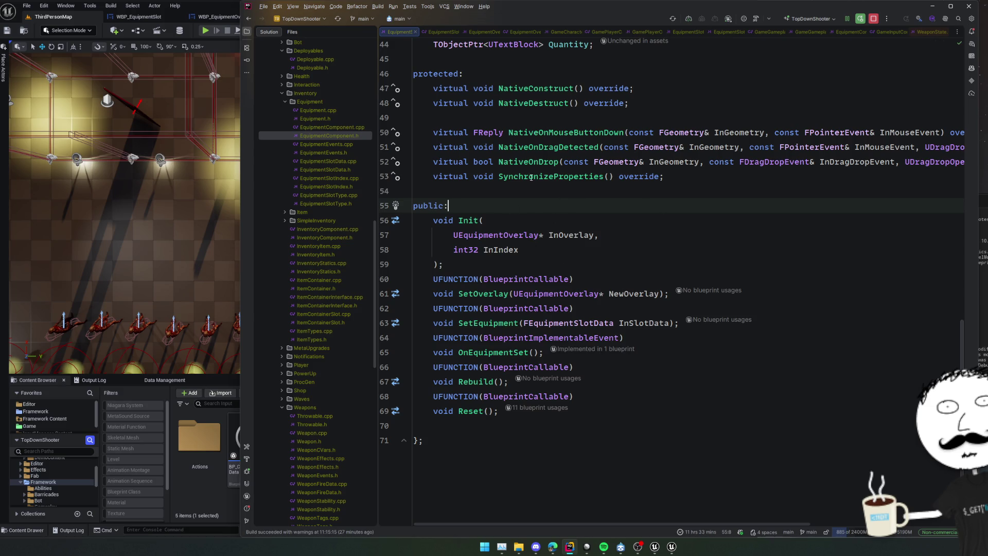
left_click(578, 31)
left_click(654, 30)
left_click(719, 26)
left_click(333, 31)
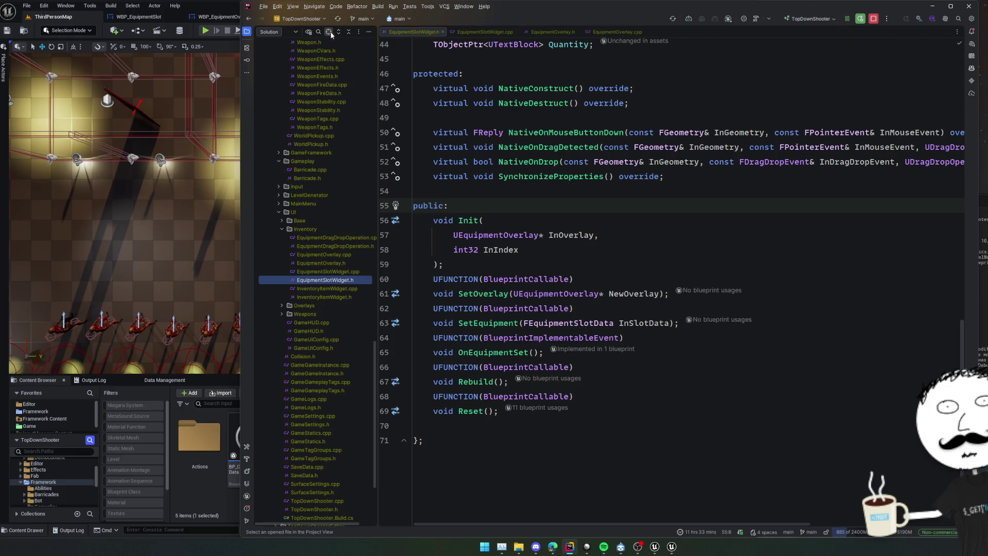
left_click(550, 32)
scroll(733, 203, "down", 2)
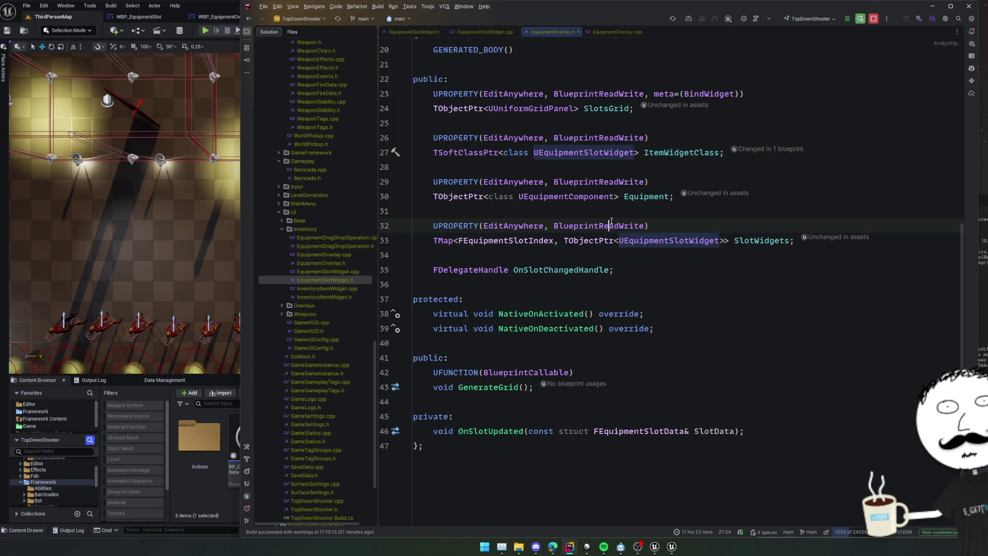
left_click(434, 211)
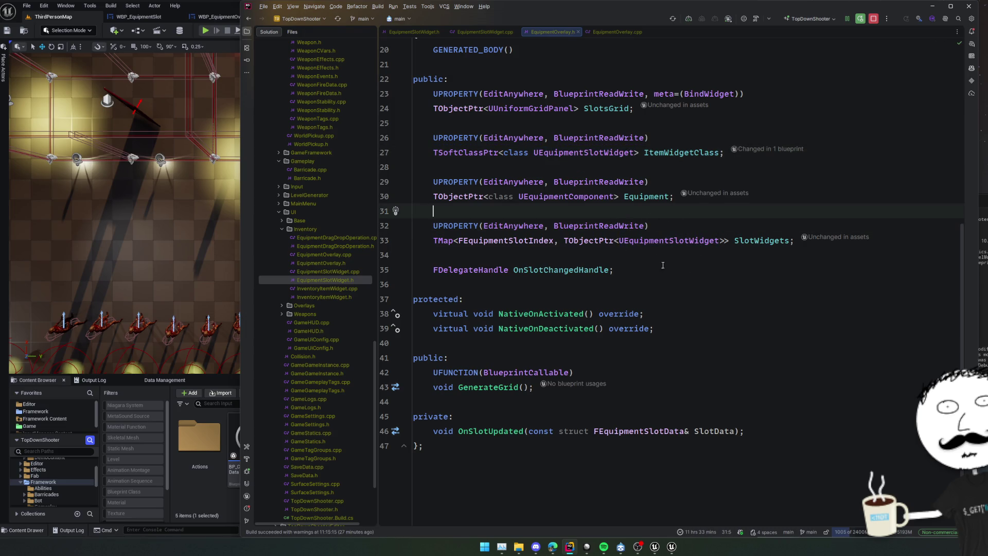
Step: Review the slot-grid loops of GenerateGrid in EquipmentOverlay.cpp
key("ctrl+alt+Home")
scroll(607, 290, "down", 10)
scroll(607, 291, "up", 3)
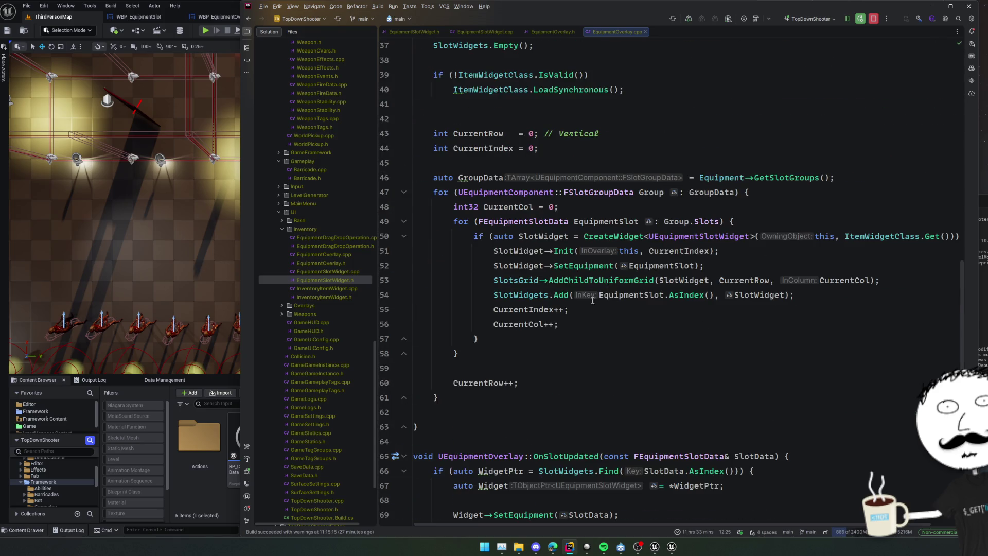
scroll(669, 267, "down", 3)
left_click(777, 294)
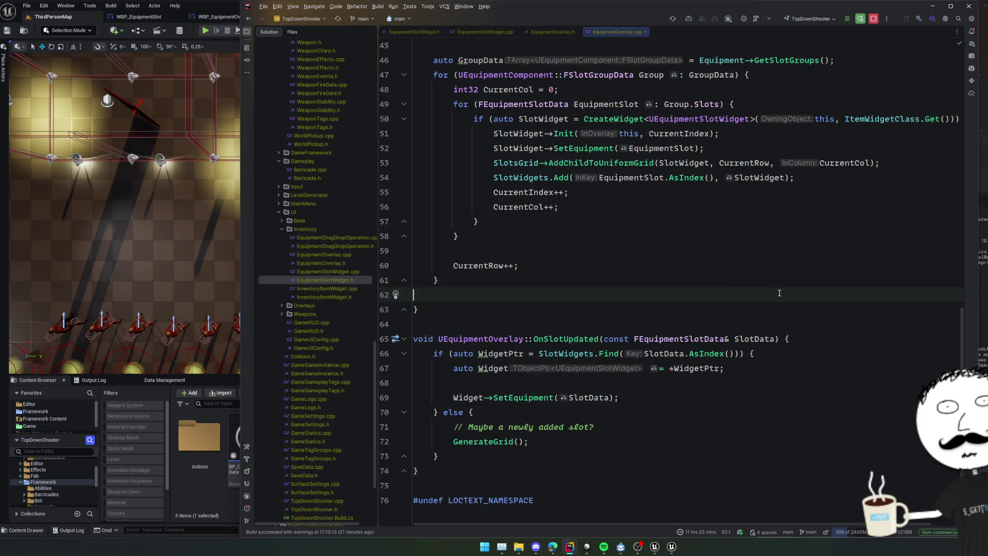
scroll(718, 285, "up", 2)
scroll(767, 295, "up", 4)
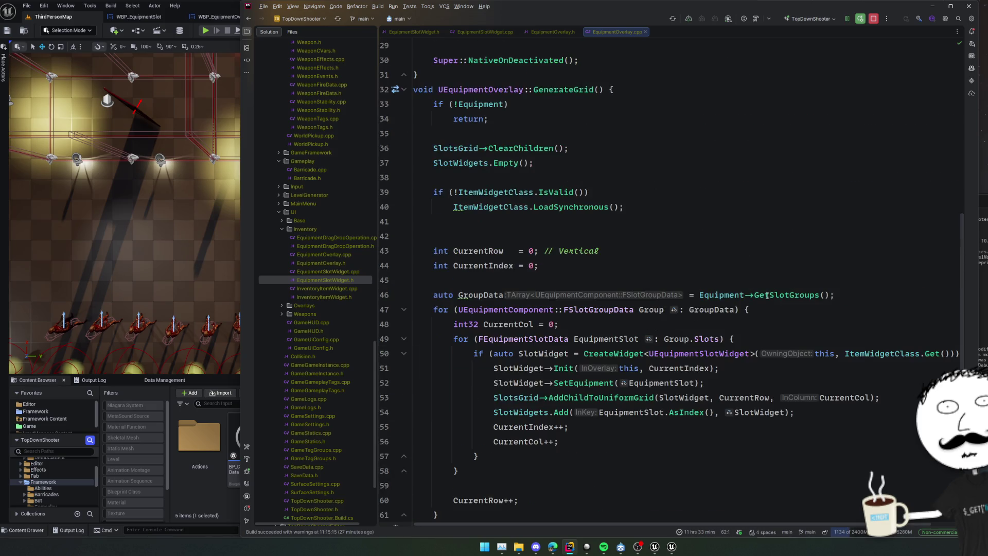
scroll(767, 295, "down", 4)
left_click(751, 280)
scroll(741, 286, "down", 3)
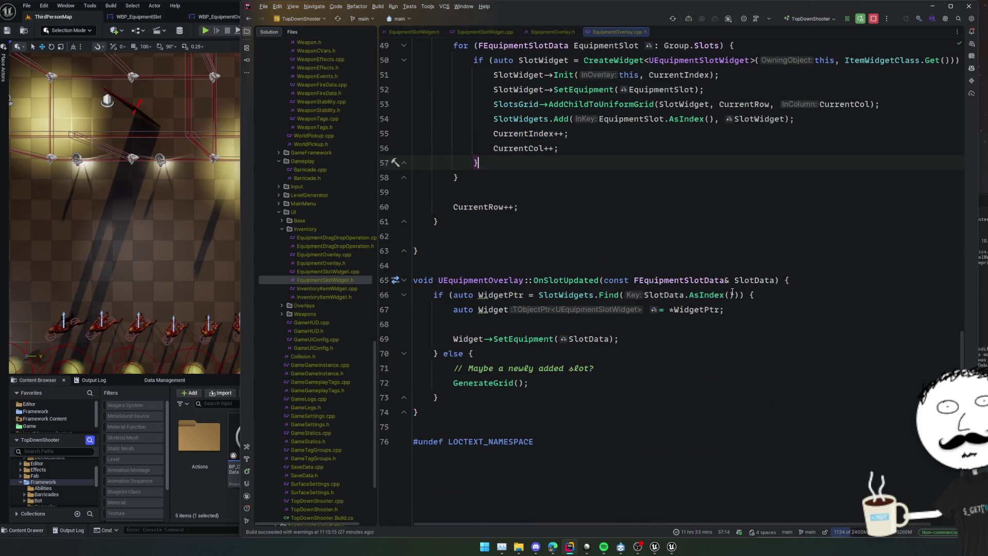
Step: Go from the OnSlotChanged subscription in NativeOnActivated to its declaration
left_click(626, 251)
scroll(627, 268, "up", 3)
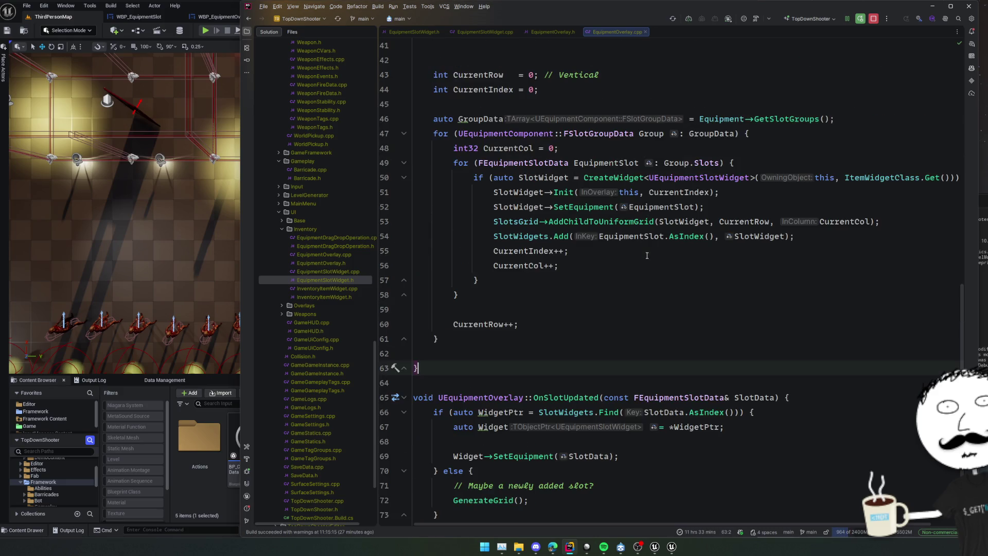
scroll(620, 283, "up", 12)
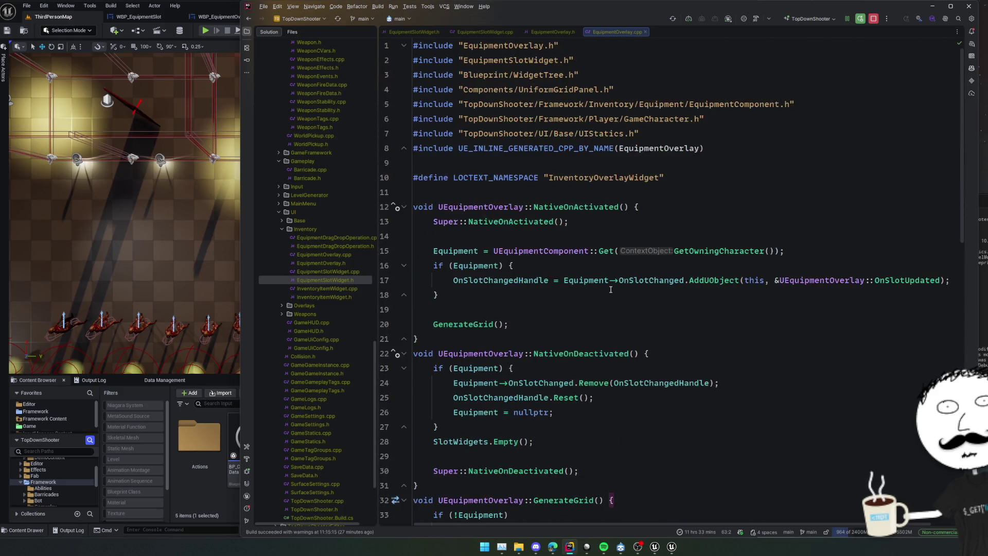
left_click(613, 292)
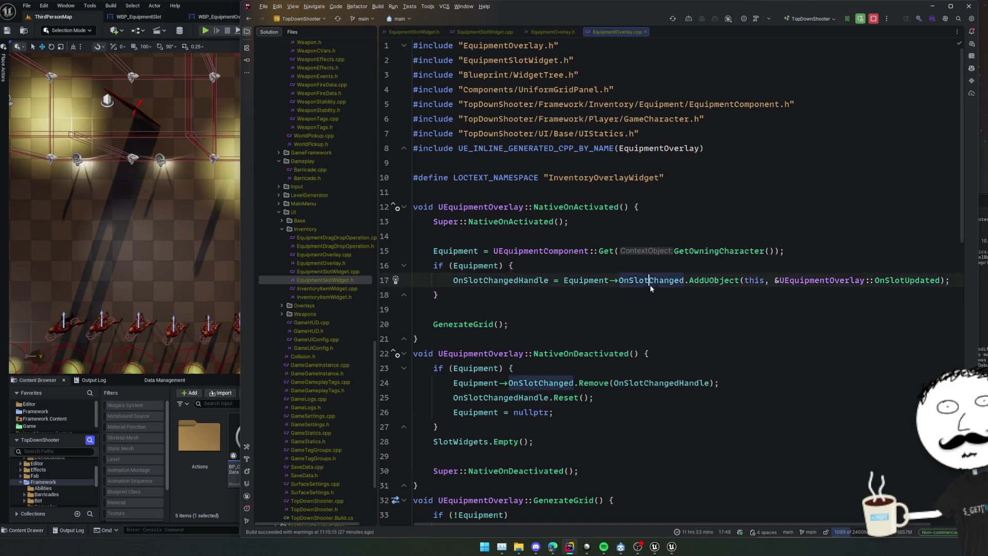
left_click(625, 283, "ctrl")
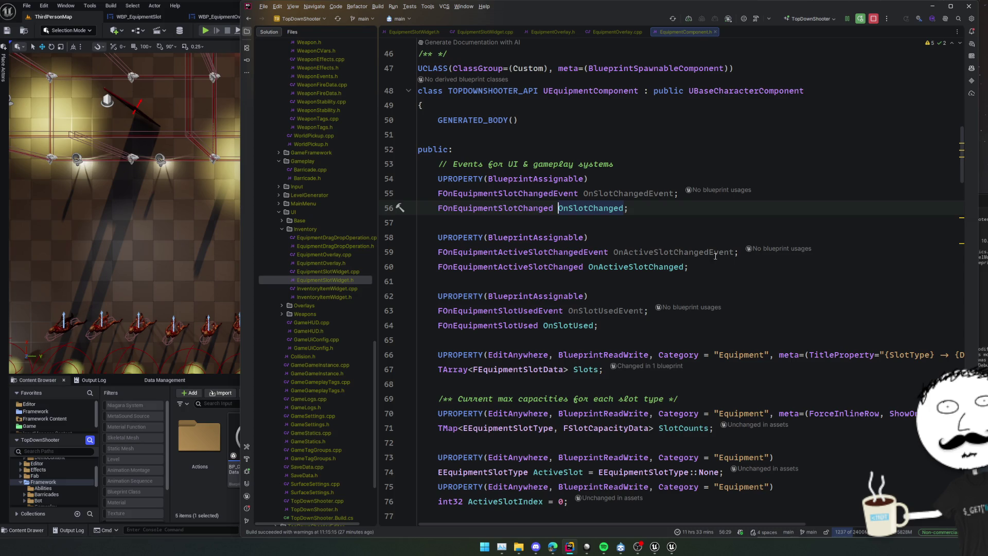
Step: Duplicate the OnSlotChanged subscription in EquipmentOverlay.cpp, binding OnActiveSlotChanged to an OnActiveSlotChanged handler
key("ctrl+b")
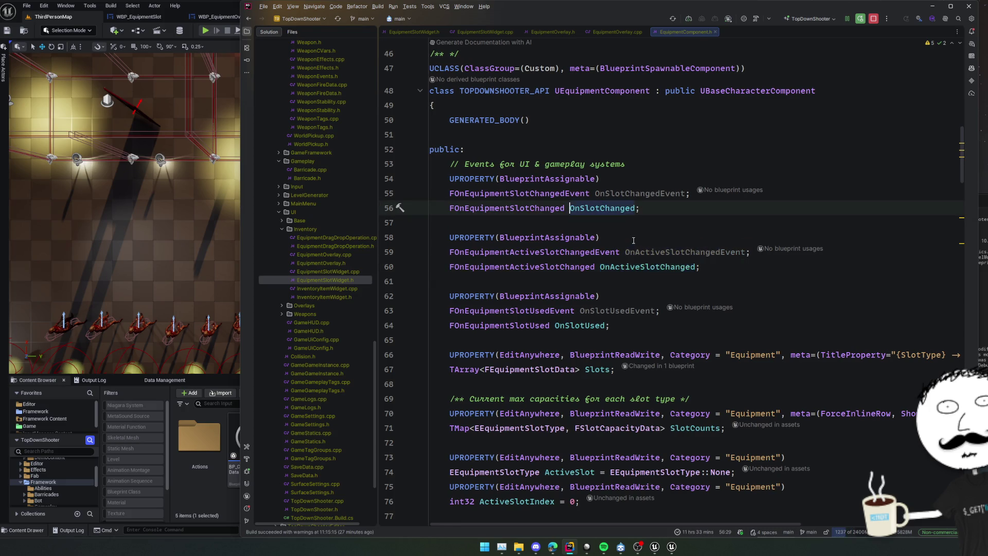
left_click(652, 265)
key("ctrl+d")
key("ctrl+w")
type("OnActiveSlotChanged.AddUObject(this, &UEquipmentOverlay::OnSlotUpdated);")
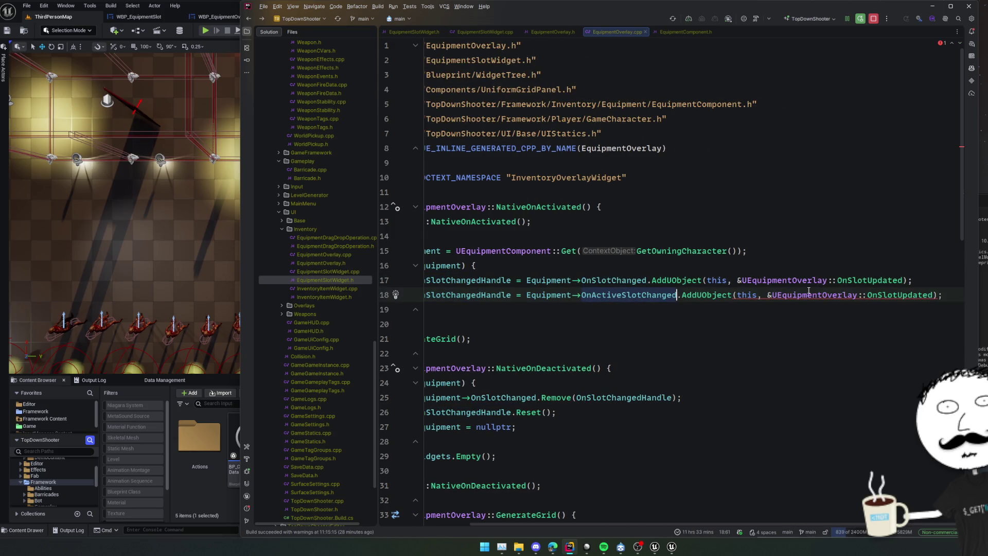
left_click(875, 295)
key("ctrl+w")
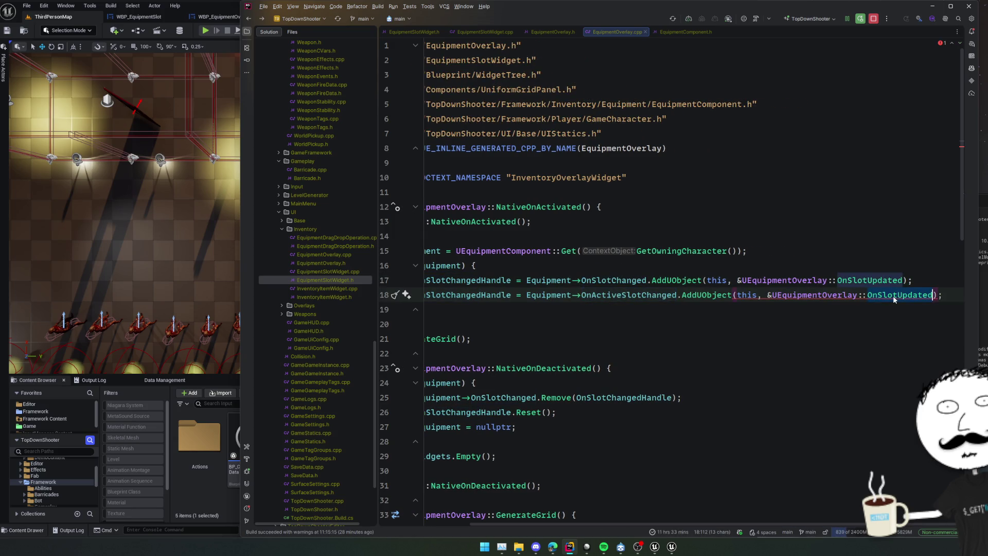
type("OnActiveSlot")
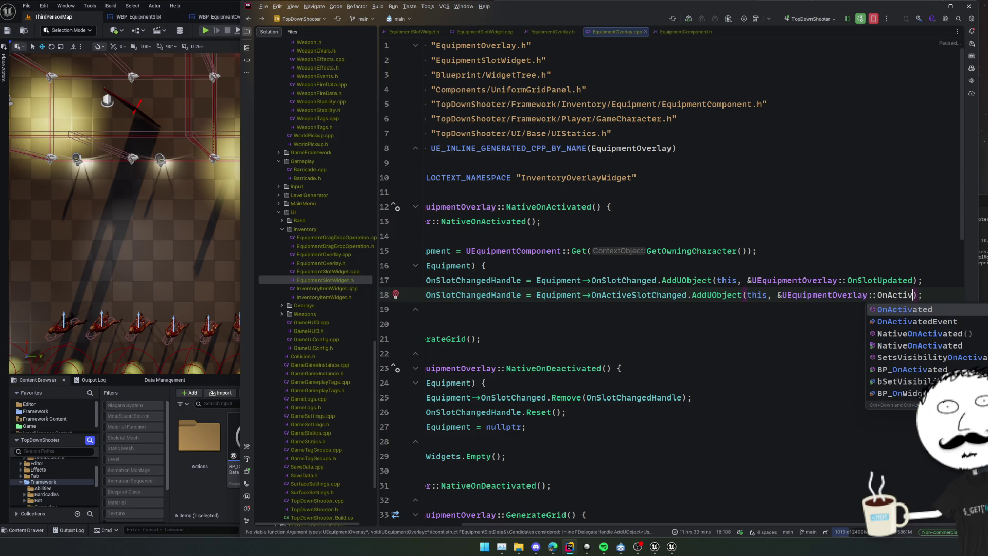
type("Changed")
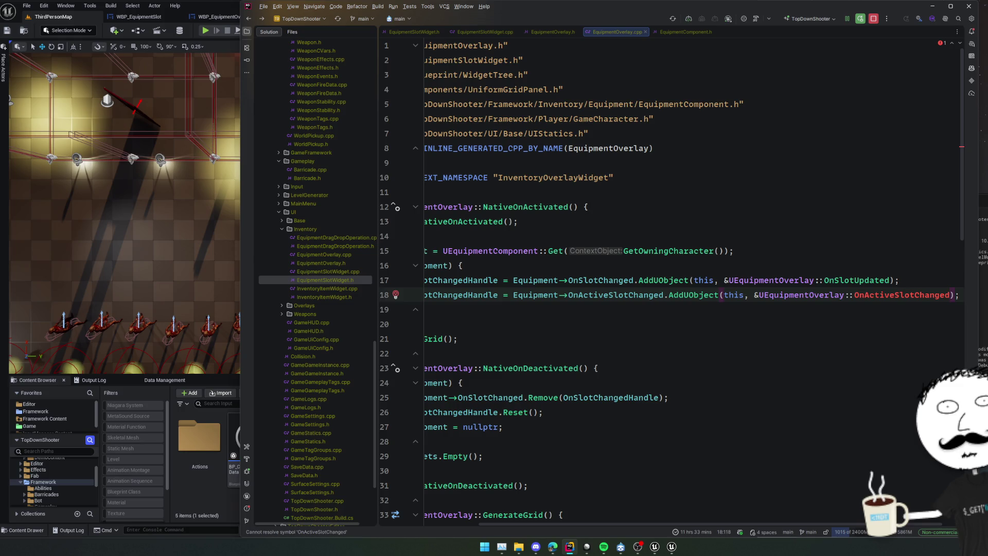
Step: Store the binding in OnActiveSlotChangedHandle and add that field to the header
key("Home")
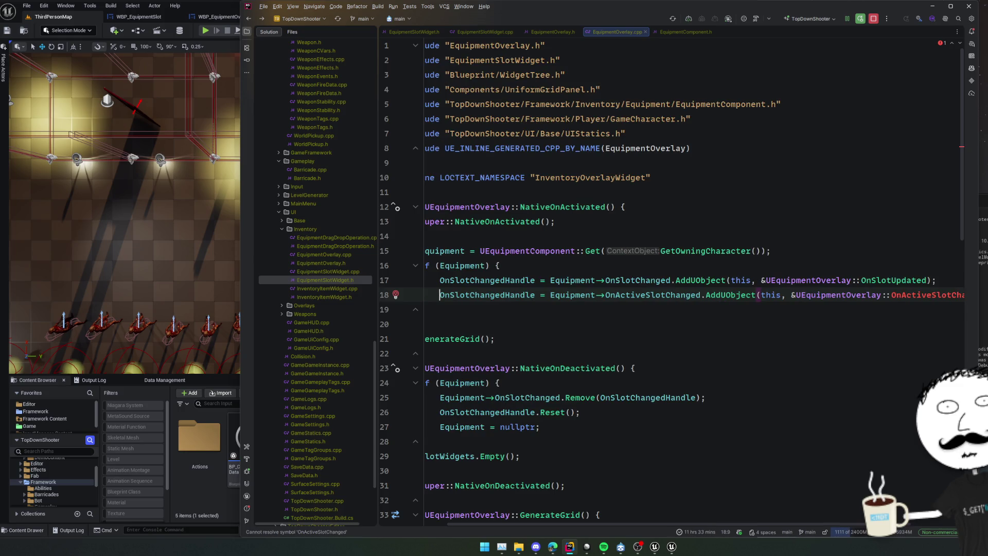
left_click(449, 295)
type("Active")
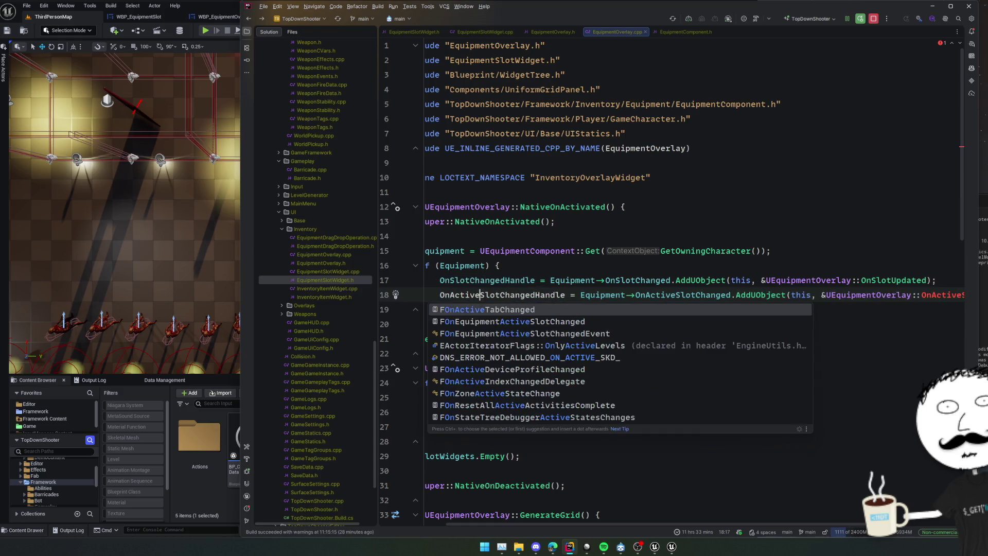
key("Escape")
key("alt+Return")
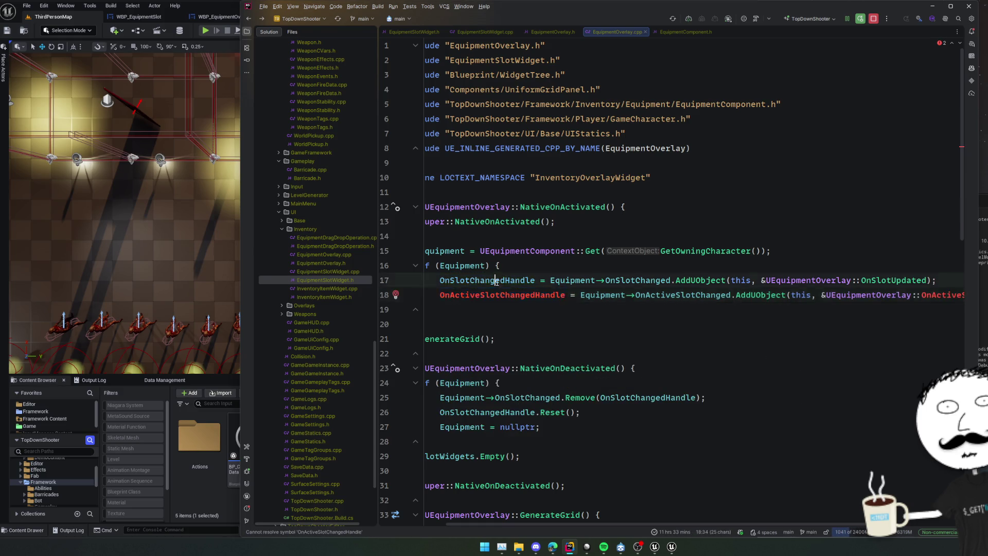
key("Return")
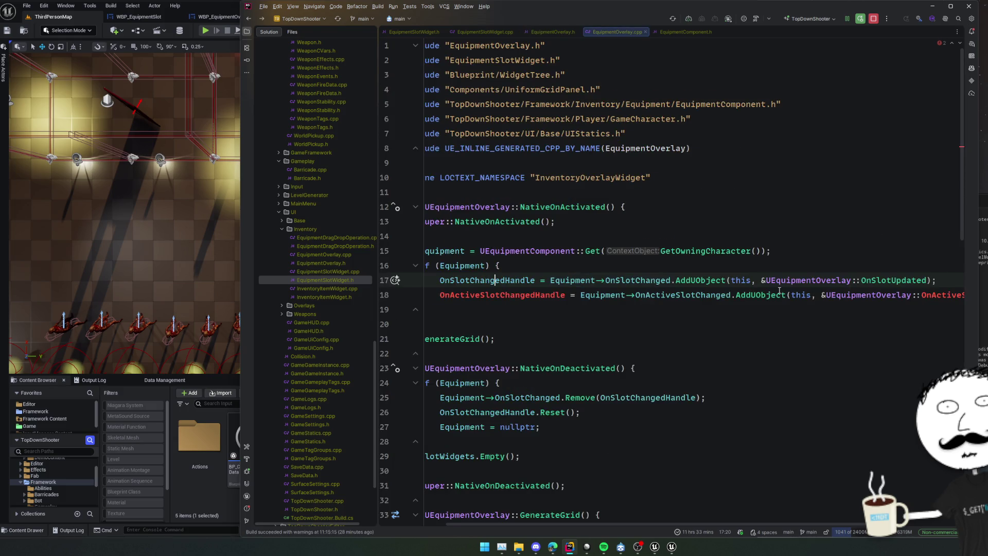
Step: Duplicate the OnSlotChanged Remove line in deactivation and change its event to OnActiveSlotChanged
double_click(653, 301)
scroll(701, 380, "down", 3)
left_click(706, 280)
key("ctrl+d")
double_click(521, 181)
key("ctrl+c")
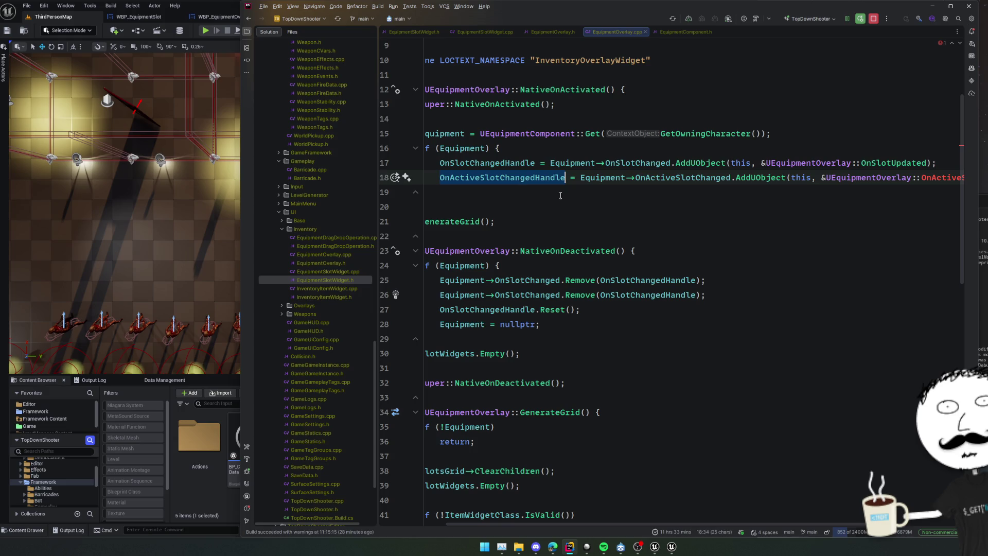
double_click(648, 295)
key("ctrl+v")
double_click(684, 177)
key("ctrl+c")
double_click(527, 295)
key("ctrl+v")
Step: Pass OnActiveSlotChangedHandle as the argument of the new Remove call on line 26
left_click(704, 251)
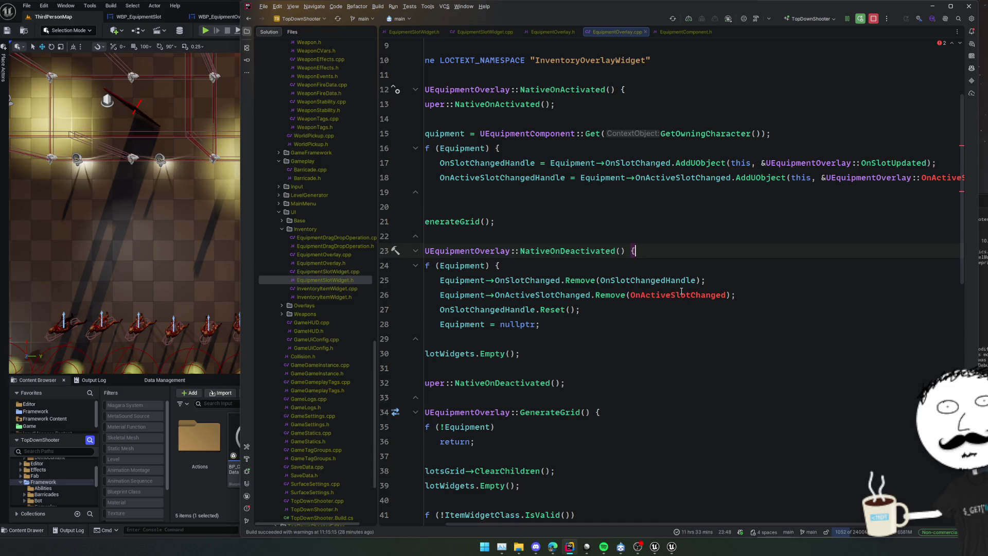
scroll(703, 207, "left", 2)
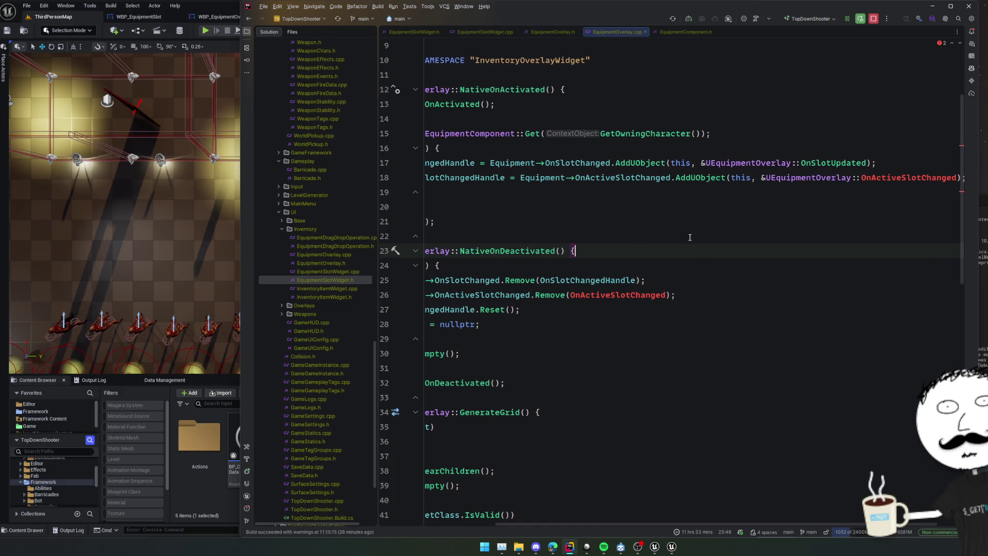
double_click(528, 177)
key("ctrl+c")
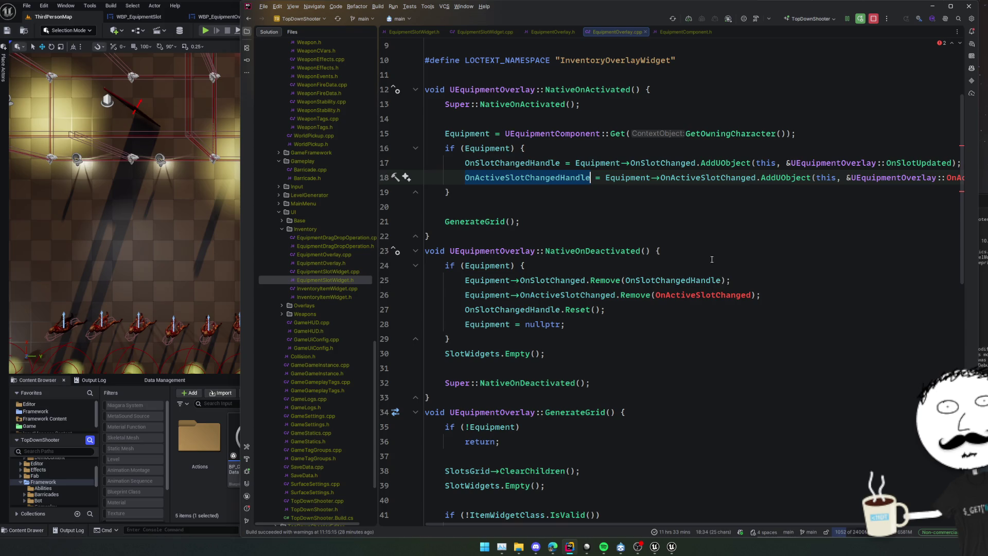
double_click(703, 295)
key("ctrl+v")
Step: Create the missing OnActiveSlotChanged member function via Alt+Enter
scroll(737, 222, "right", 3)
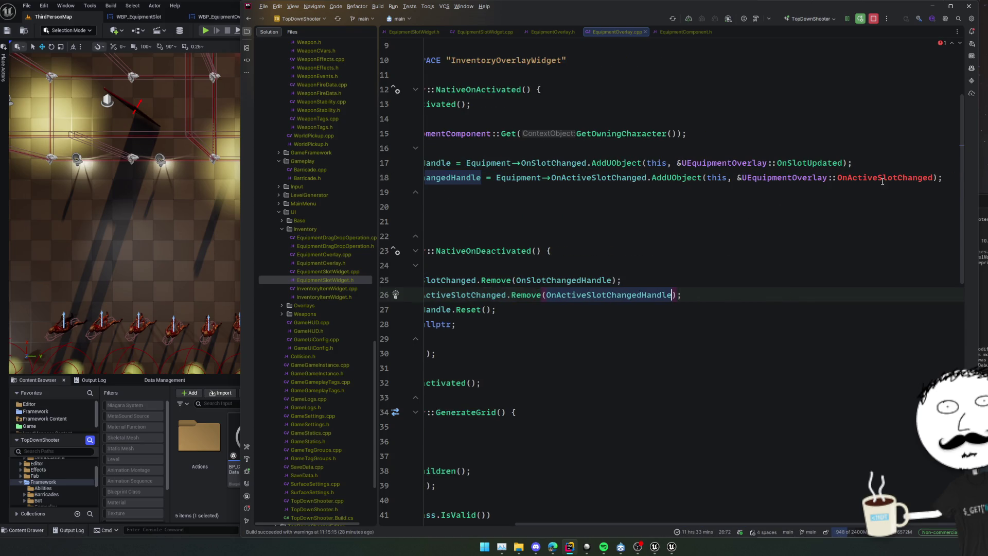
left_click(934, 177)
key("alt+Return")
key("Return")
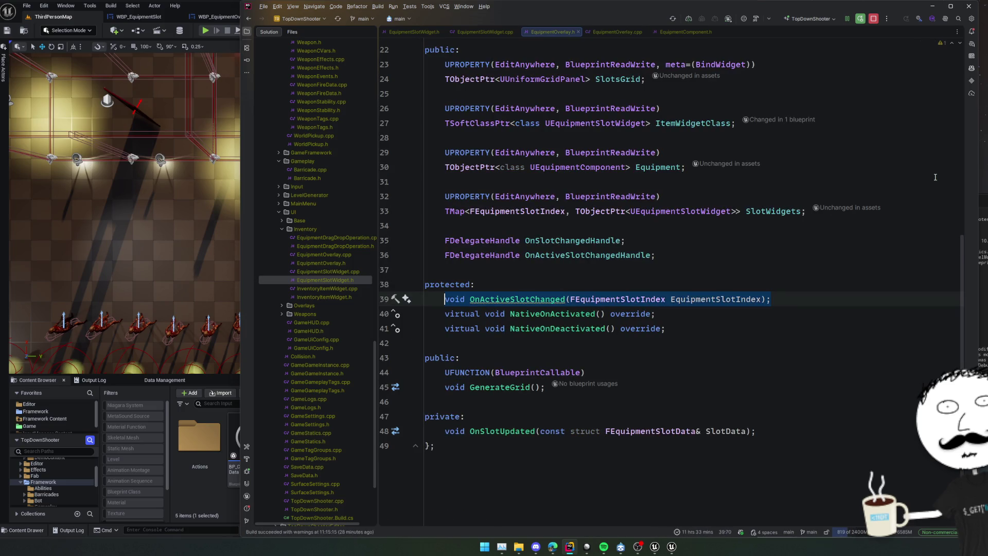
Step: Move the OnActiveSlotChanged(FEquipmentSlotIndex) declaration into the private section after OnSlotUpdated
key("ctrl+z")
key("Return")
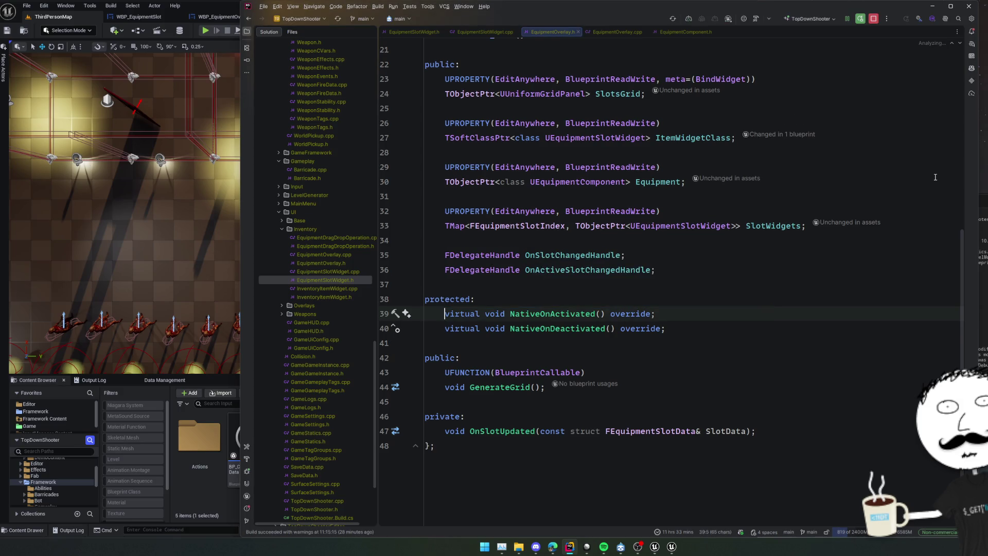
key("Down")
key("Down")
key("Down")
key("Down")
key("Down")
key("Down")
key("End")
key("Return")
key("ctrl+v")
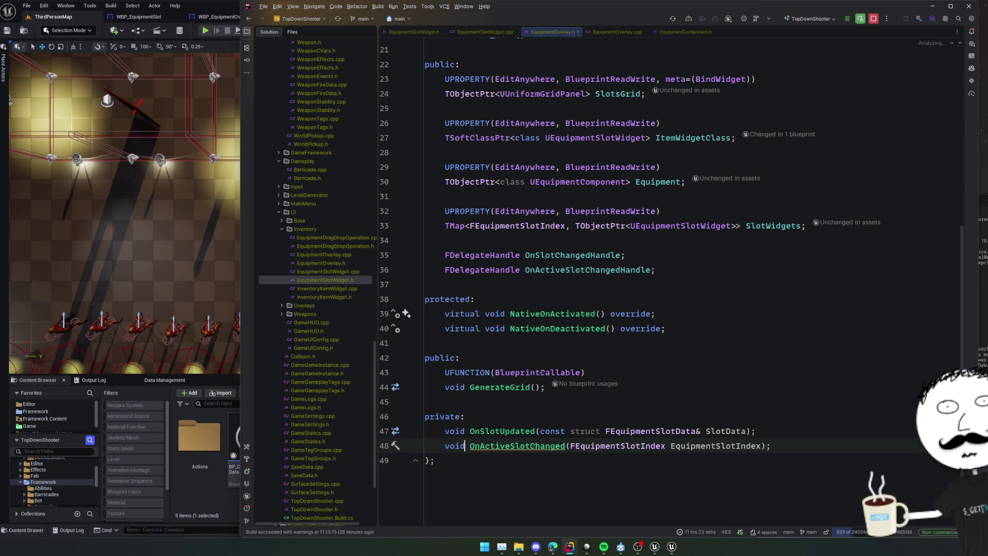
Step: Generate an empty UEquipmentOverlay::OnActiveSlotChanged definition in EquipmentOverlay.cpp
key("alt+Return")
key("Return")
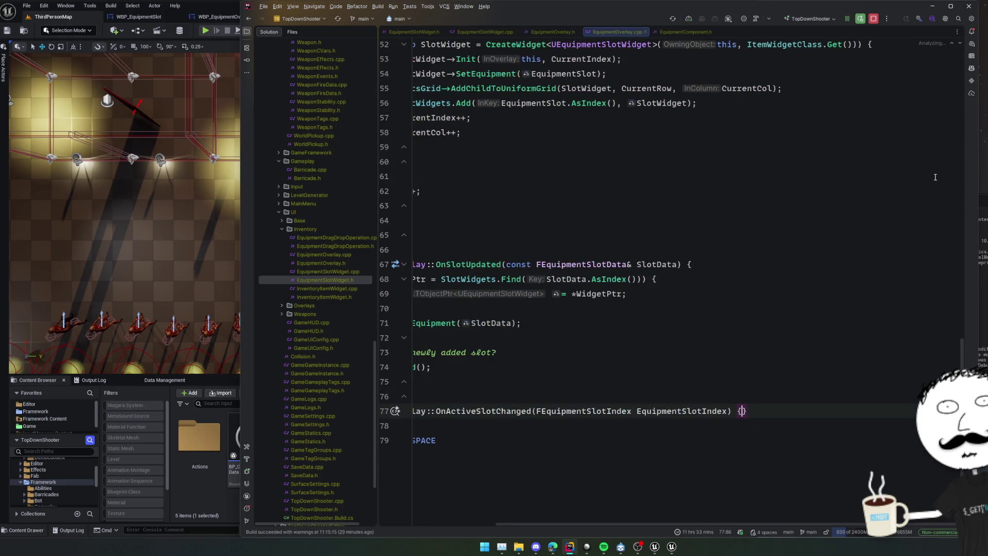
key("Return")
key("Up")
key("Home")
key("Return")
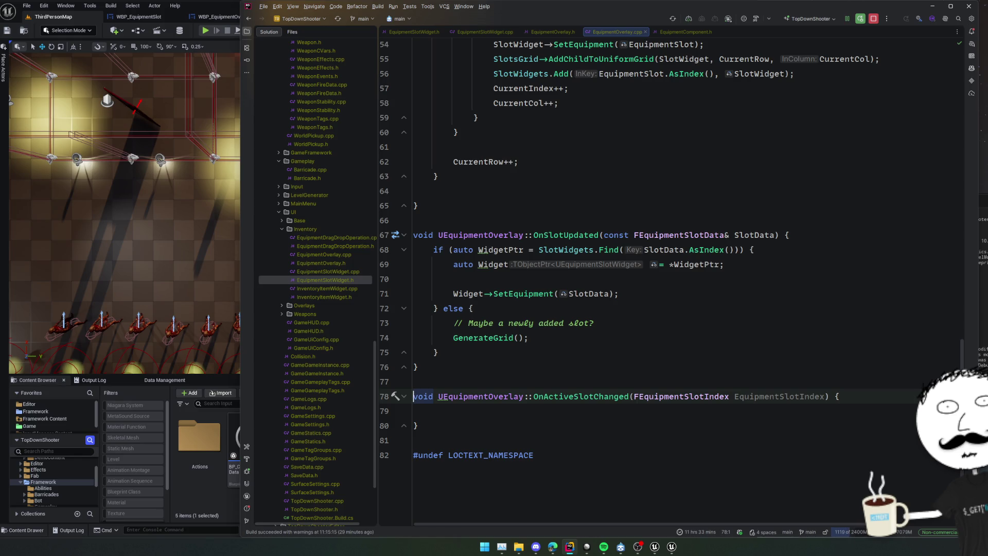
Step: Copy the SlotWidgets.Find lookup from OnSlotUpdated into OnActiveSlotChanged, keyed by EquipmentSlotIndex
left_click(517, 276)
mouse_move(429, 249)
left_mouse_down()
mouse_move(453, 293)
mouse_move(443, 308)
left_mouse_up()
key("ctrl+c")
left_click(450, 408)
key("ctrl+v")
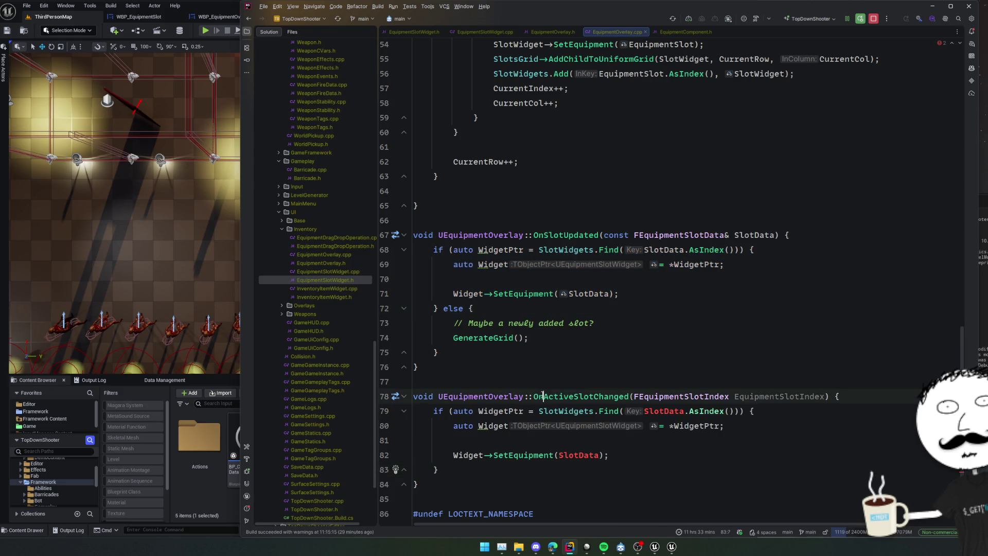
left_click(664, 426)
double_click(780, 396)
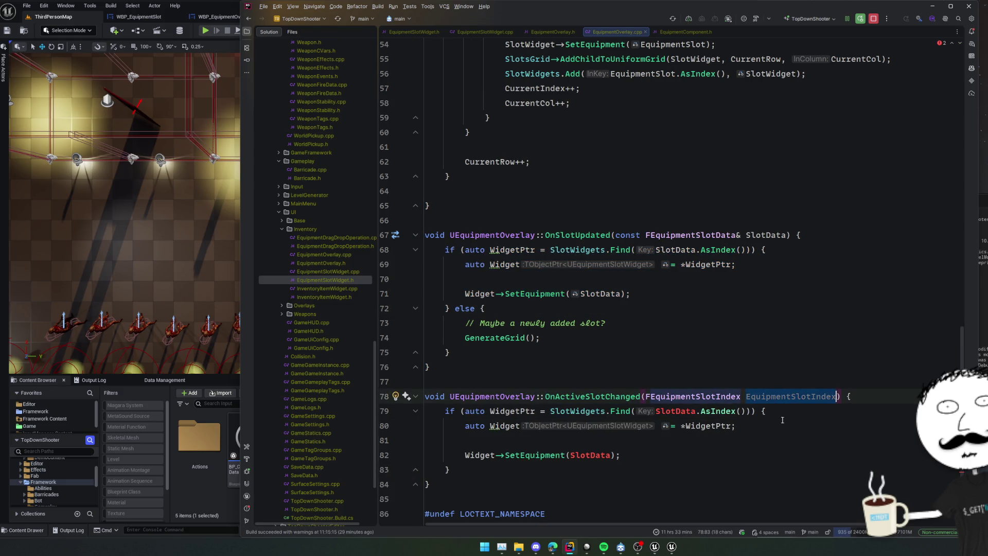
key("ctrl+c")
left_click_drag(655, 411, 742, 411)
key("ctrl+v")
key("Down")
scroll(713, 438, "down", 2)
key("Down")
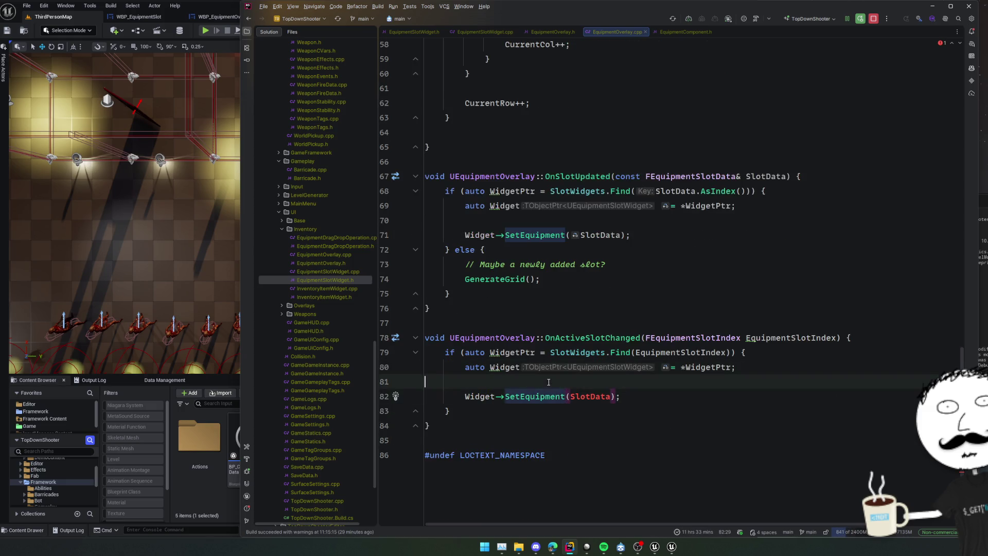
key("BackSpace")
Step: Replace the SetEquipment call with UpdateActiveState() and declare it in EquipmentSlotWidget.h
double_click(547, 380)
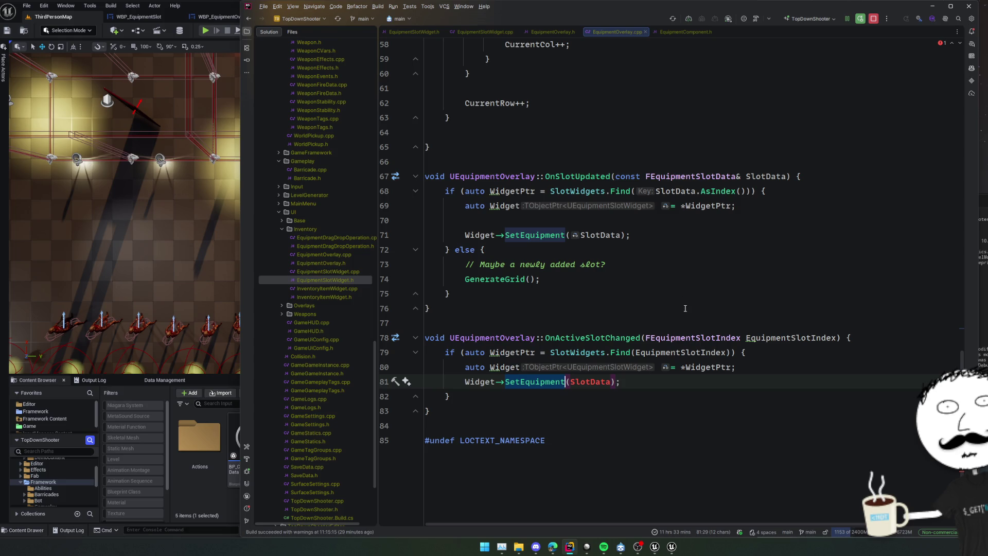
key("shift+End")
key("BackSpace")
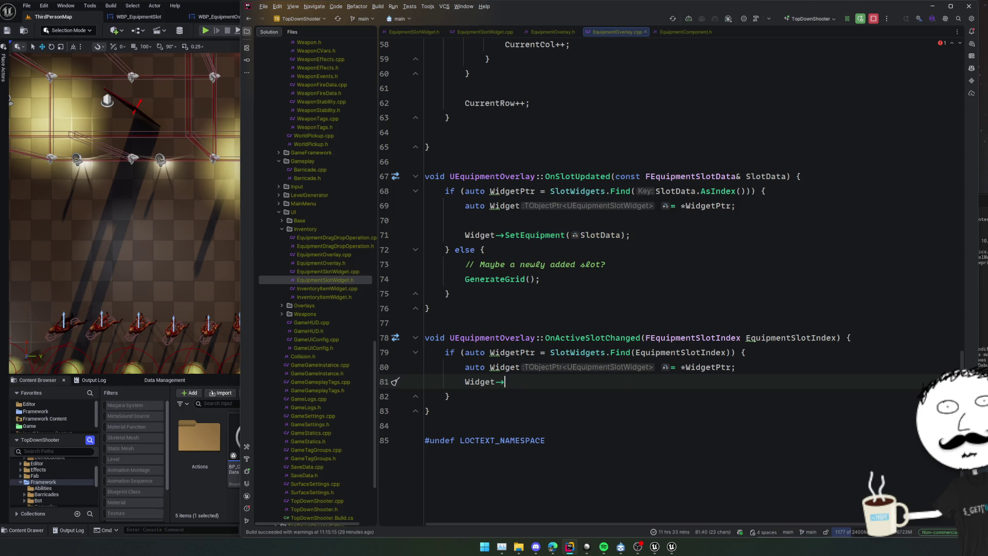
type("Update")
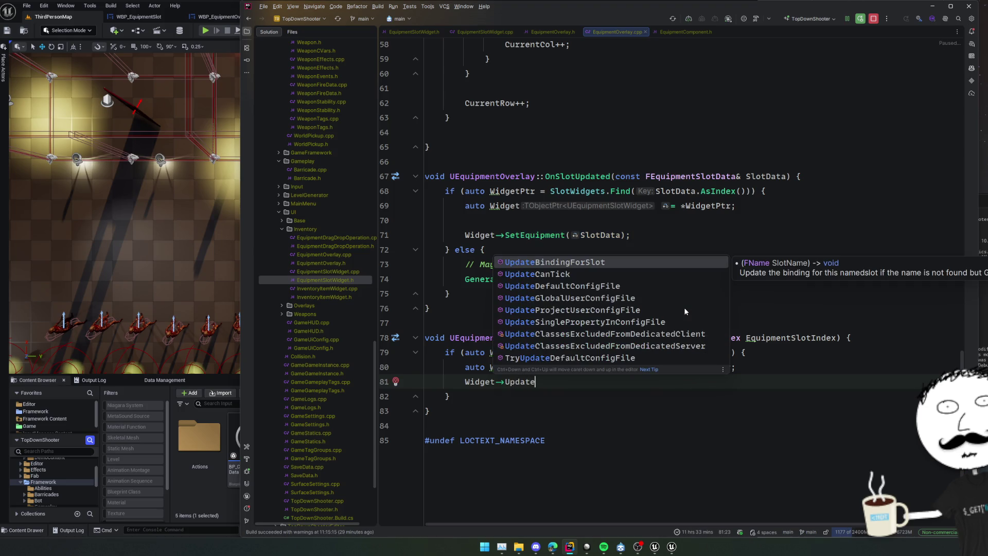
type("ActiveState();")
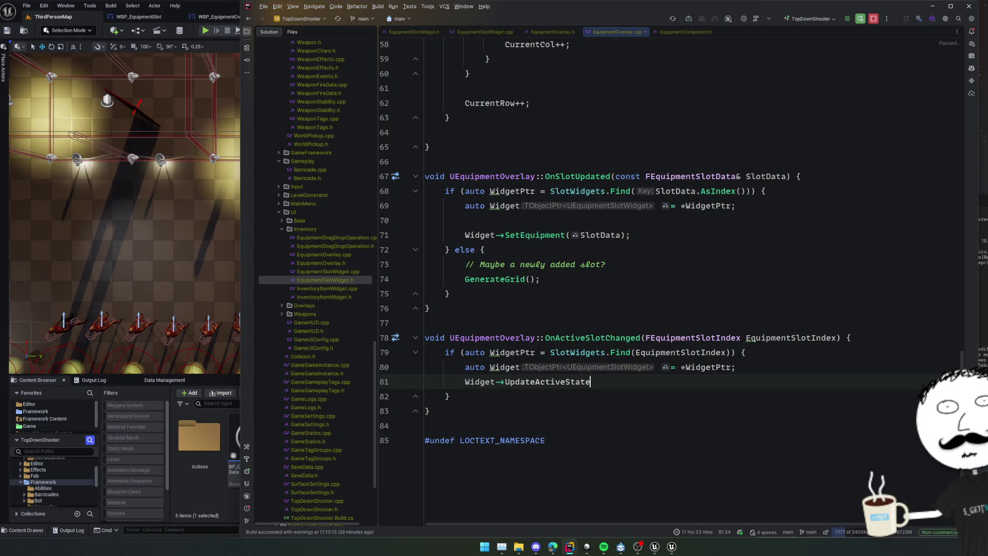
key("alt+Return")
key("Return")
Step: Mark the new UpdateActiveState declaration UFUNCTION(BlueprintCallable)
key("Escape")
key("Up")
key("Up")
key("ctrl+w")
key("ctrl+w")
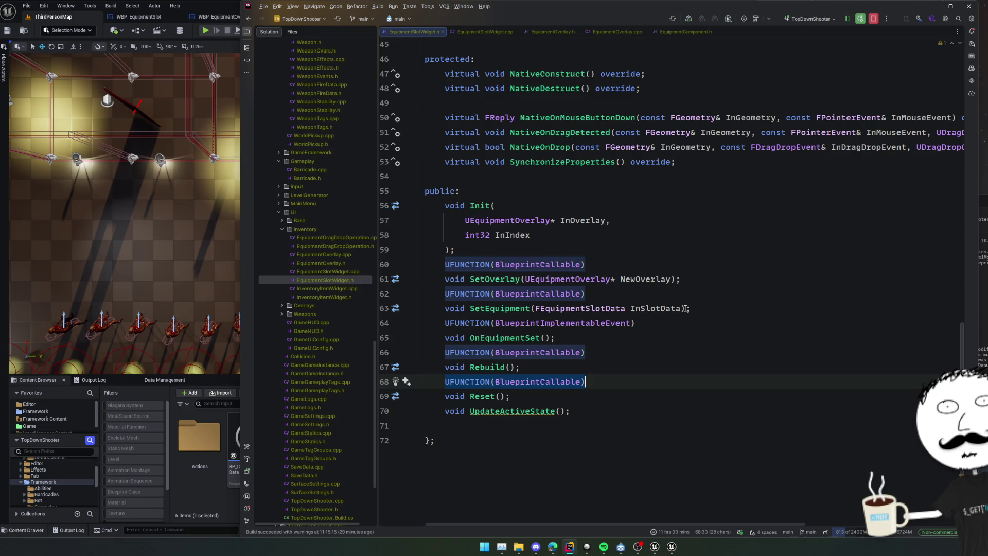
key("ctrl+c")
key("Down")
key("Down")
key("Home")
key("ctrl+v")
key("Return")
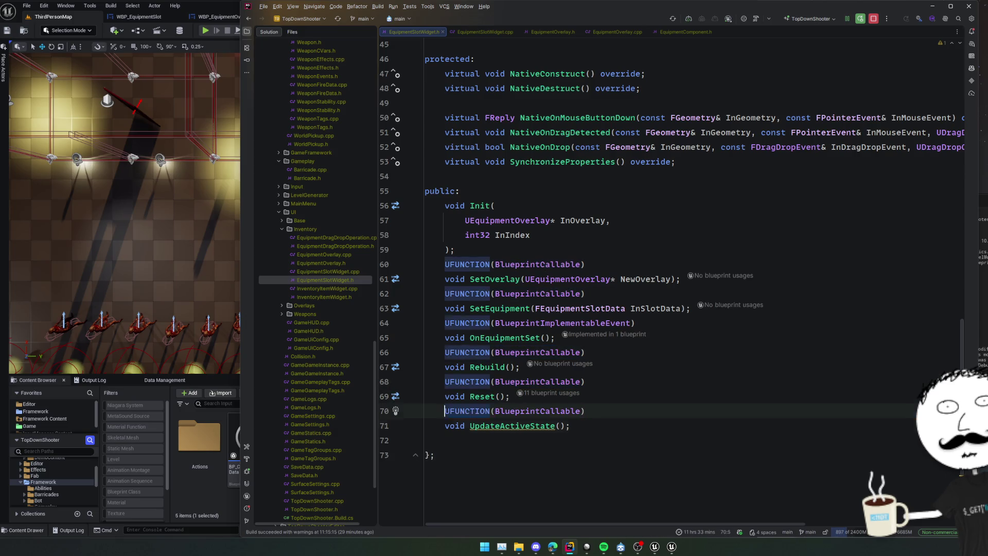
Step: Move the UpdateActiveState declaration to just after OnEquipmentSet
key("Up")
key("shift+Down")
key("shift+Down")
key("ctrl+x")
key("Up")
key("Up")
key("Up")
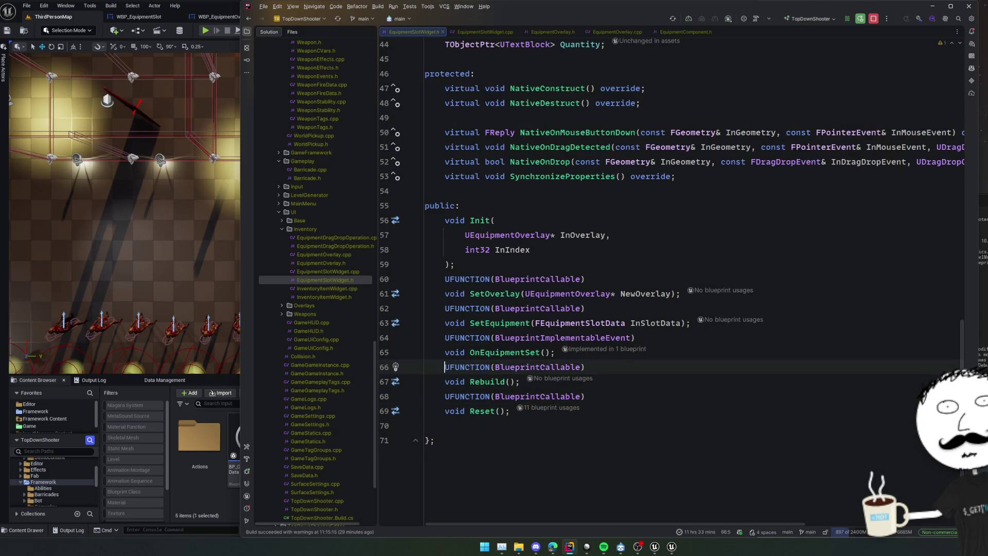
key("End")
key("Return")
key("ctrl+v")
key("BackSpace")
key("ctrl+Left")
key("ctrl+Left")
Step: Generate the UpdateActiveState definition in EquipmentSlotWidget.cpp with surrounding blank lines
key("alt+Return")
key("Return")
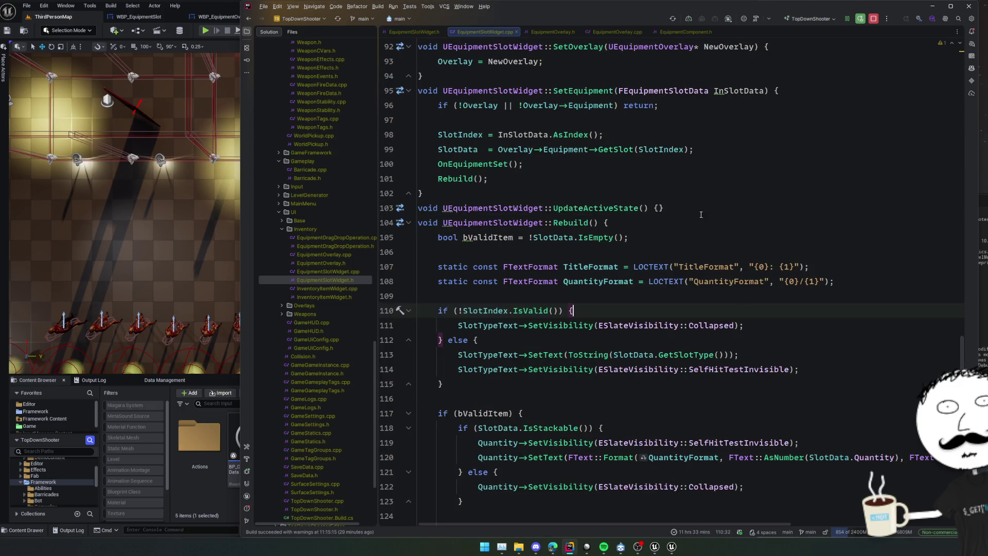
key("Return")
key("Up")
key("Home")
key("Return")
Step: Give UpdateActiveState the same early return check as SetEquipment
left_click(759, 192)
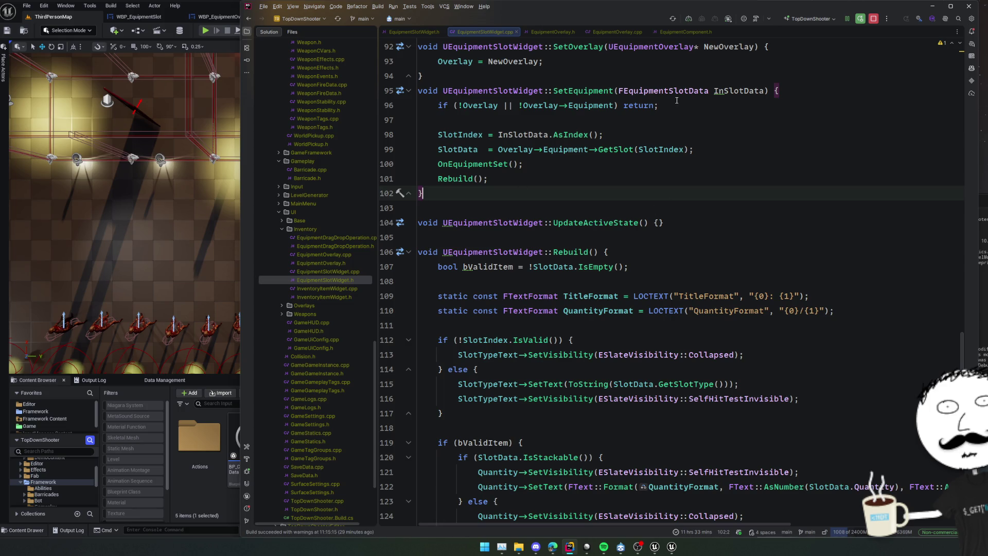
left_click(800, 102)
left_click(752, 226)
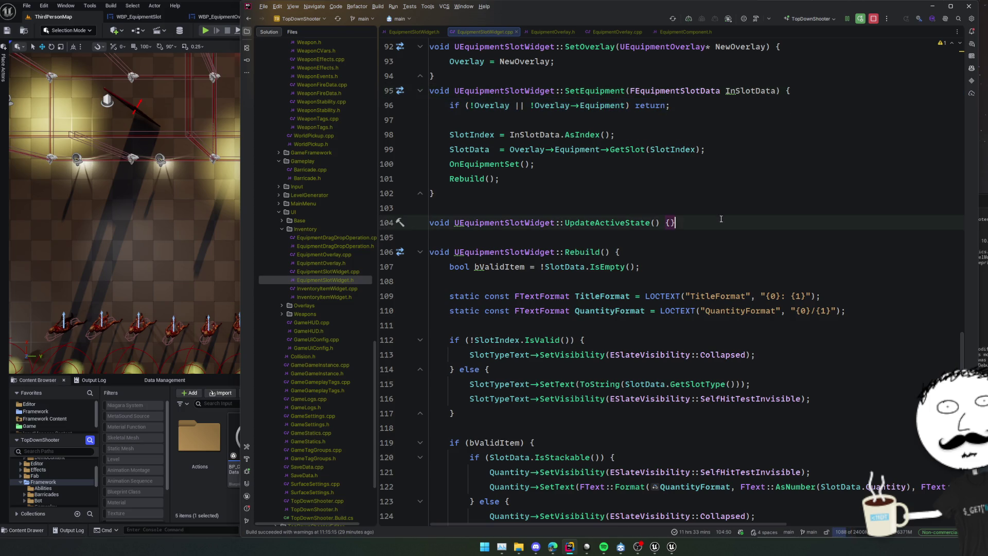
key("Left")
key("Return")
key("Return")
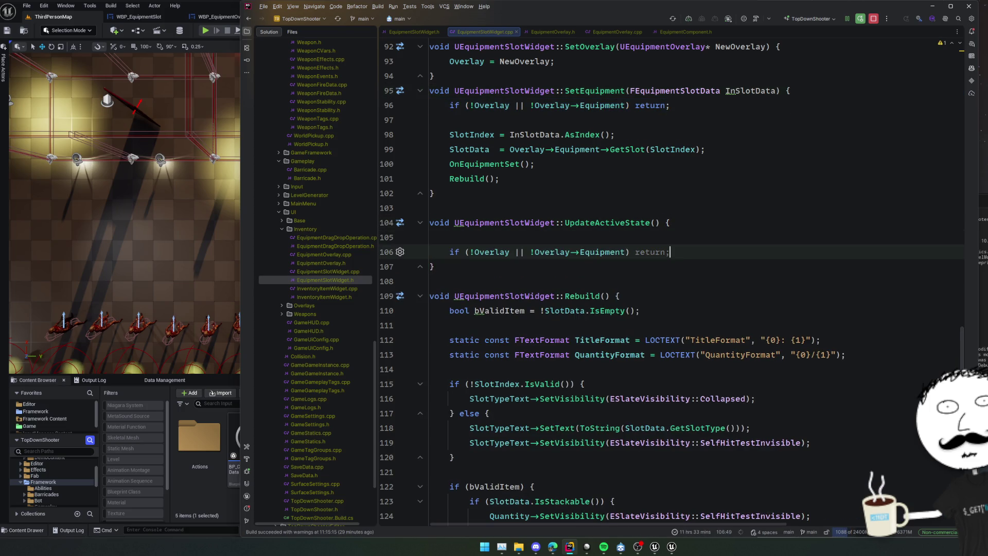
key("BackSpace")
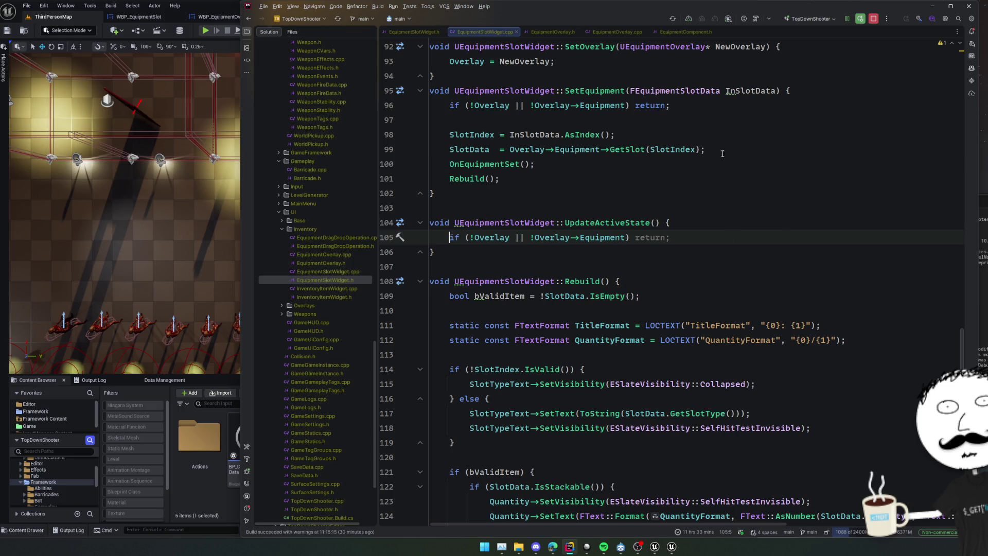
left_click(722, 239)
Step: Set bIsActive from IsSlotActive for the widget's slot, then switch to Unreal Editor
key("Return")
key("Return")
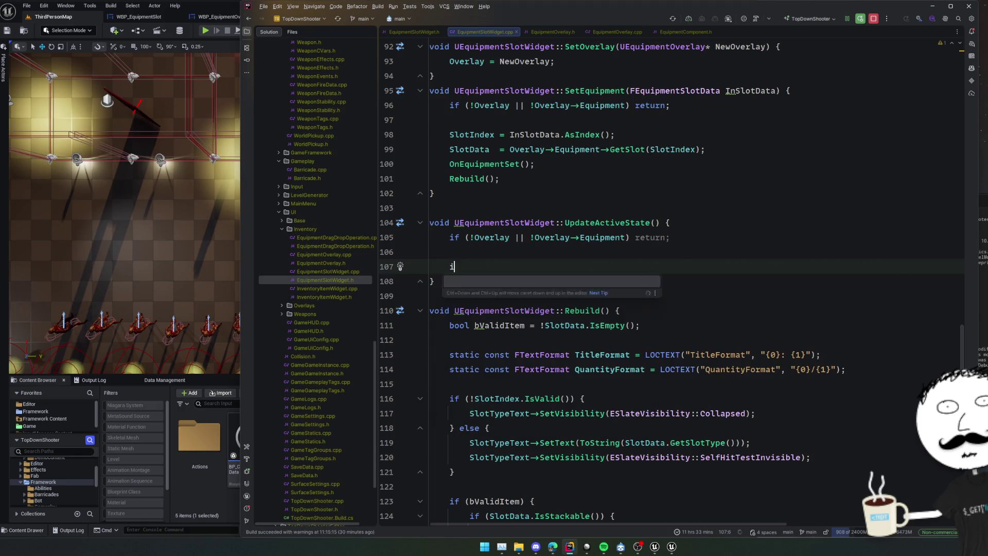
key("Tab")
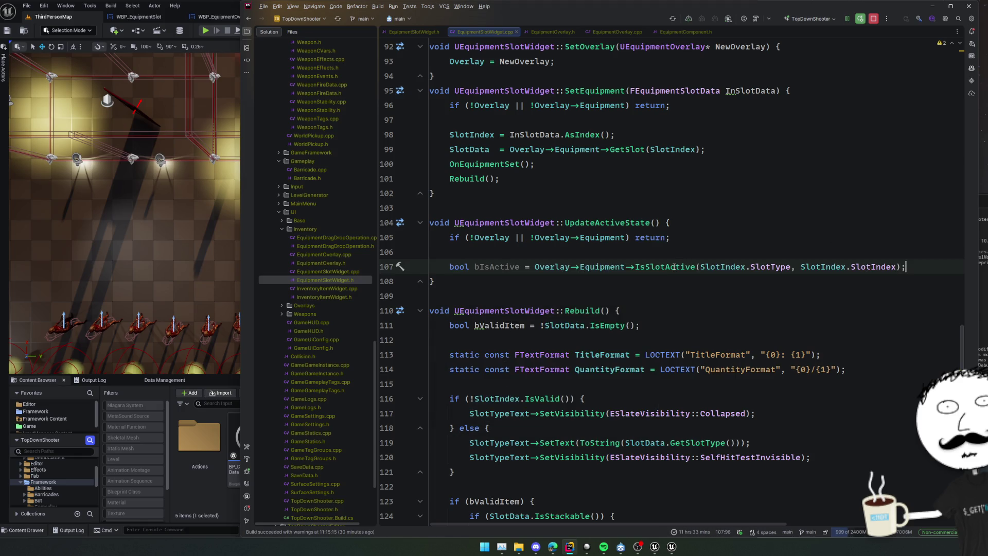
left_click(675, 267, "ctrl")
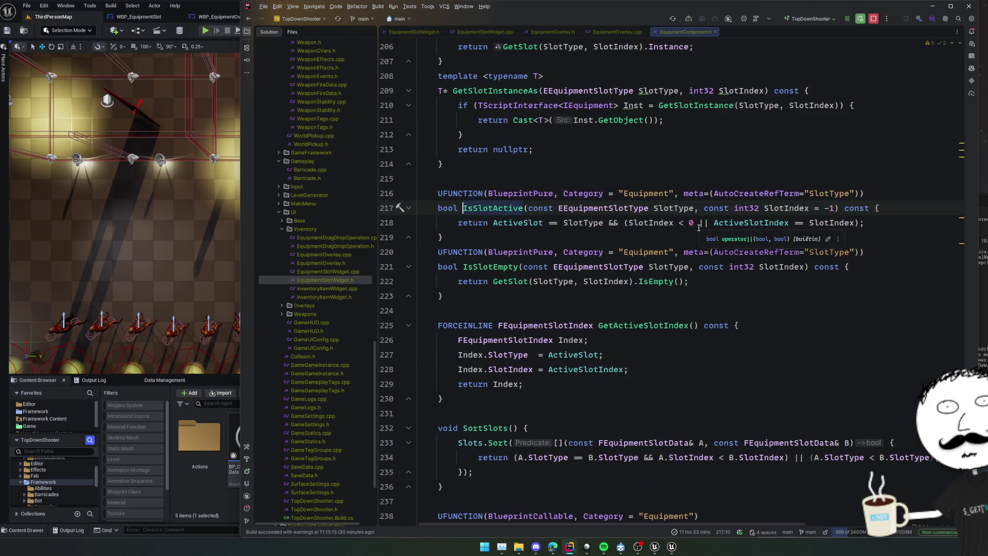
key("ctrl+alt+Left")
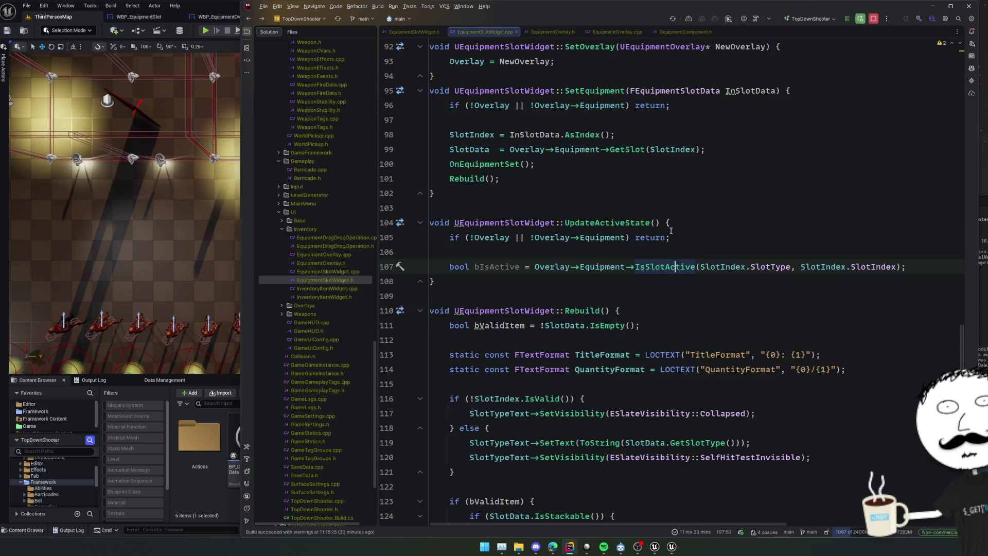
left_click(504, 268)
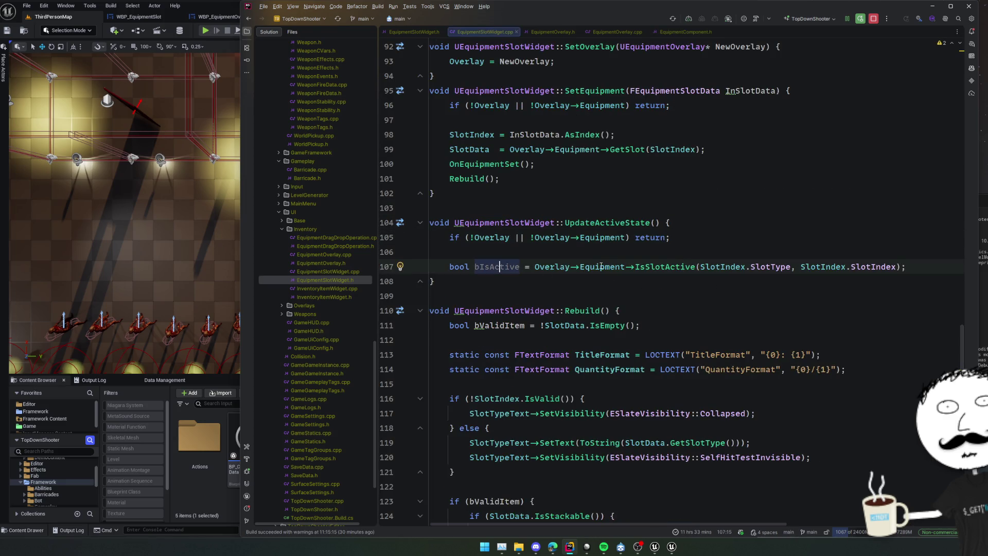
scroll(657, 269, "down", 3)
key("alt+Tab")
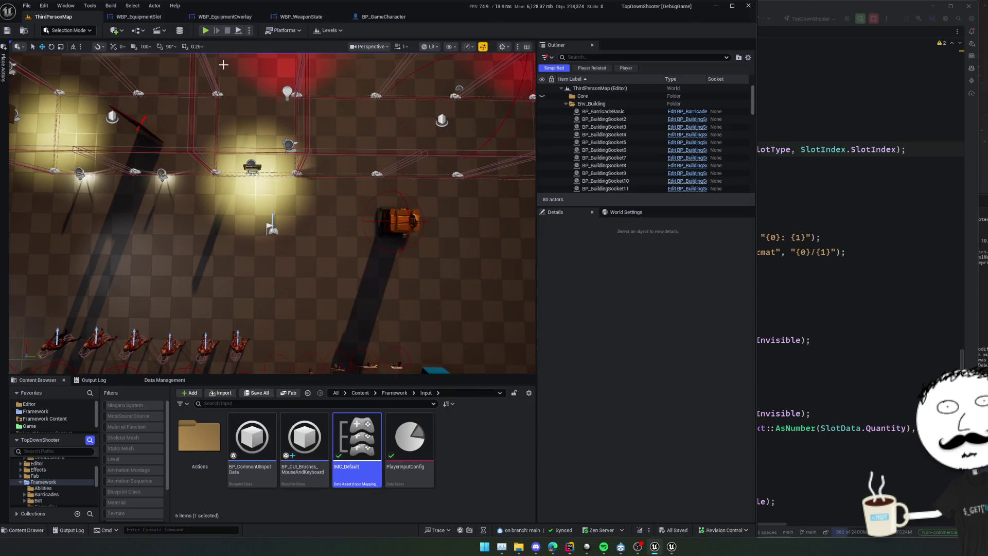
Step: Open WBP_EquipmentSlot and select its slot background border in the designer
left_click(170, 17)
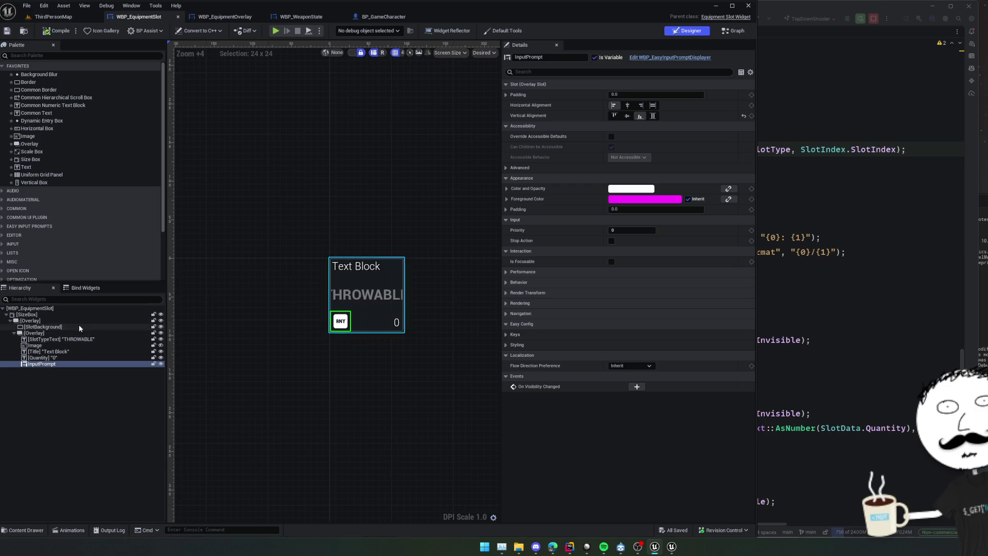
left_click(43, 327)
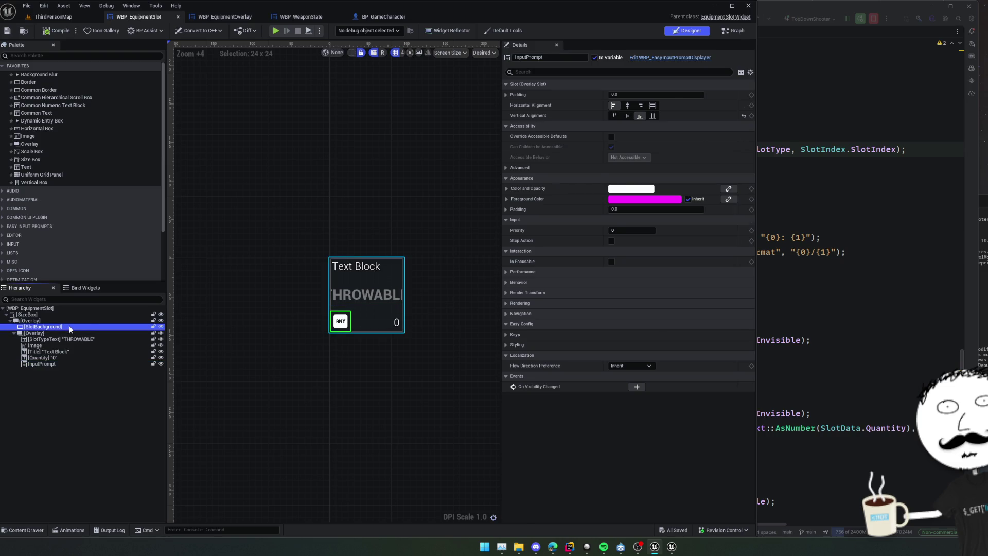
mouse_move(273, 268)
left_mouse_down()
mouse_move(378, 255)
mouse_move(293, 260)
mouse_move(324, 265)
mouse_move(233, 246)
mouse_move(231, 263)
left_mouse_up()
scroll(361, 279, "up", 3)
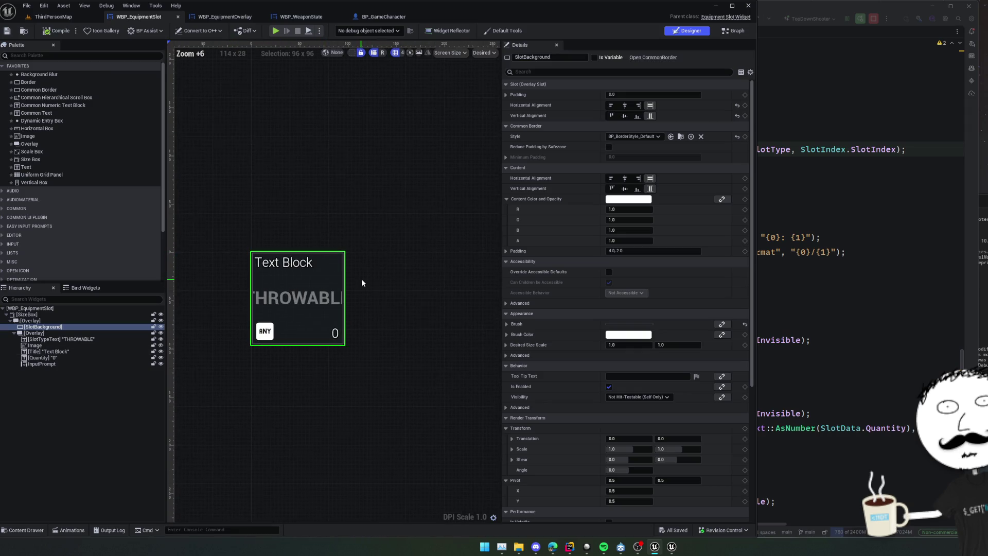
Step: Duplicate BP_BorderStyle_Default as BP_BorderStyle_ActiveState and open the new style asset
left_click(680, 137)
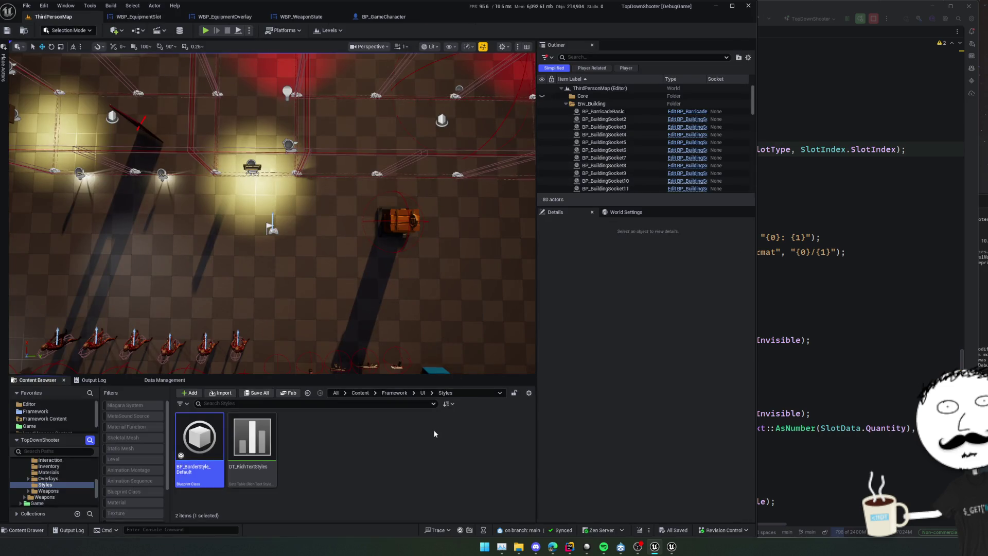
key("ctrl+d")
key("End")
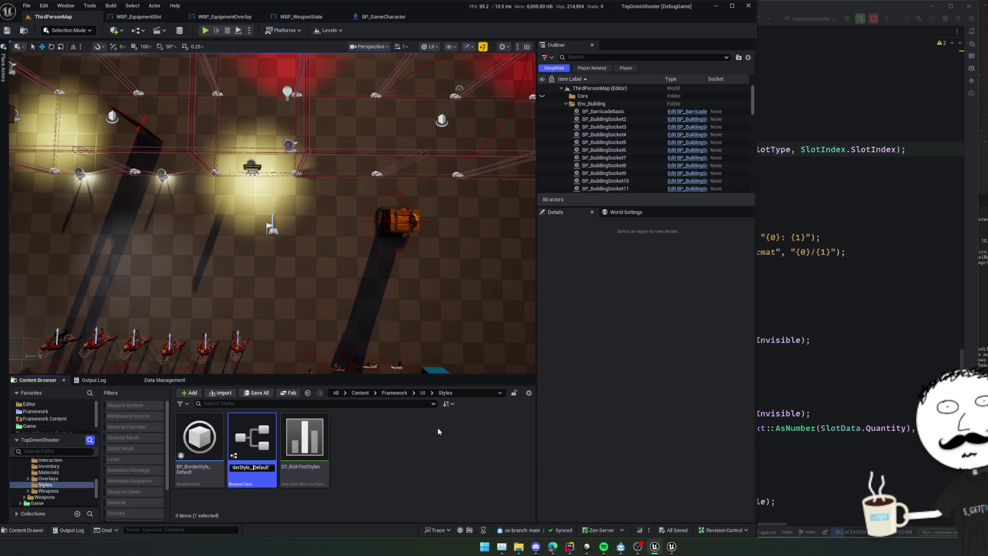
key("BackSpace")
type("Se")
key("BackSpace")
key("BackSpace")
type("ate")
key("Return")
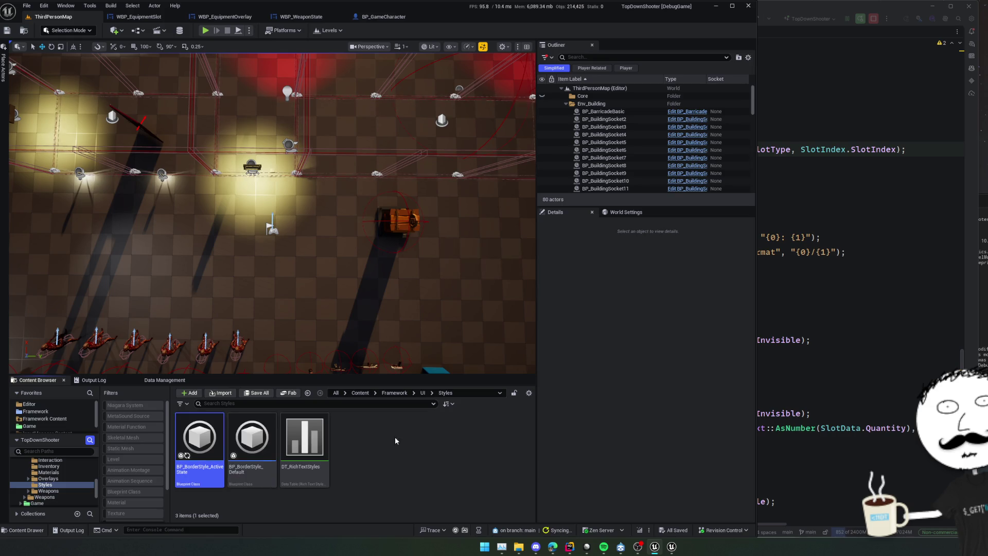
double_click(199, 437)
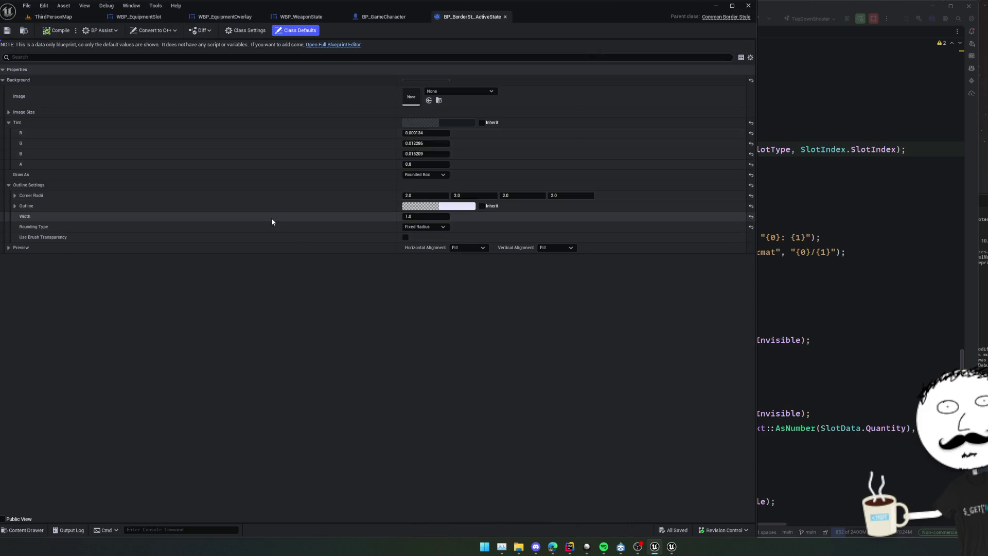
Step: Lighten the border style's dark Tint colour slightly in the Color Picker
left_click(439, 123)
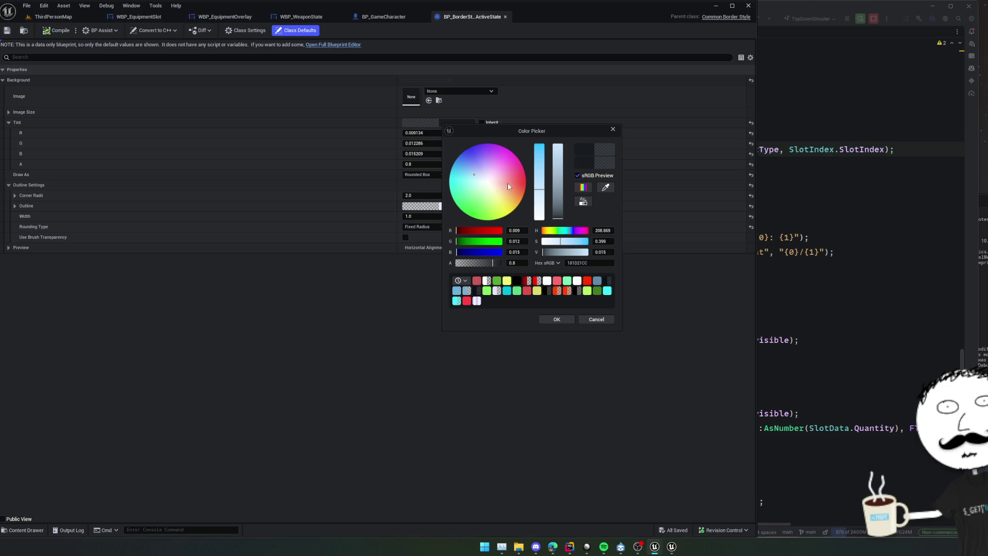
left_click(595, 320)
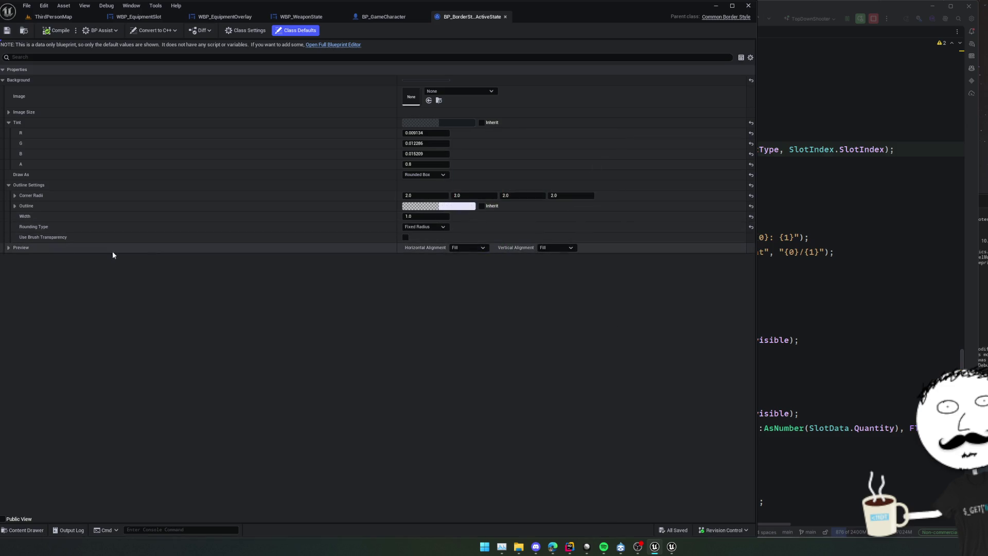
left_click(16, 248)
left_click_drag(419, 276, 503, 341)
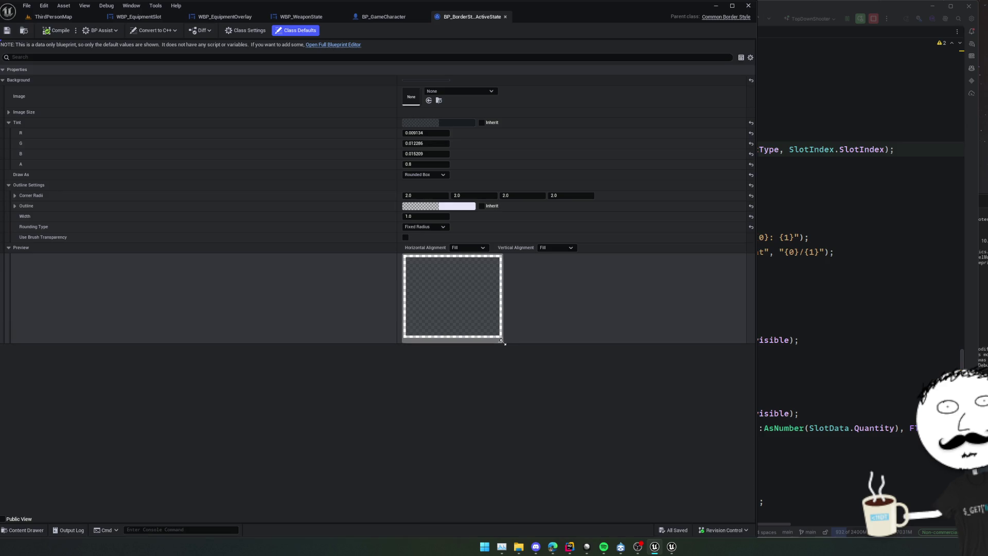
right_click(454, 277)
left_click(414, 276)
right_click(426, 279)
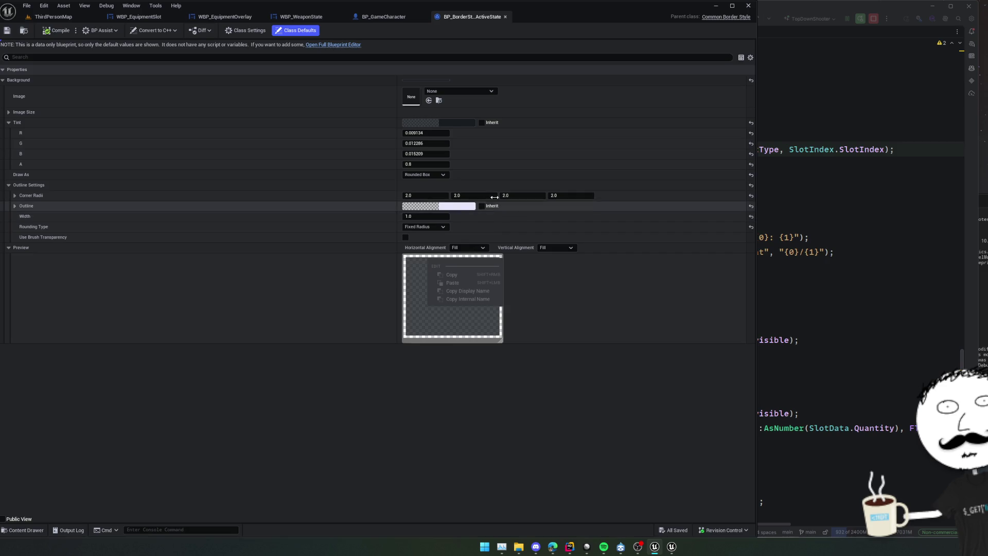
left_click(453, 123)
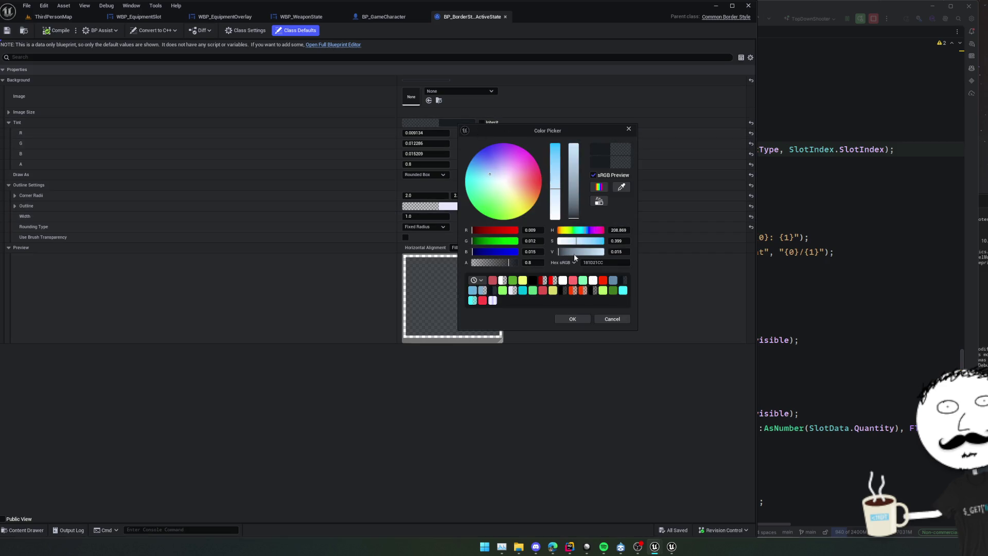
left_click_drag(621, 253, 630, 253)
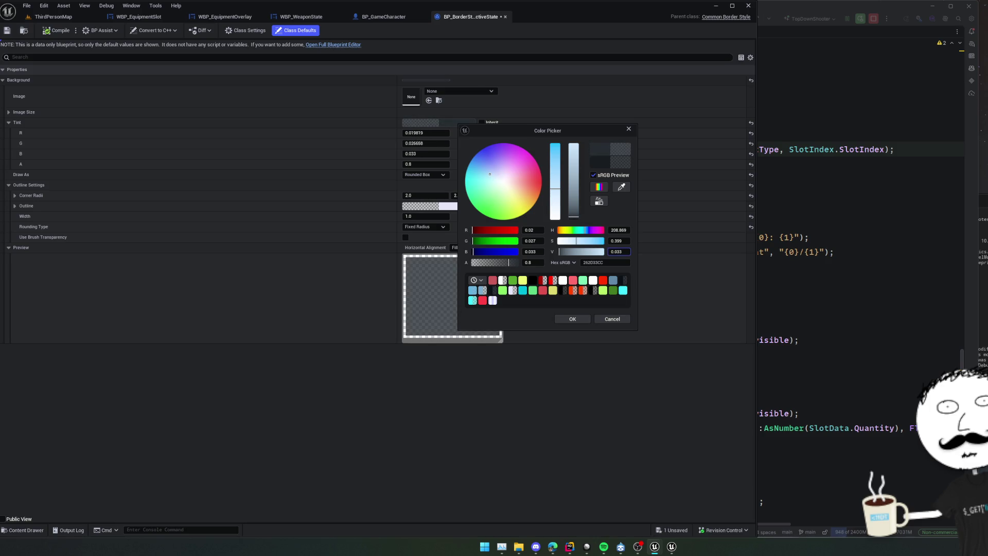
left_click(578, 315)
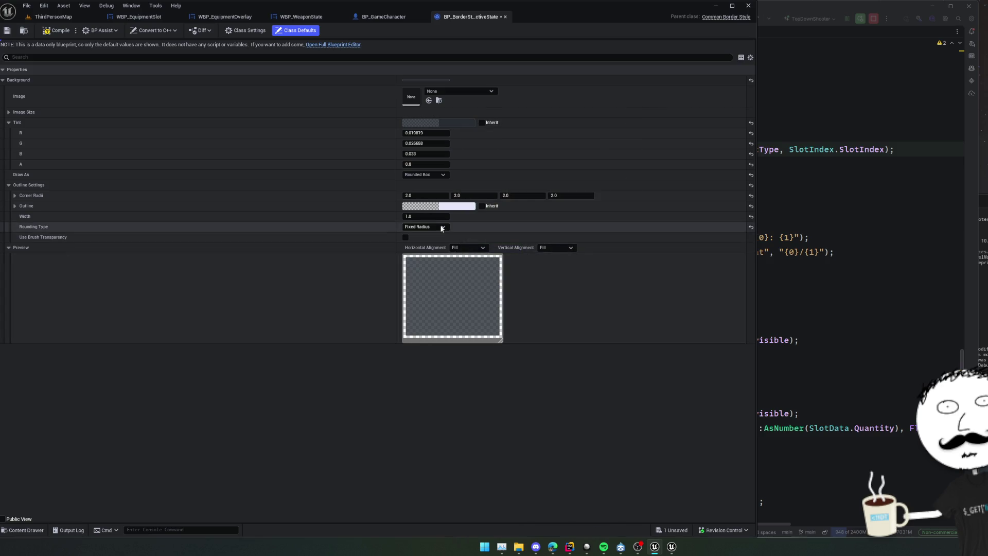
Step: Make the Outline colour brighter light blue with higher alpha (0.376), then close the style editor
left_click(15, 206)
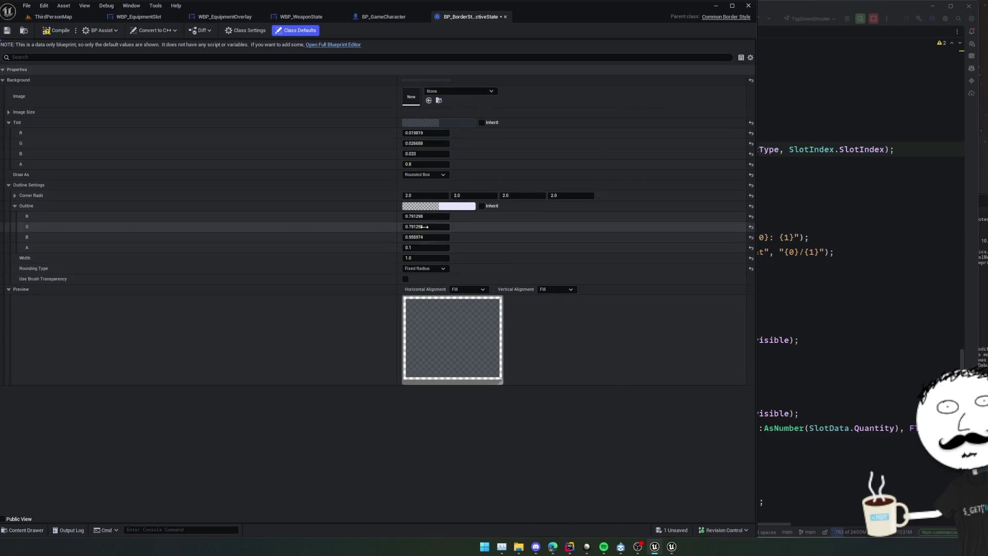
left_click(437, 206)
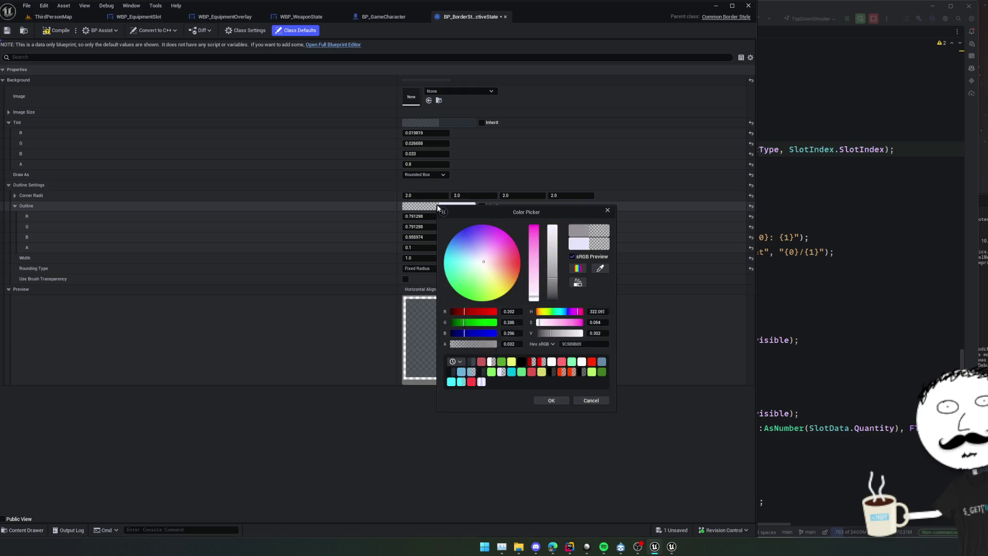
left_click(576, 333)
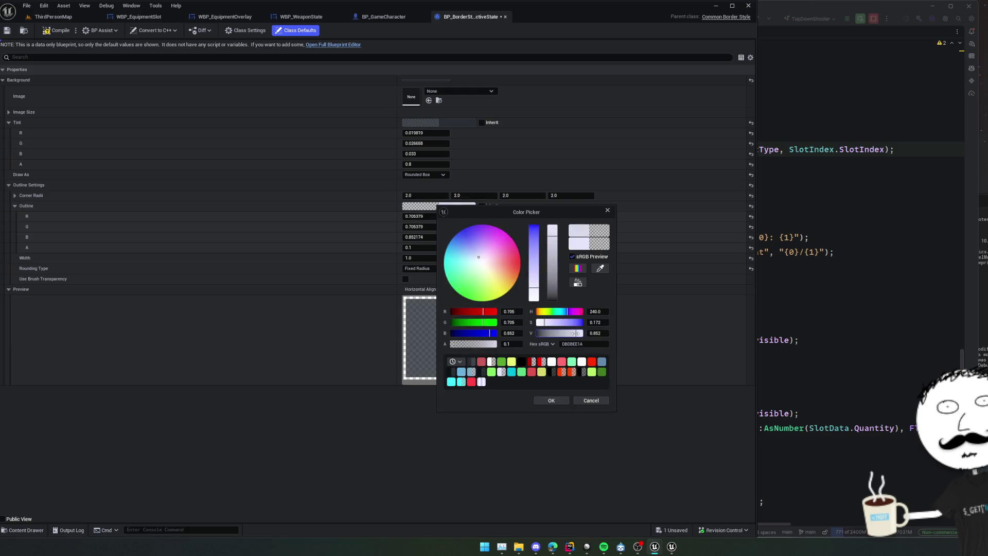
left_click(591, 400)
left_click(448, 206)
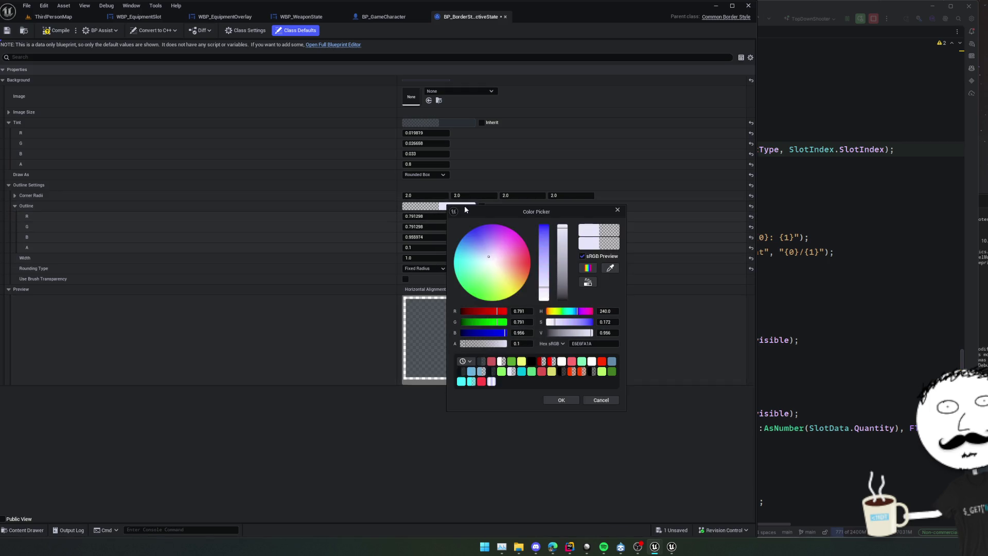
left_click_drag(608, 332, 613, 333)
left_click_drag(521, 344, 523, 343)
left_click(568, 404)
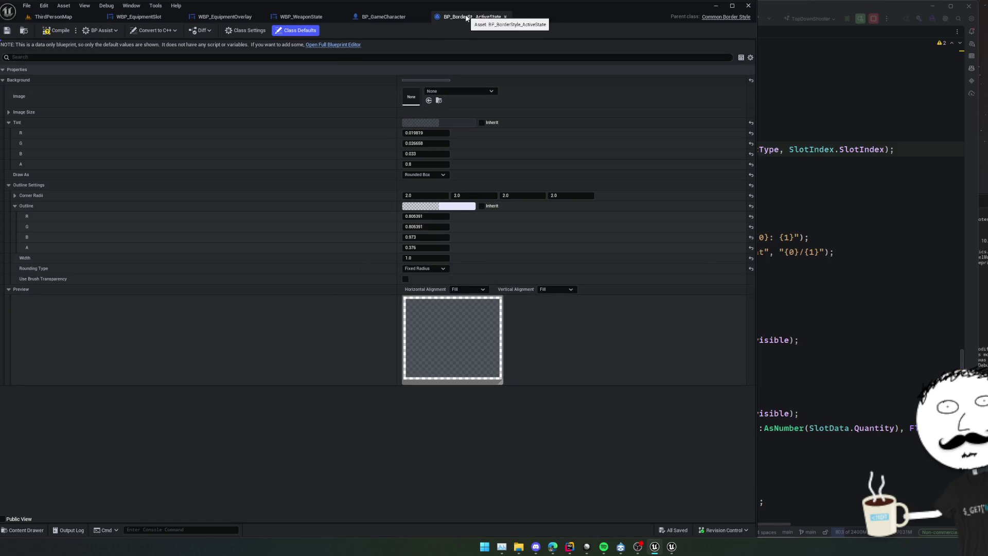
middle_click(448, 19)
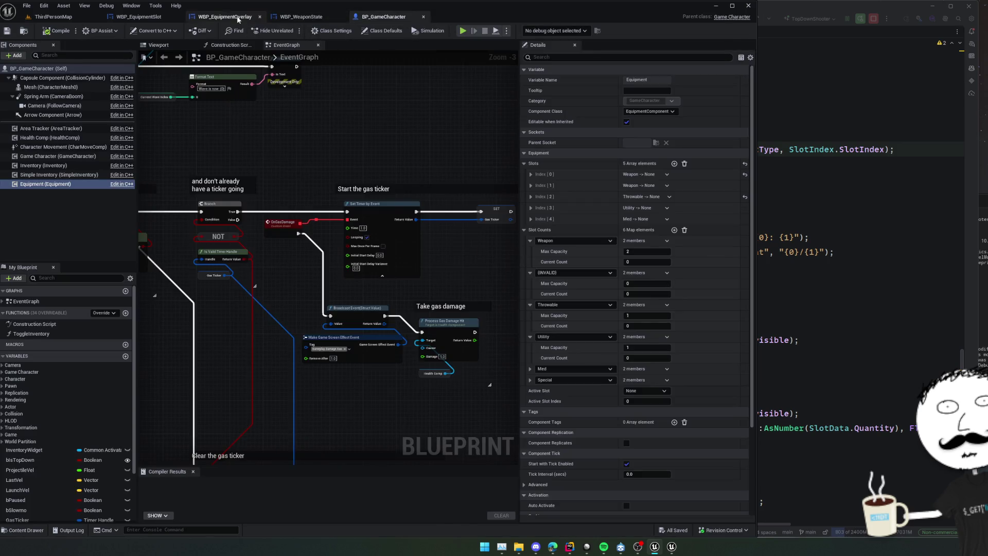
Step: Duplicate SlotBackground as SlotBackground_Active and give it the BP_BorderStyle_ActiveState style
left_click(226, 16)
left_click(156, 17)
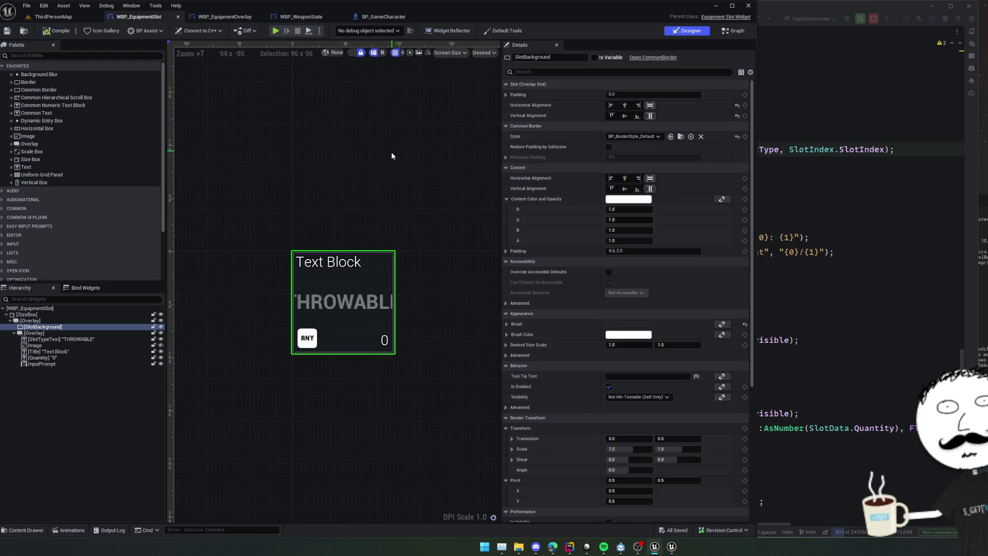
key("ctrl+d")
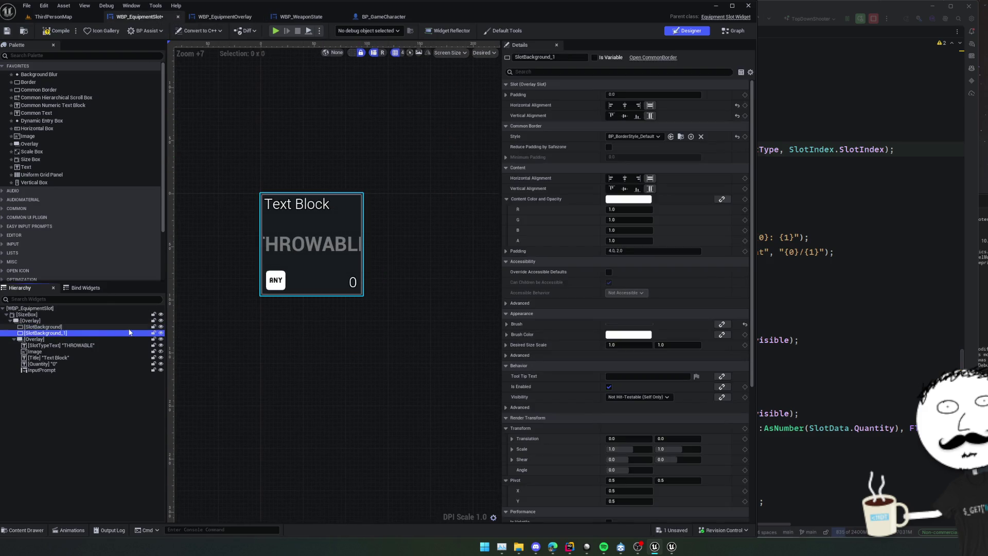
key("F2")
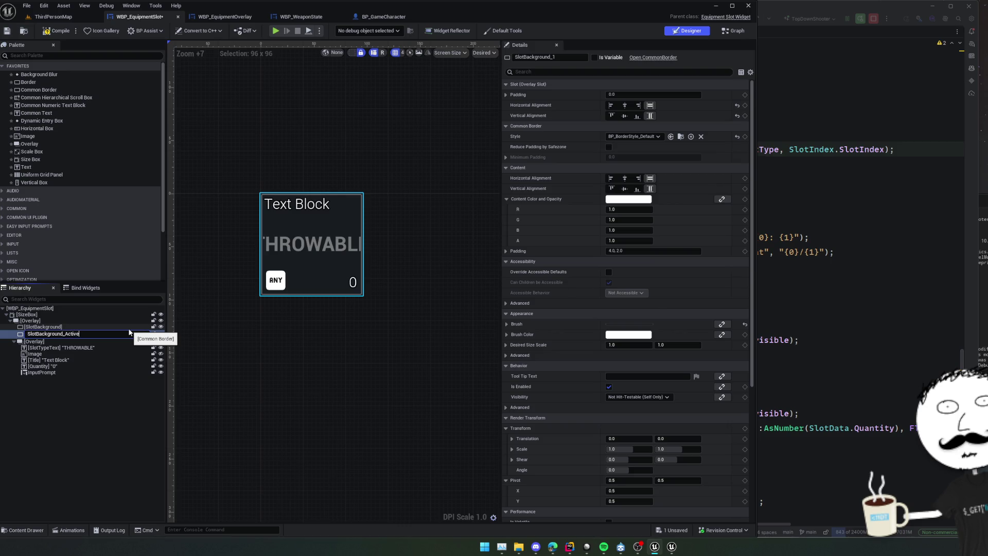
key("Return")
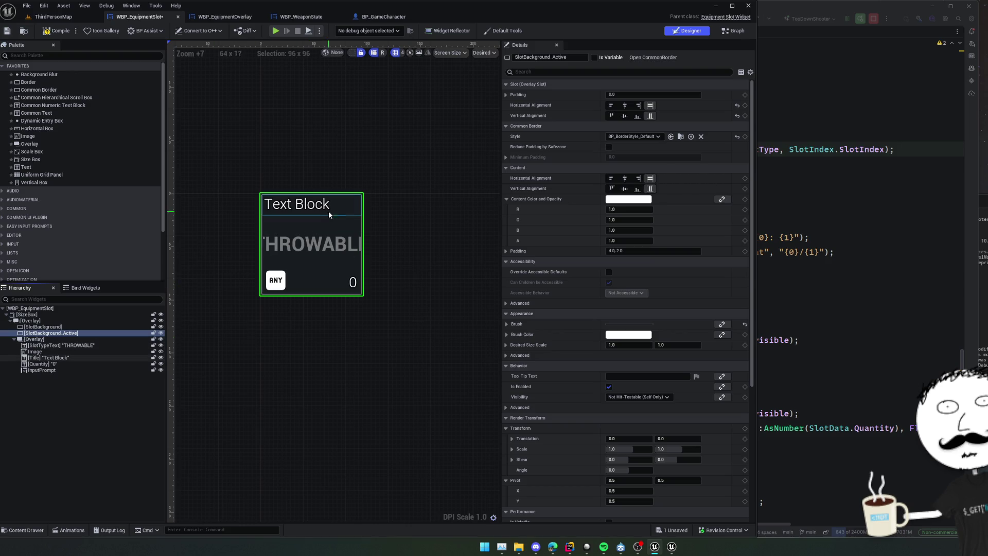
left_click(636, 137)
left_click(690, 164)
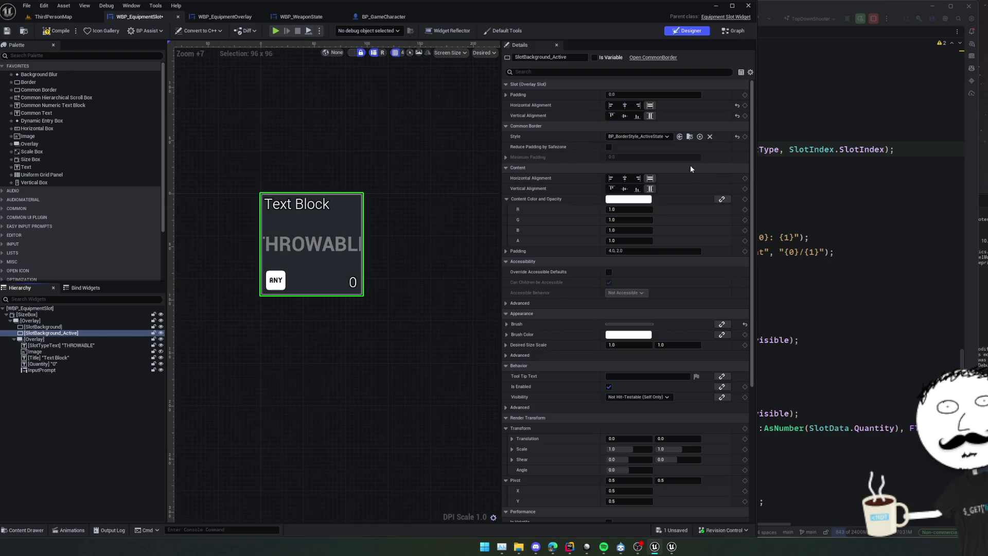
Step: Select SlotBackground_Active in the widget tree and return to the slot widget code in Rider
left_click(361, 174)
scroll(349, 180, "up", 3)
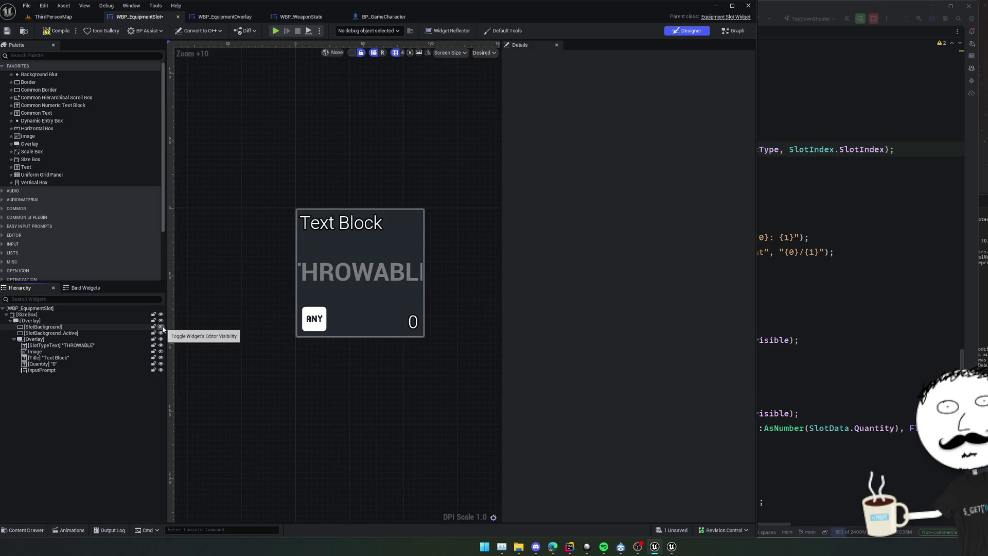
left_click(72, 333)
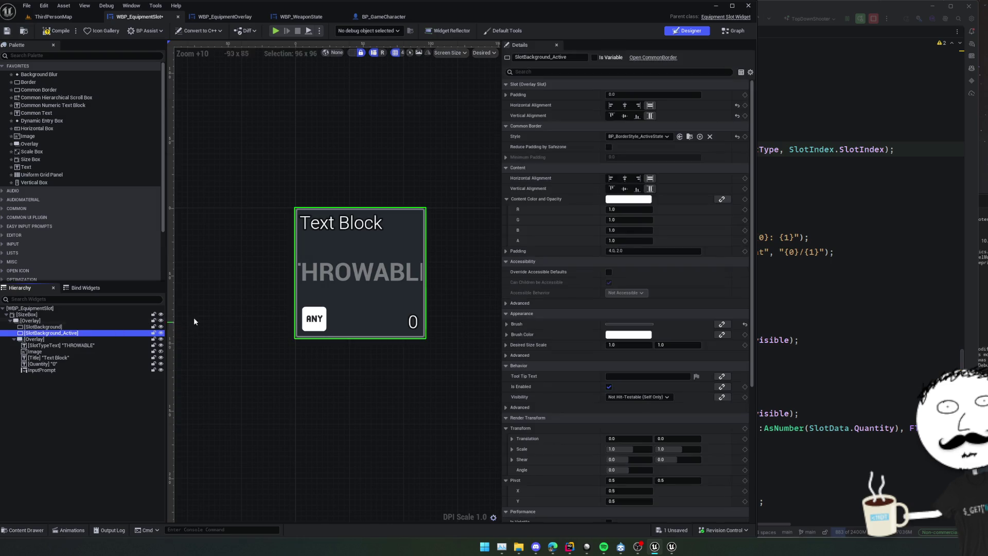
left_click(823, 128)
scroll(714, 196, "up", 2)
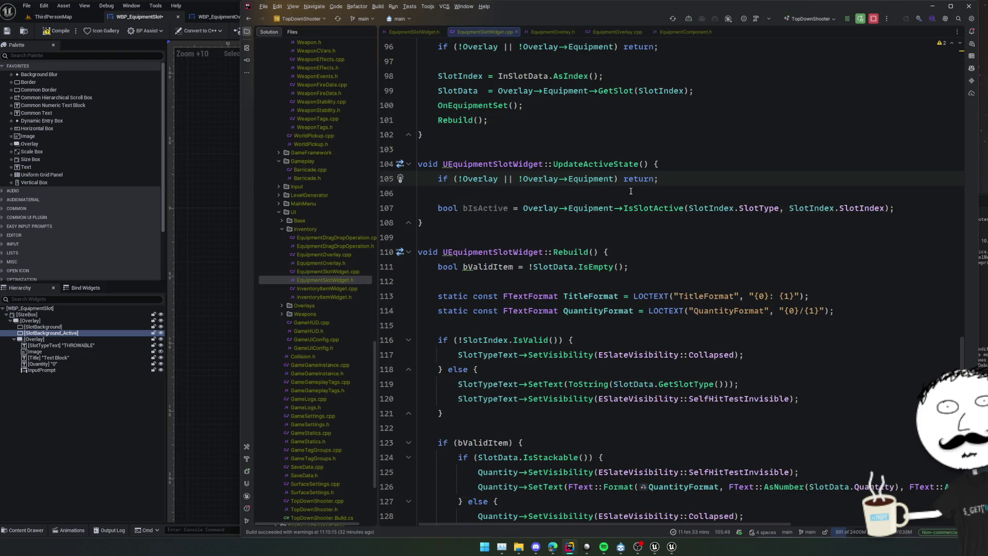
Step: Declare a UCommonBorder SlotBackground_Active property in the header, with a UCommonBorder forward declaration
left_click(484, 178, "ctrl")
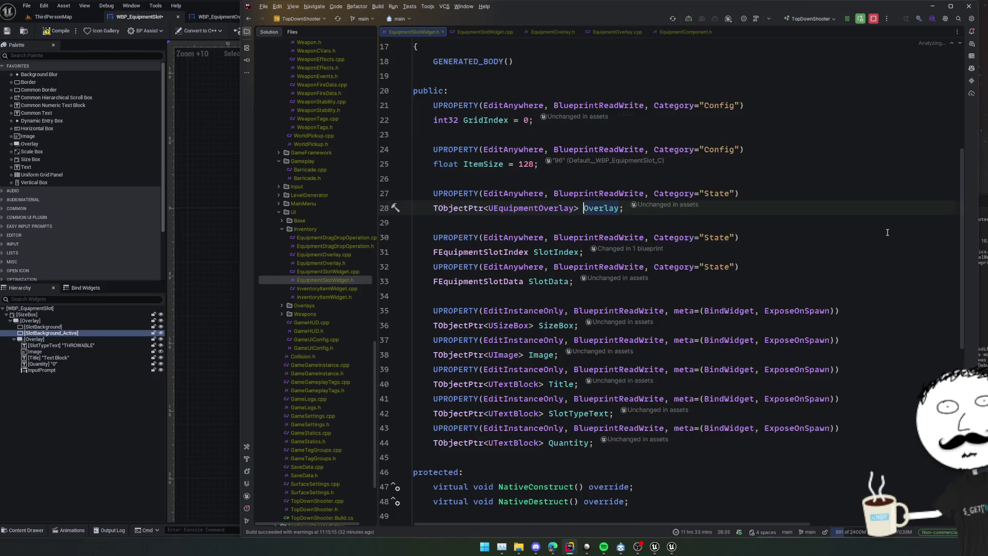
scroll(901, 237, "down", 2)
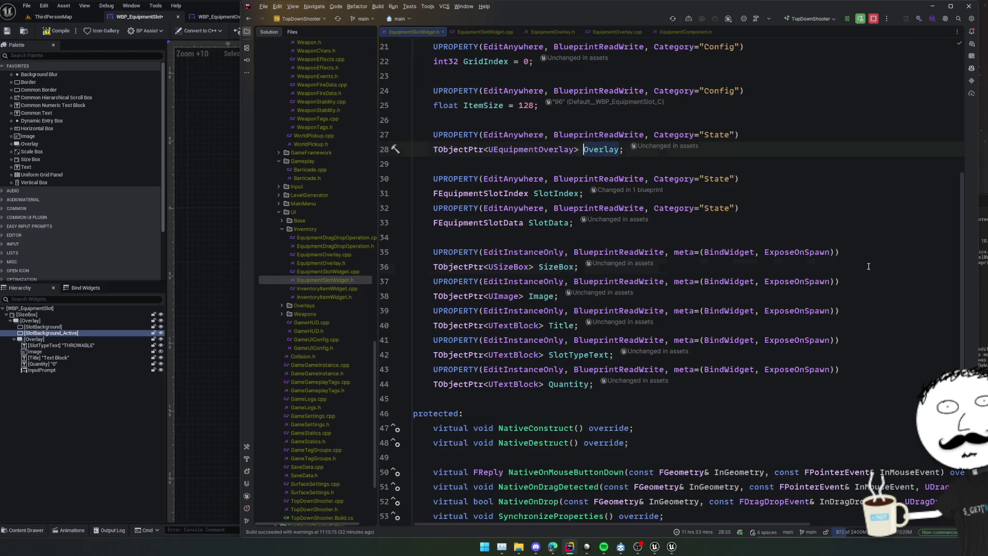
left_click(869, 266)
key("shift+Up")
key("shift+Up")
key("ctrl+d")
left_click(480, 267)
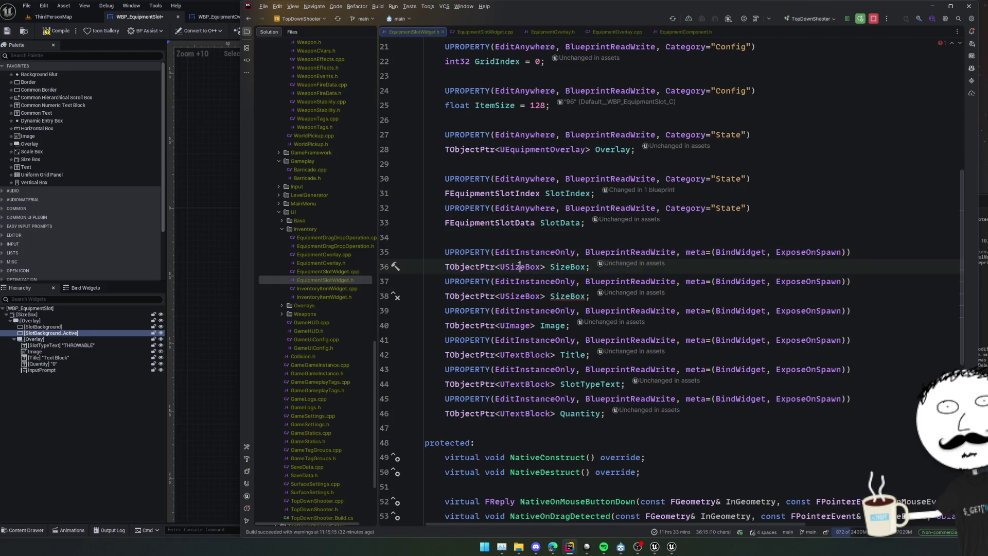
double_click(568, 267)
key("ctrl+v")
type("UCommonBor")
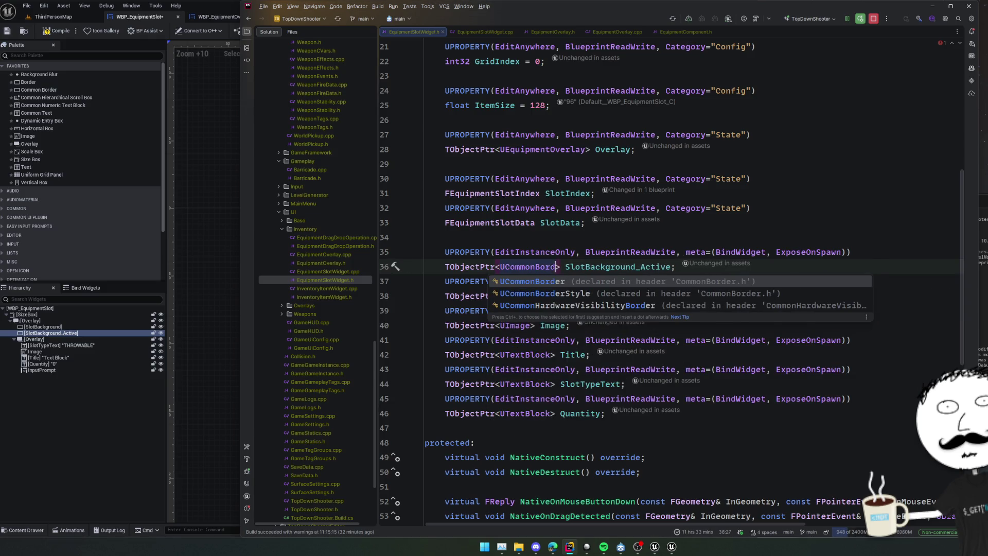
key("Return")
key("alt+Return")
key("Return")
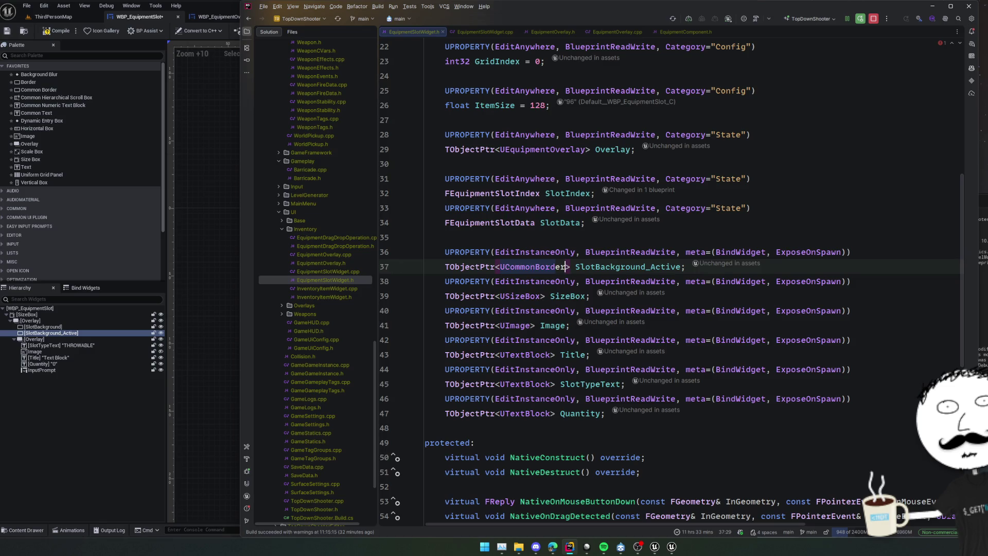
Step: In UpdateActiveState, make SlotBackground_Active visible when bIsActive and collapsed otherwise
key("ctrl+Tab")
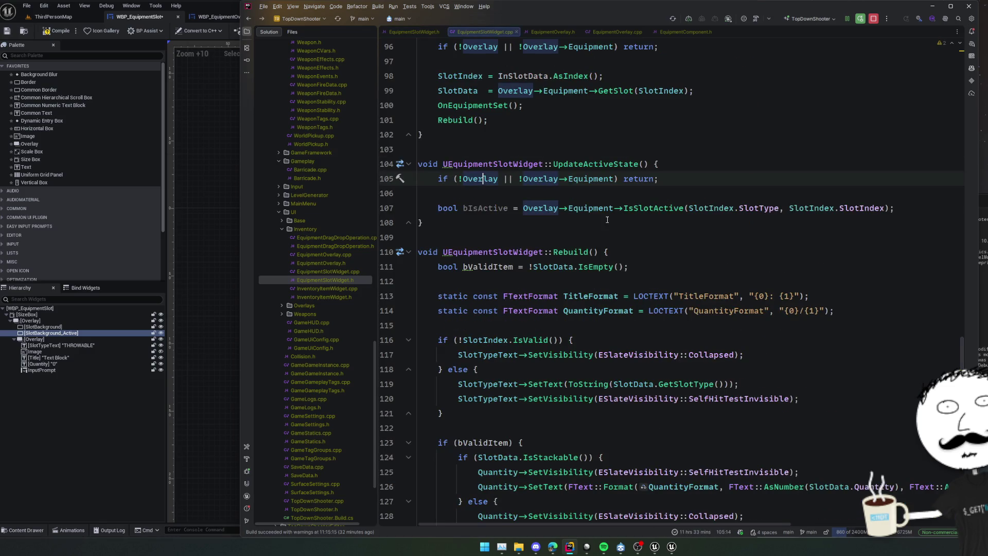
key("Down")
key("Down")
key("End")
key("Return")
type("SlotBackground_Active")
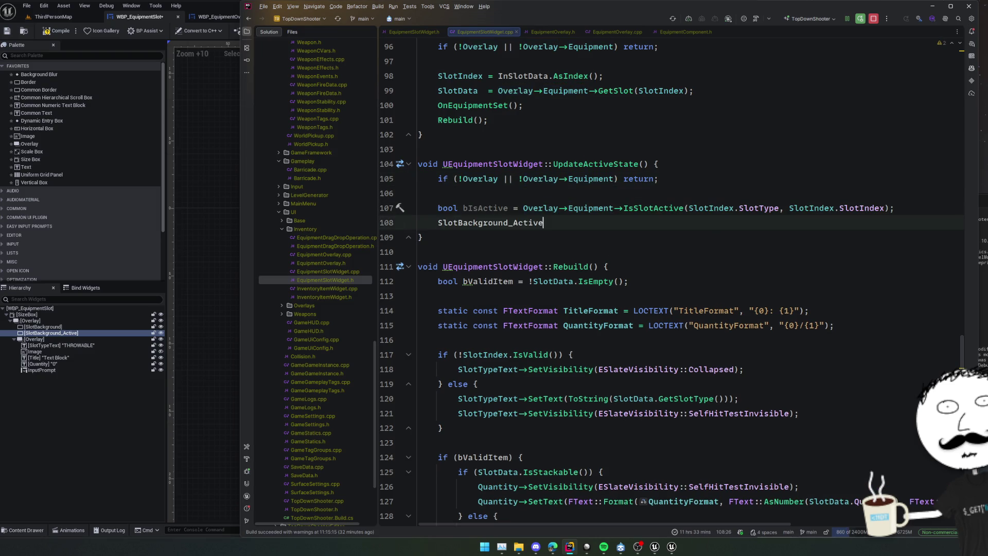
type("->SetVis")
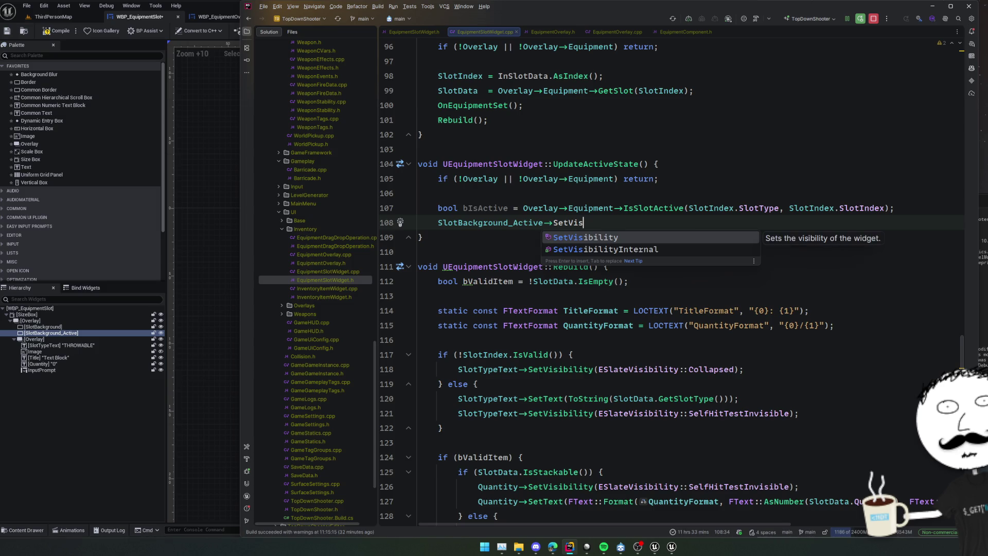
key("Return")
type("(")
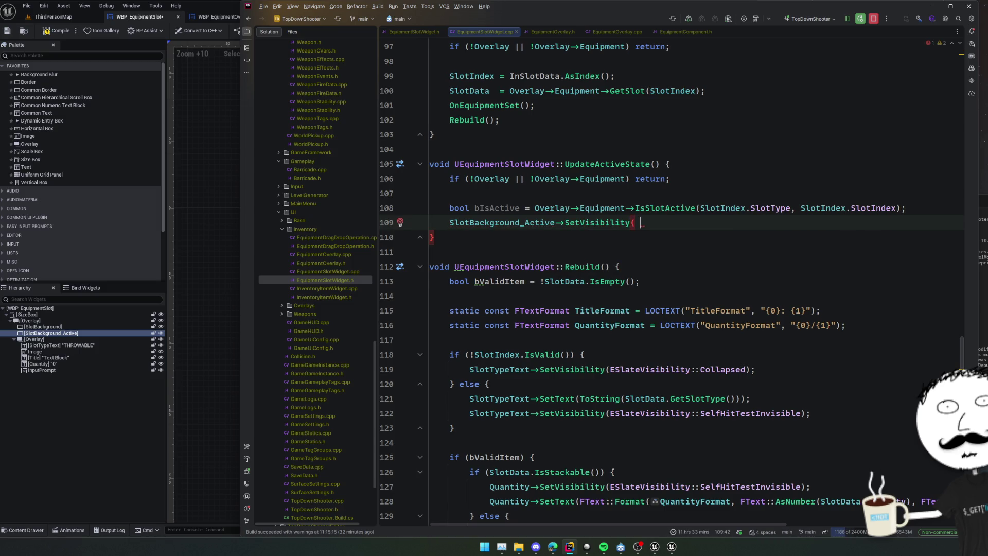
key("Tab")
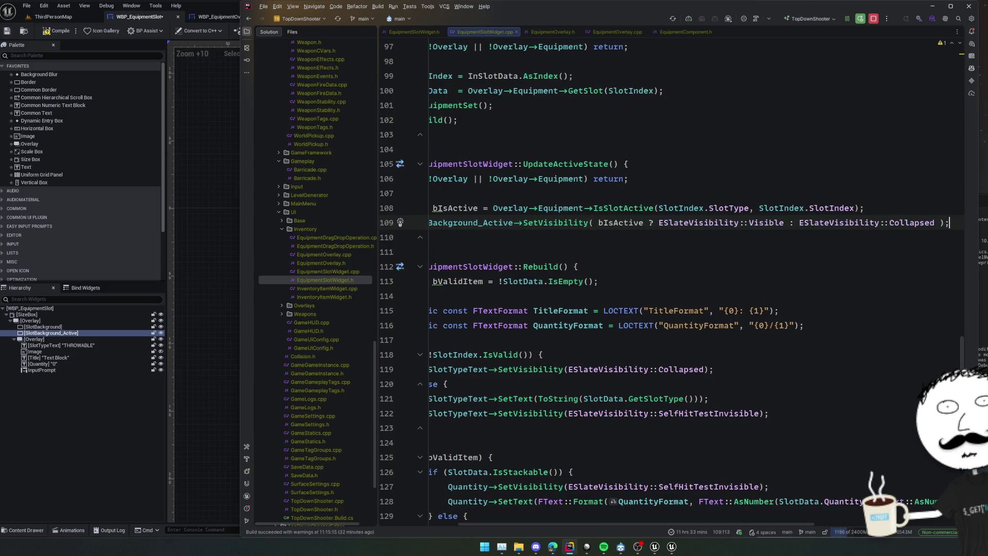
key("Home")
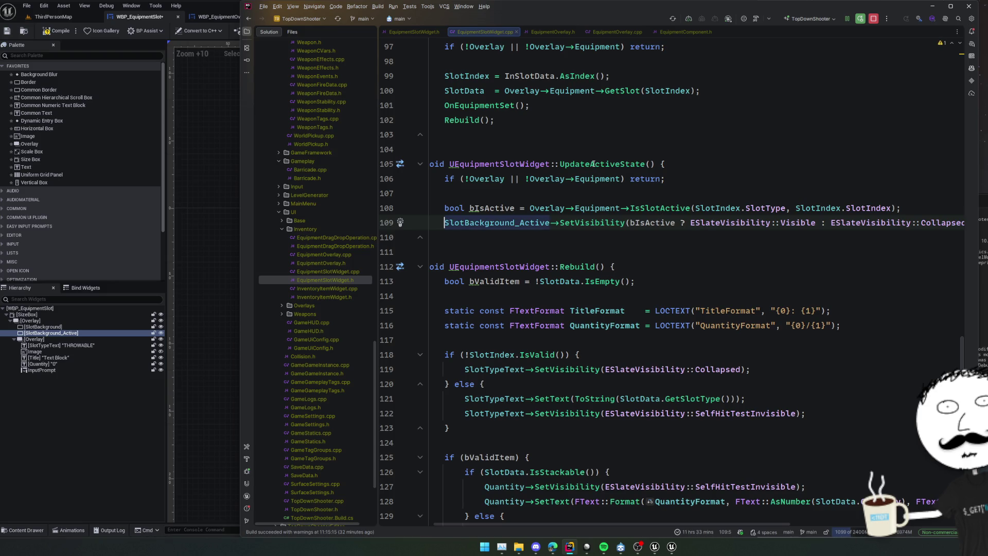
Step: Call UpdateActiveState() at the end of Rebuild, then close the source file and open EquipmentOverlay.h
double_click(593, 164)
scroll(716, 234, "down", 9)
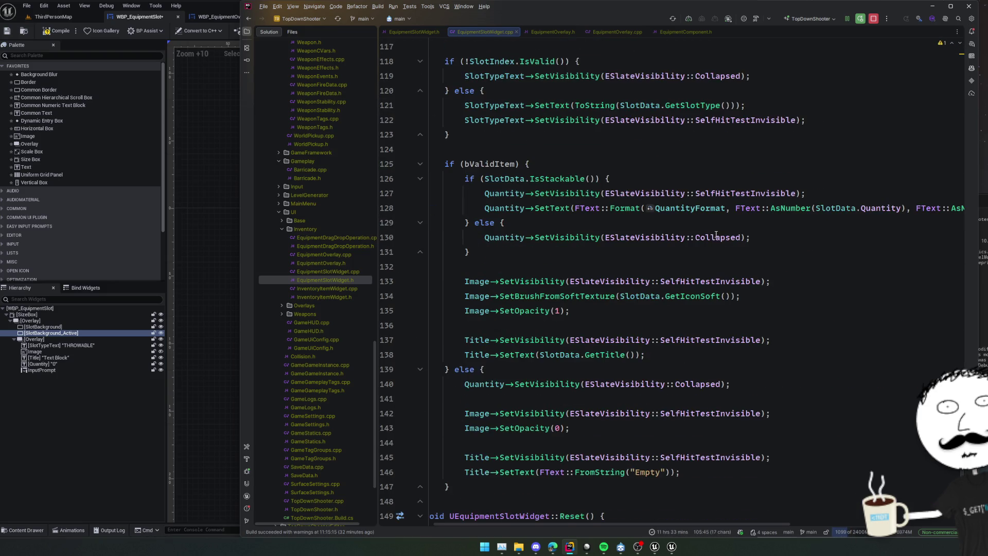
left_click(448, 369)
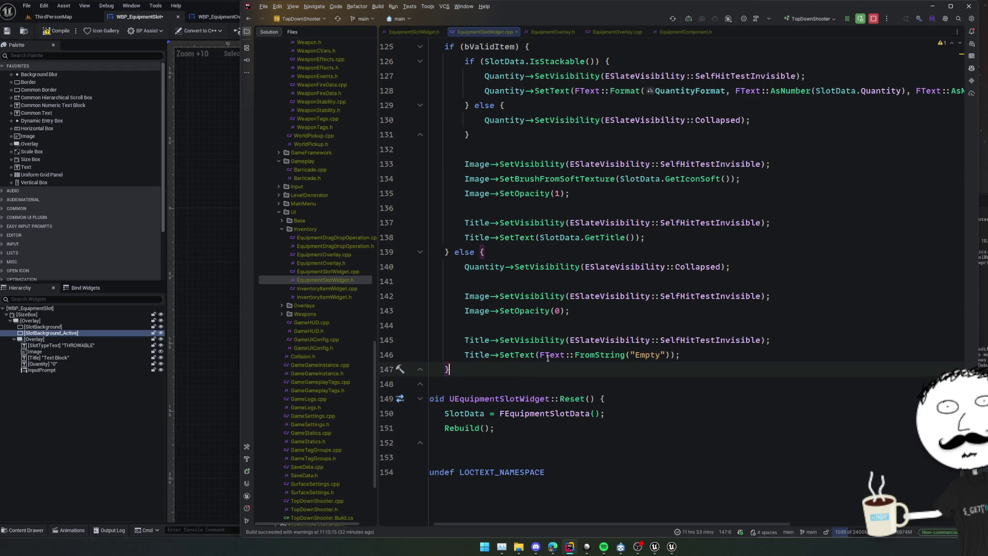
scroll(601, 341, "up", 7)
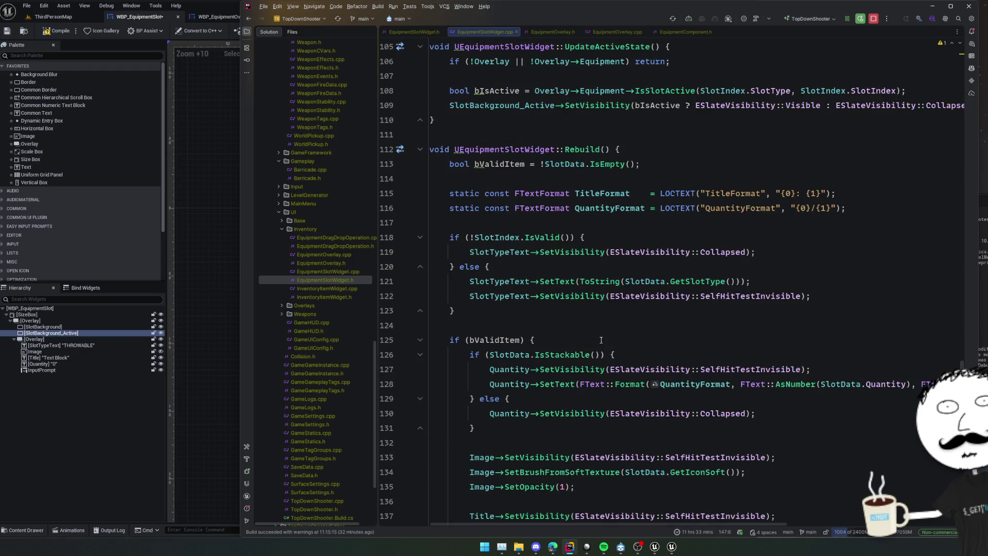
key("Return")
key("Return")
key("ctrl+v")
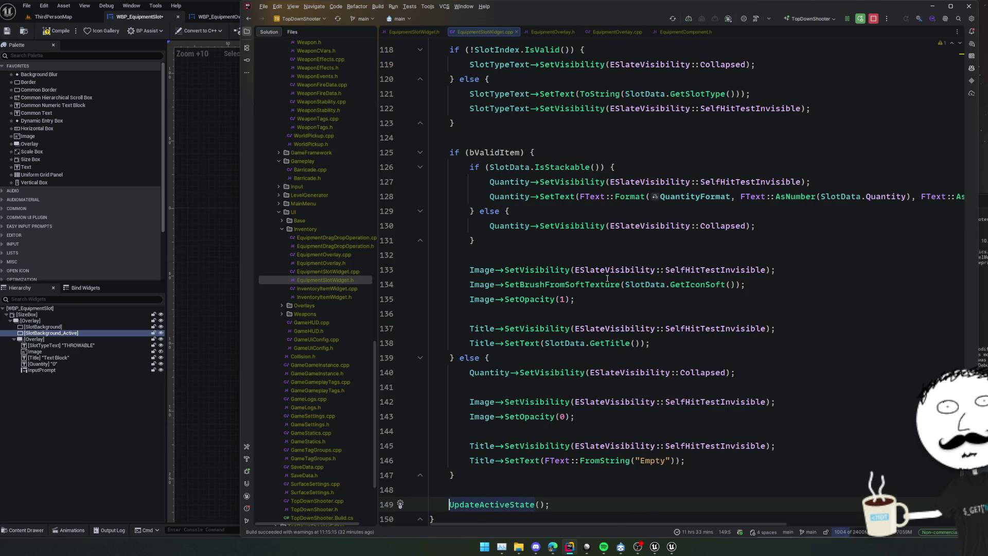
scroll(610, 281, "up", 8)
left_click(603, 238)
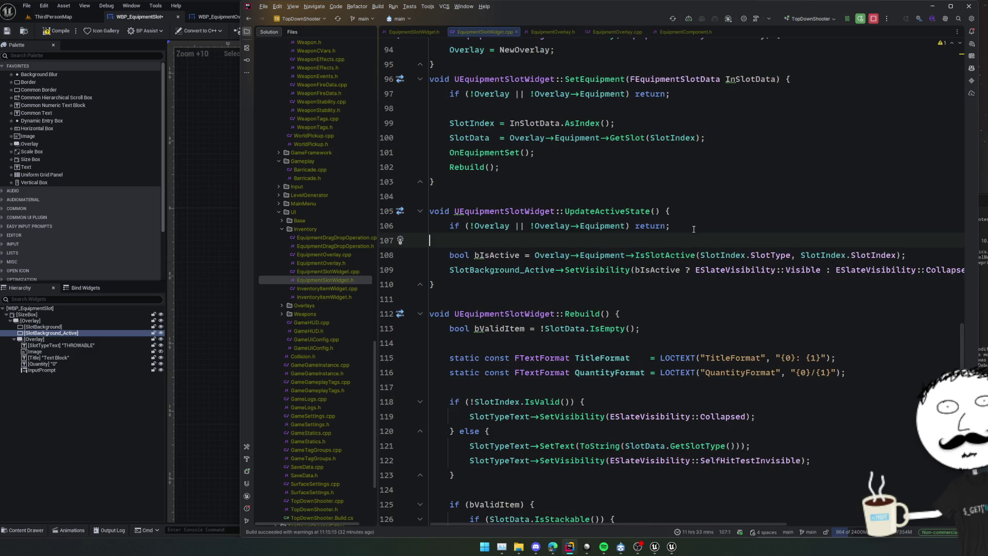
left_click(636, 212)
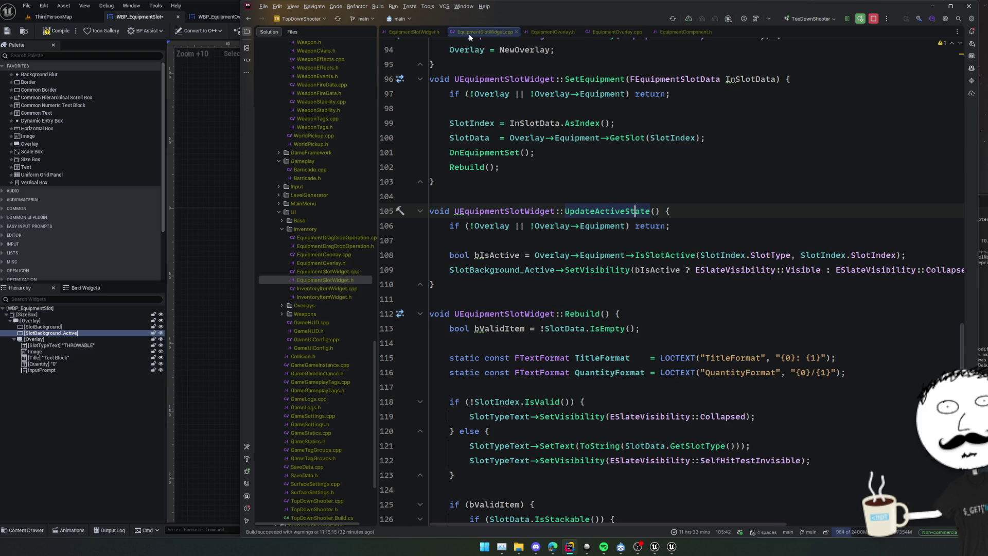
middle_click(468, 33)
left_click(488, 32)
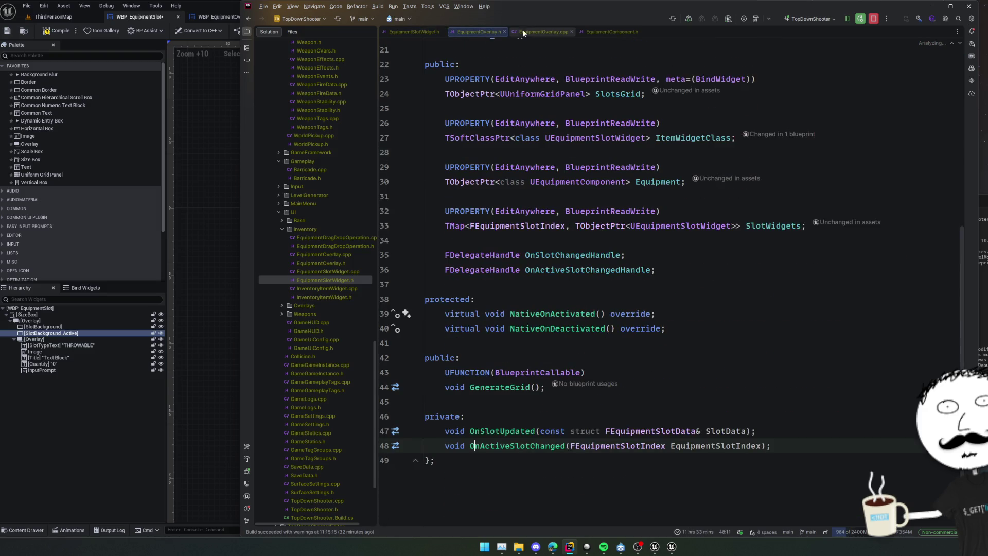
Step: Add a range-based for loop over SlotWidgets in OnActiveSlotChanged in EquipmentOverlay.cpp
key("ctrl+alt+Home")
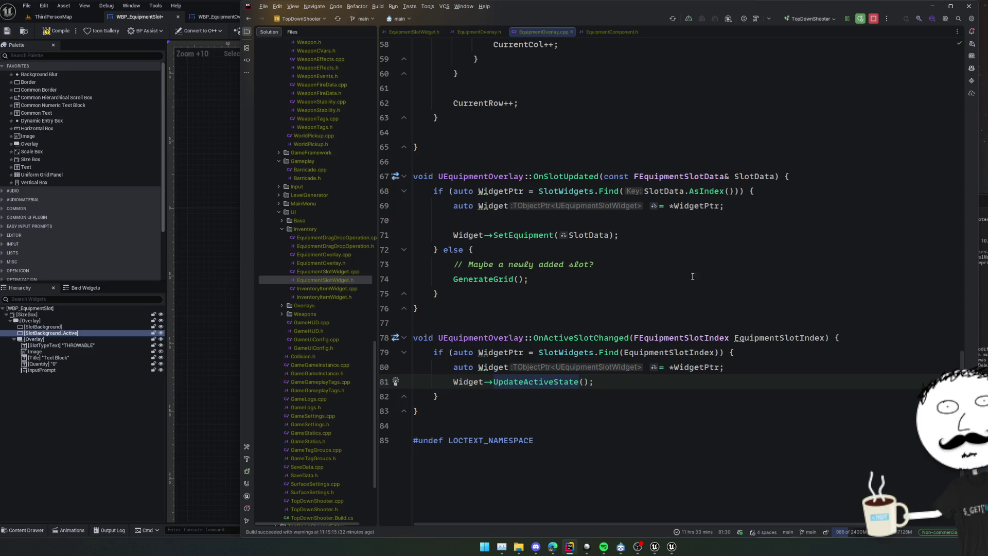
left_click(561, 352)
left_click(875, 337)
key("Return")
type(".for")
key("Return")
key("Return")
key("Return")
key("Return")
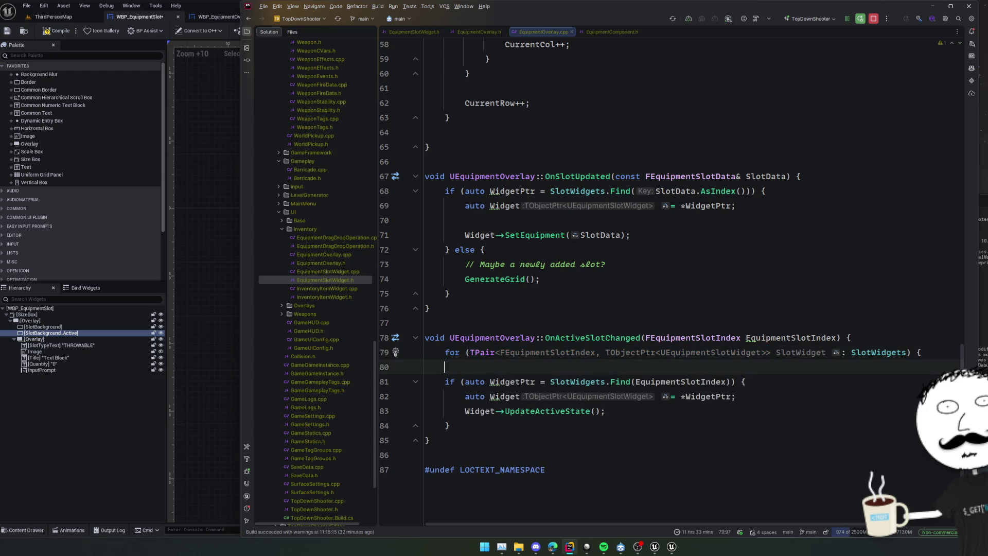
scroll(586, 348, "down", 1)
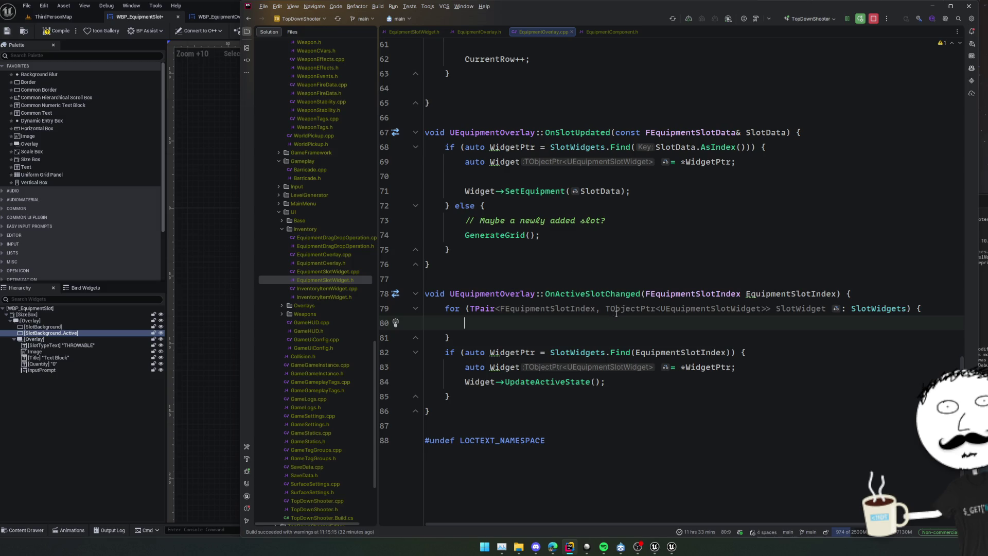
left_click(644, 309)
key("Down")
Step: Inside the loop, call UpdateActiveState on each valid SlotWidget.Value
type("if (")
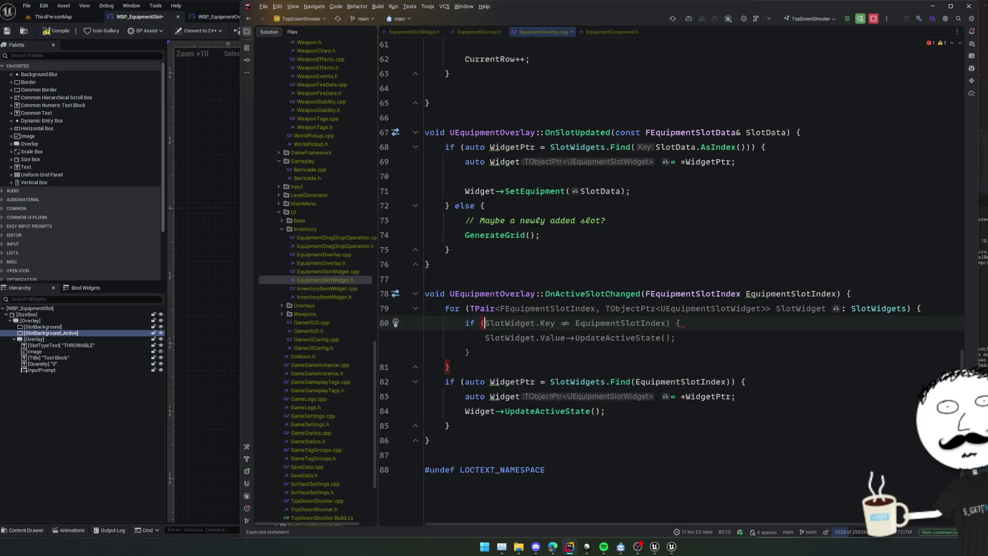
type("SlotWid")
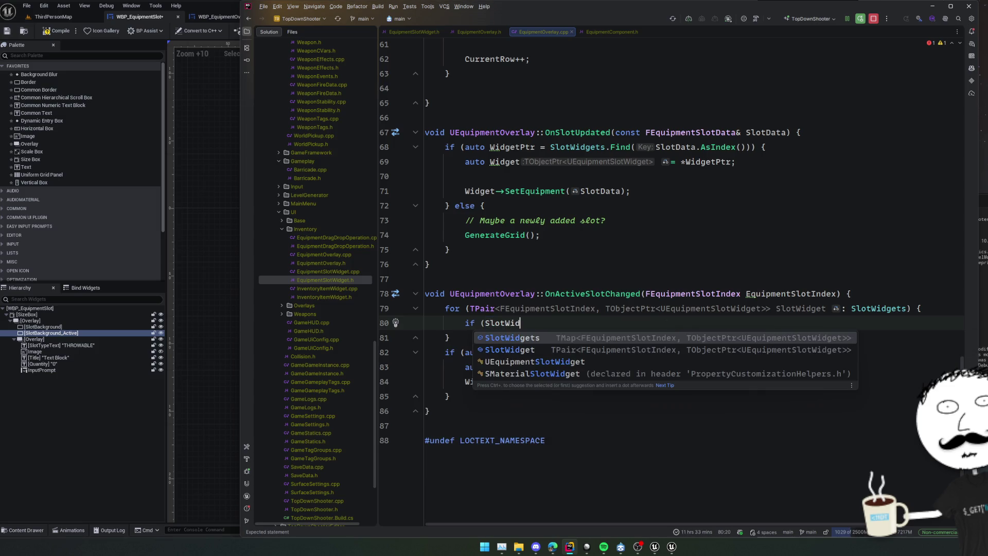
key("Down")
key("Return")
type(".")
key("Down")
key("Down")
key("Down")
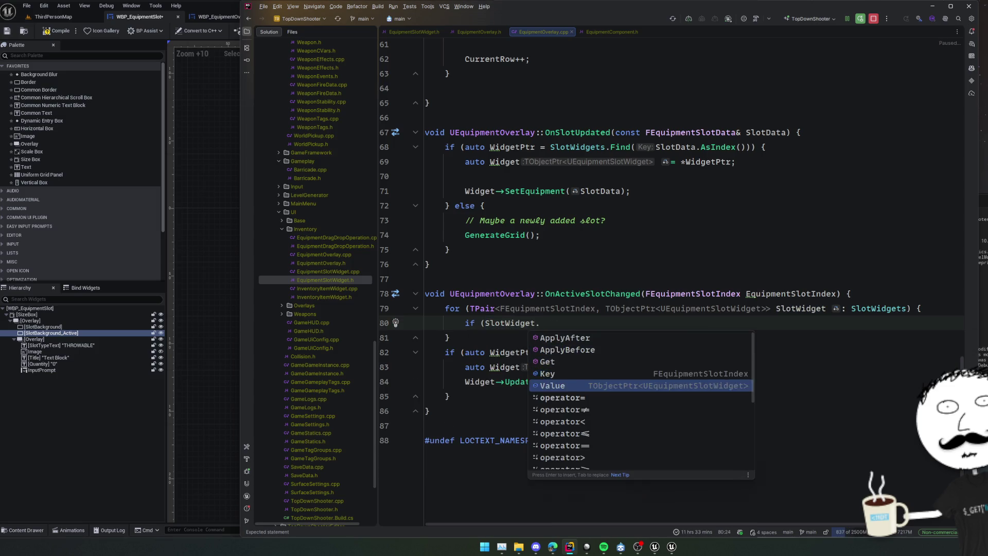
key("Return")
type("{")
key("Return")
type("Sl")
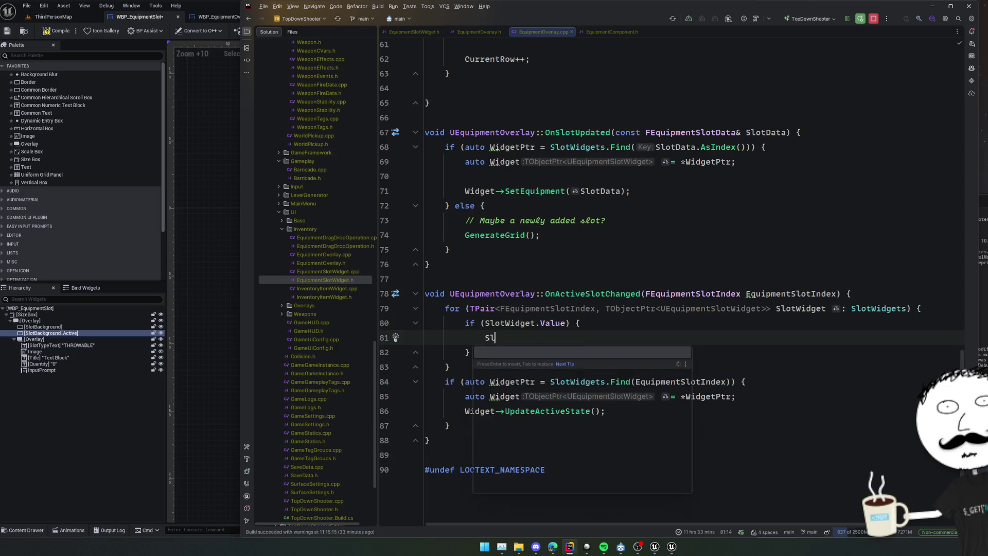
type("otWidget.Value->")
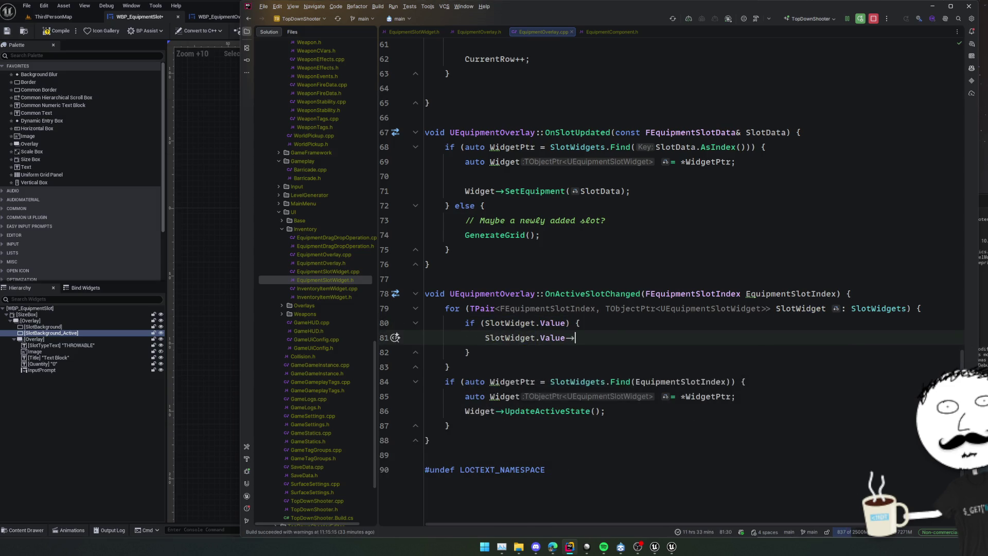
type("upd")
key("Return")
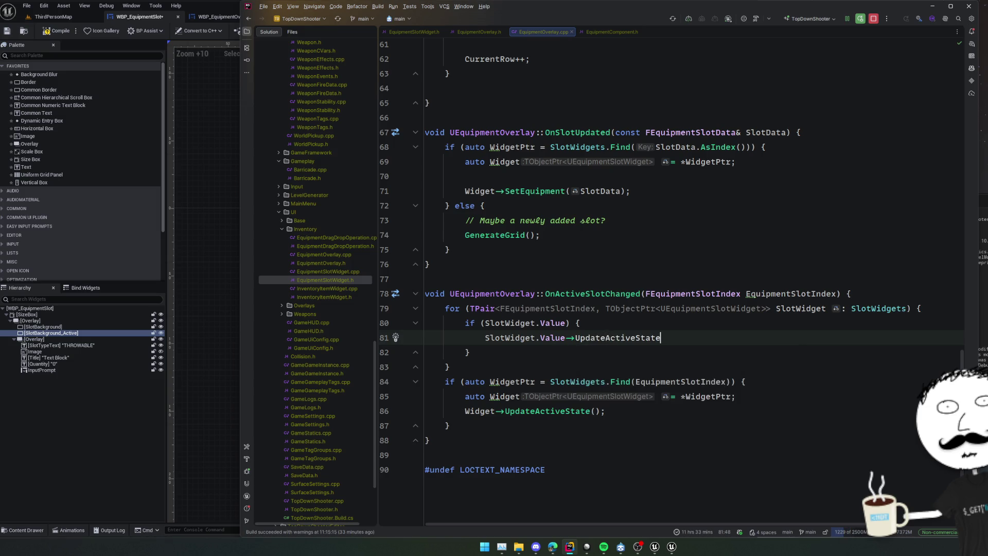
Step: Delete the old single-widget Find block and hot-reload the changes with Live Coding (Ctrl+Alt+F11)
key("Down")
key("Down")
key("shift+Down")
key("shift+Down")
key("shift+Down")
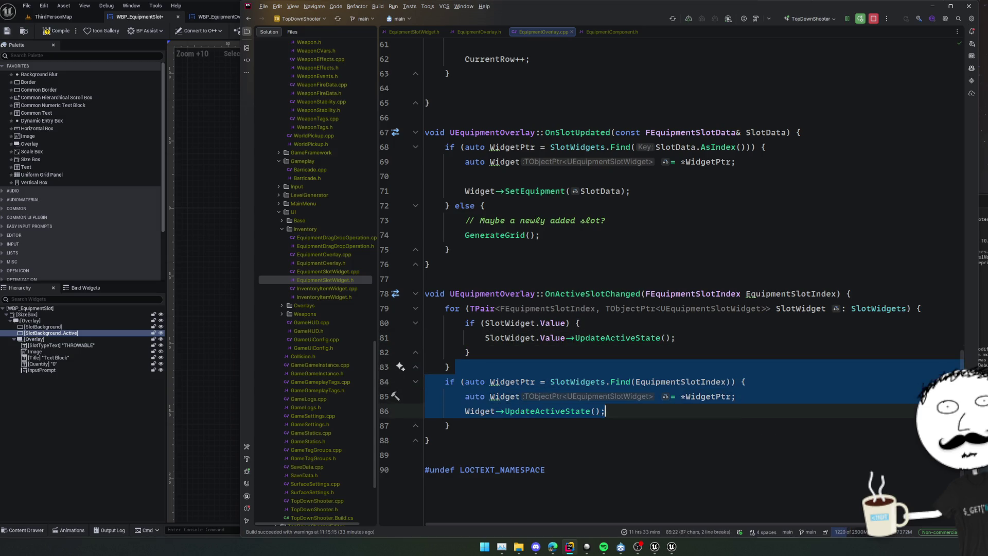
key("BackSpace")
key("ctrl+alt+F11")
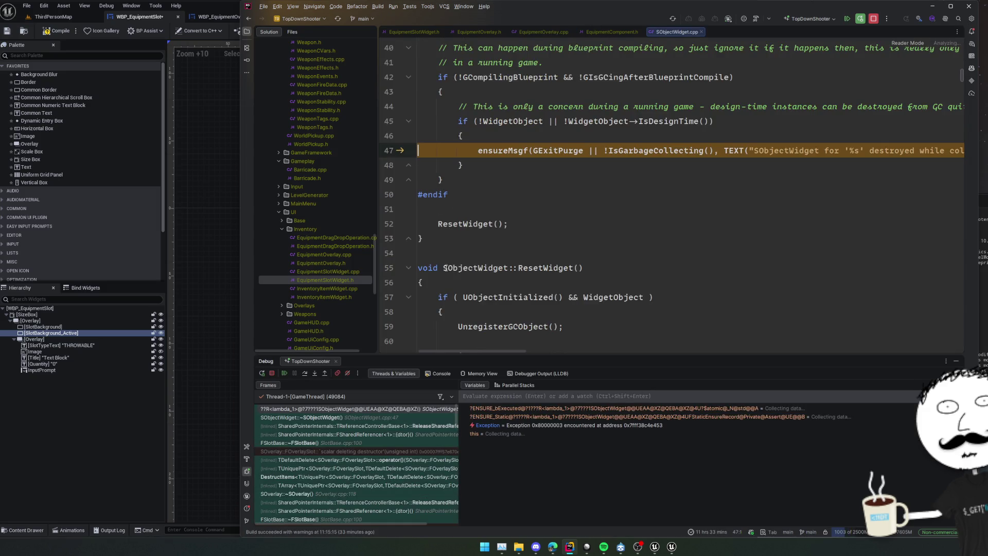
Step: Resume the debugger and playtest reloading, switching to an empty slot and firing unarmed
left_click(284, 372)
left_click(515, 267)
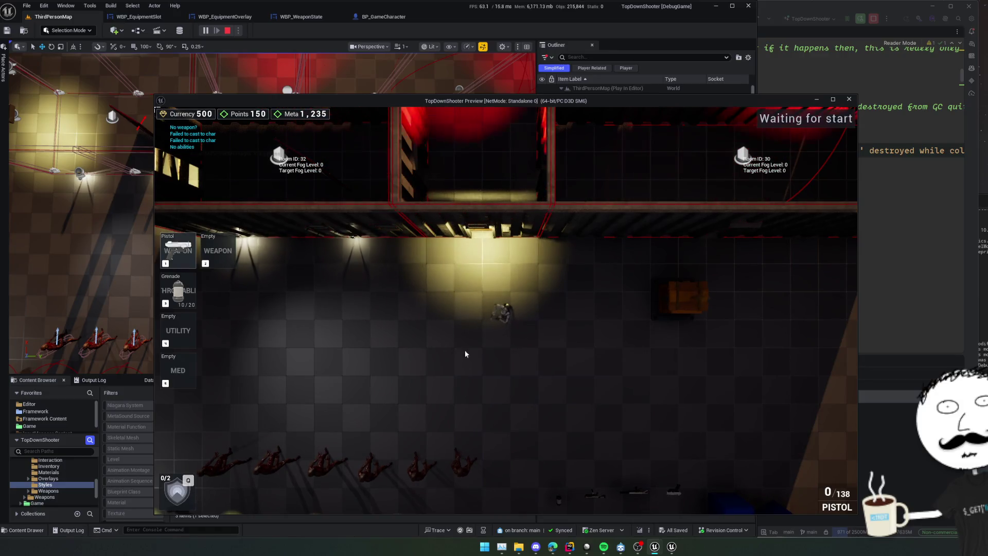
key("r")
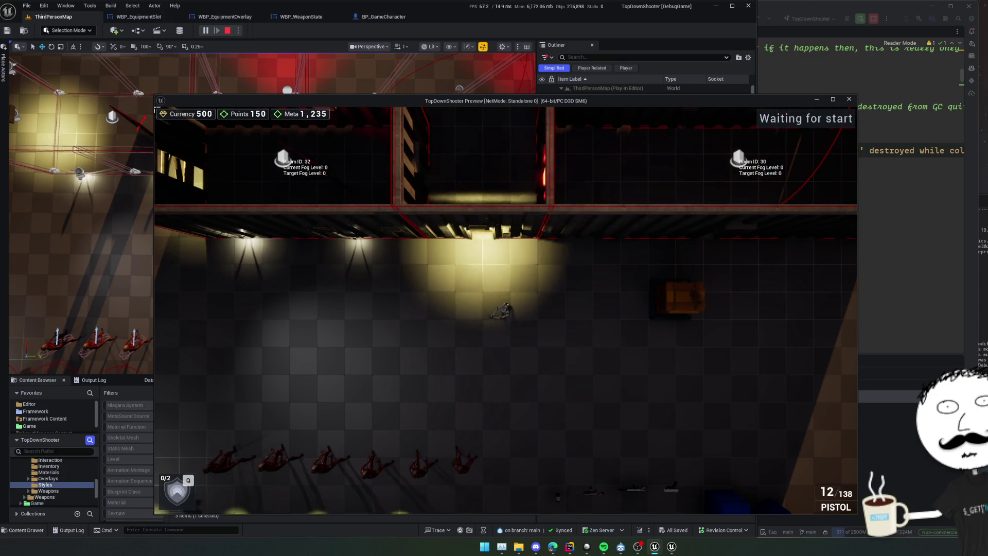
key("g")
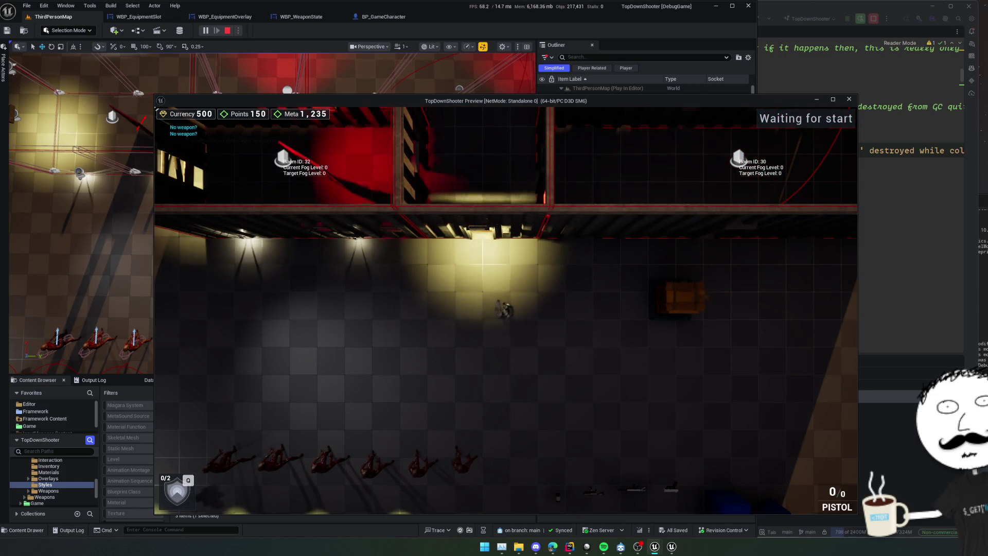
key("Tab")
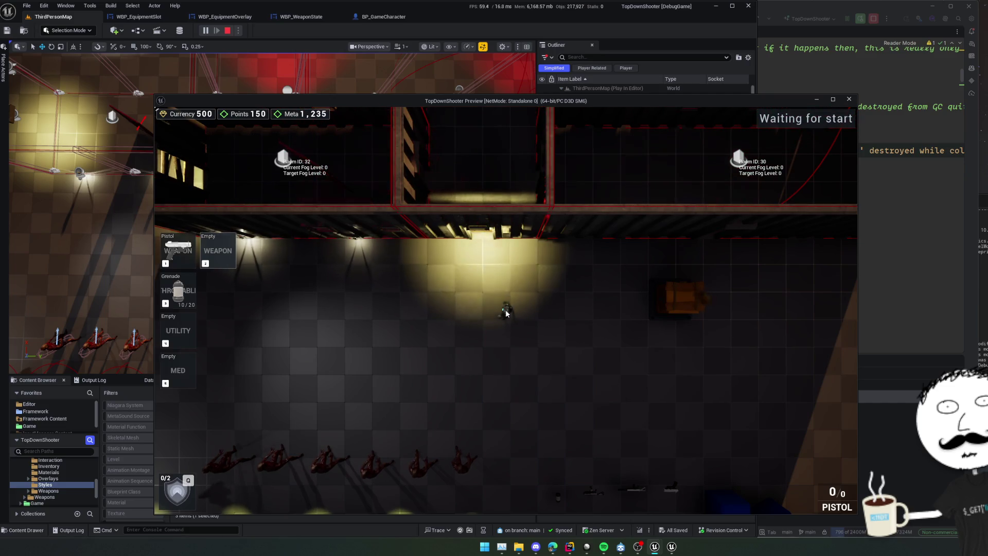
left_click(507, 313)
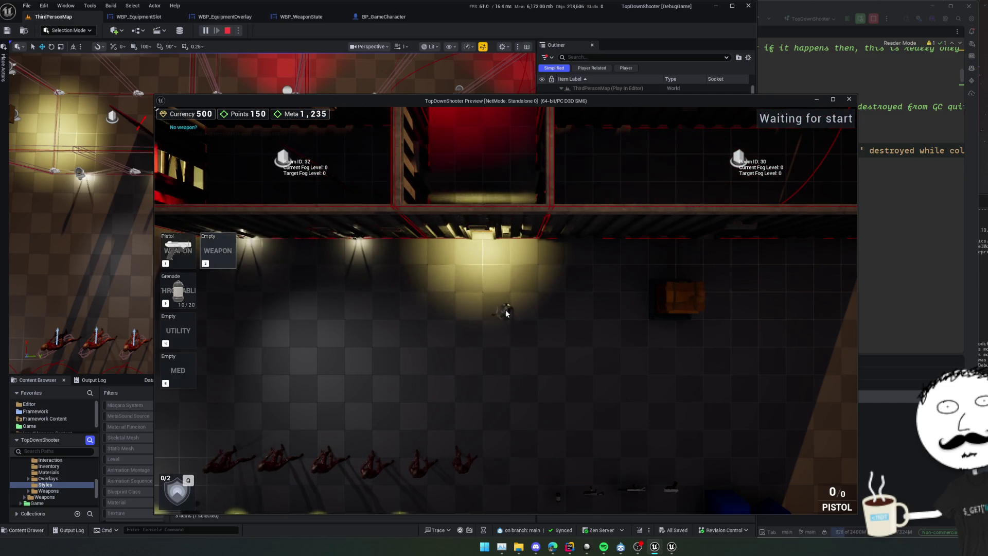
Step: Toggle the equipment overlay, walk forward in third-person view and try slot 1
key("Tab")
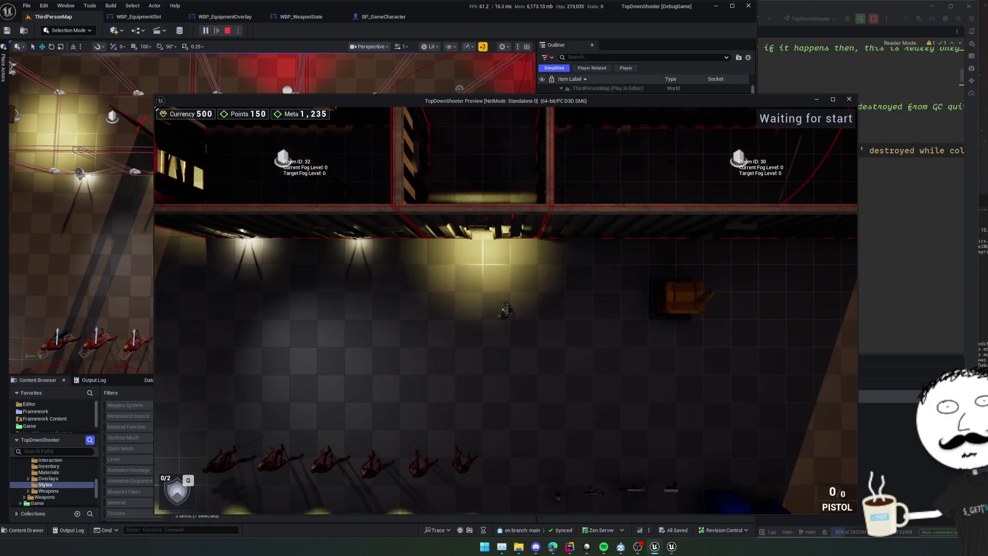
key("Tab")
key("Tab")
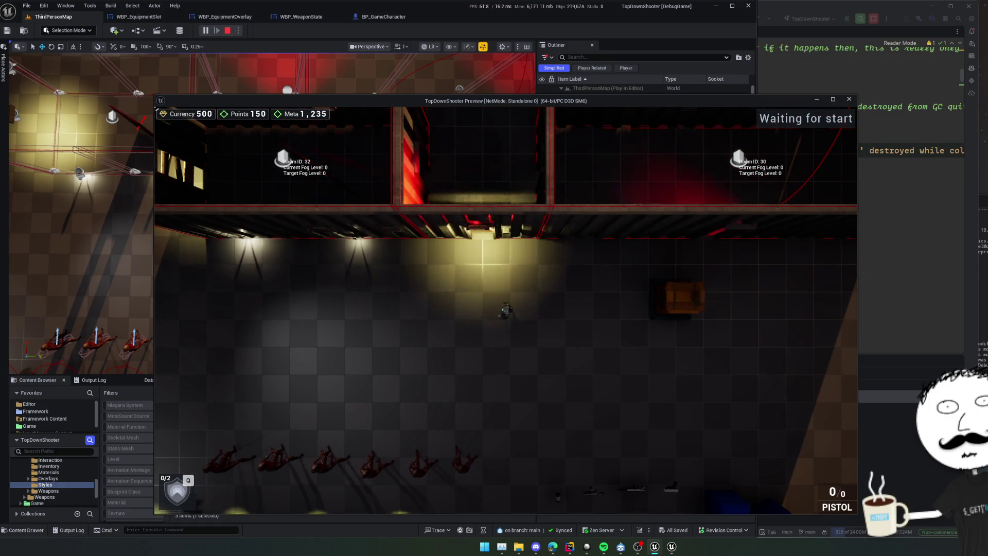
key("w")
left_click(506, 313)
key("Tab")
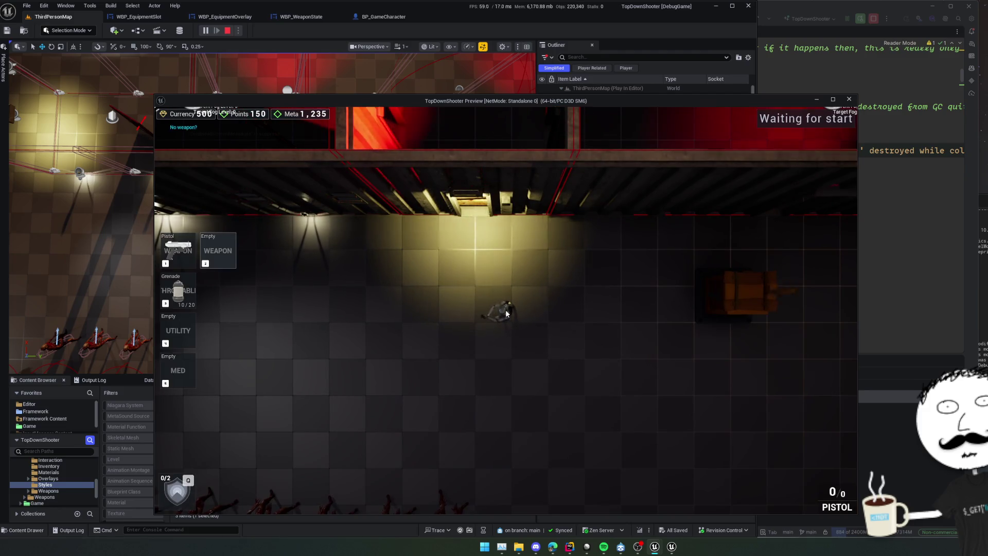
key("Tab")
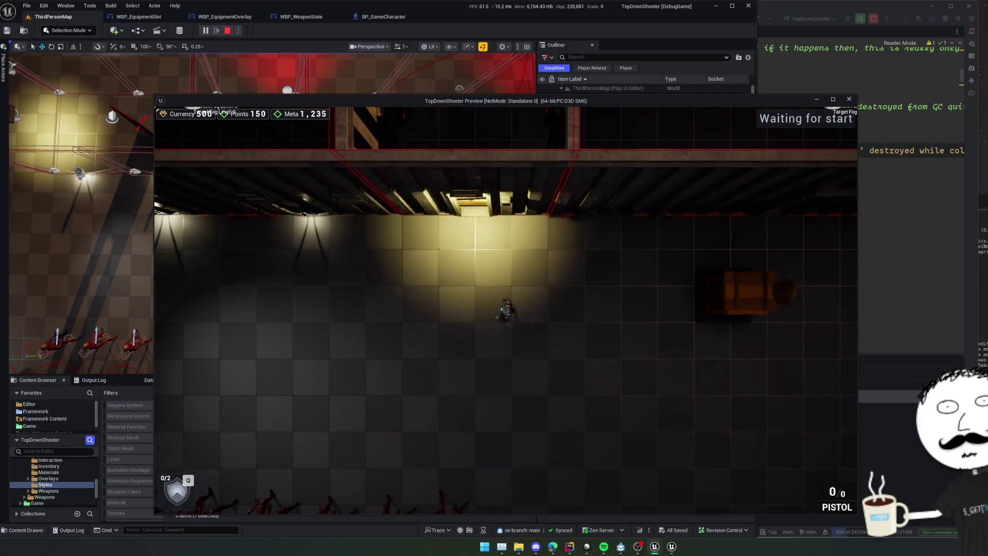
key("Tab")
key("w")
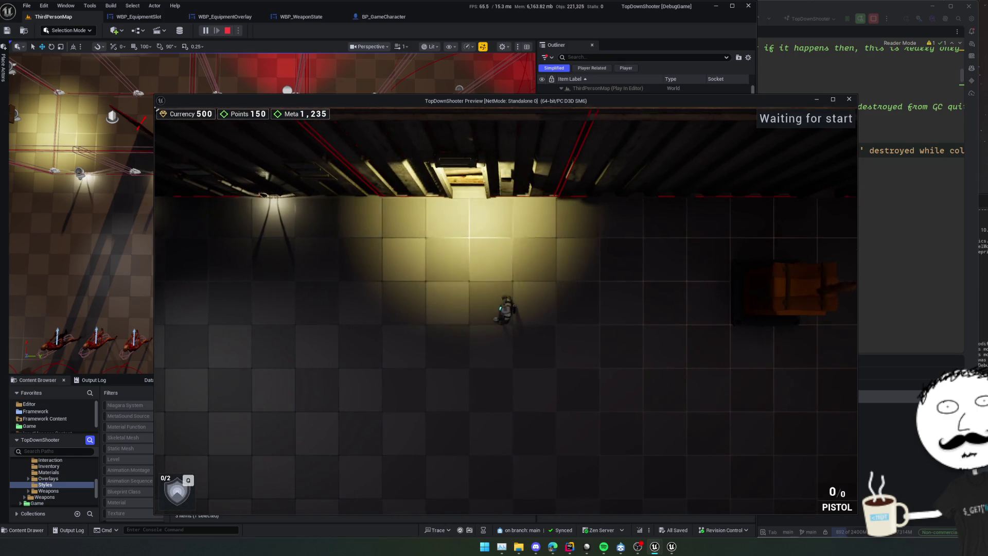
key("v")
key("w")
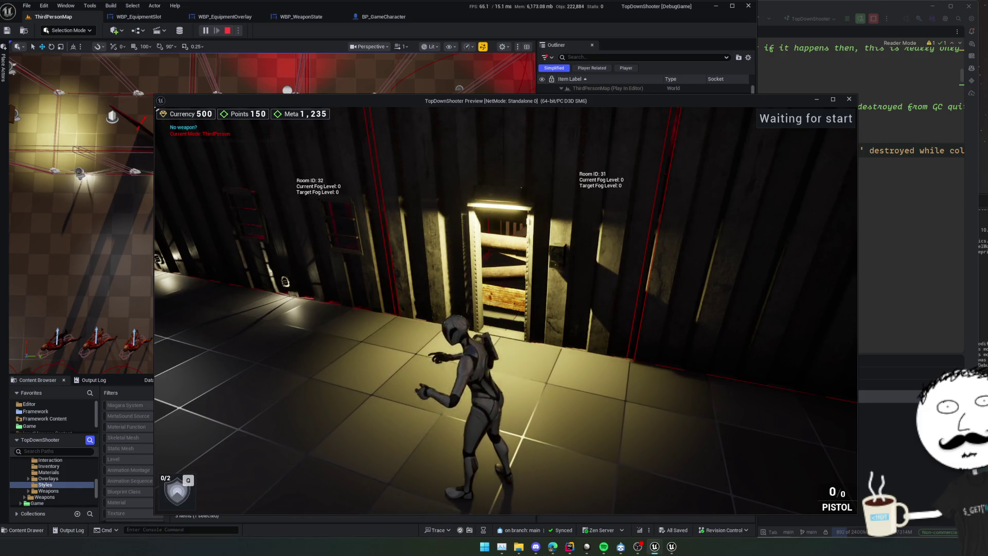
key("1")
key("1")
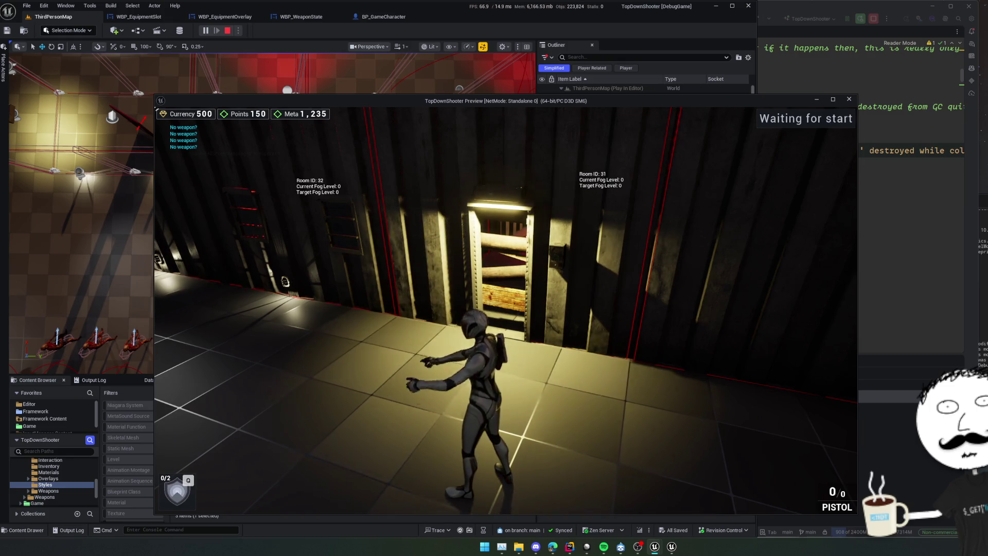
Step: Pause and resume the game, then toggle the equipment overlay while firing unarmed
key("Escape")
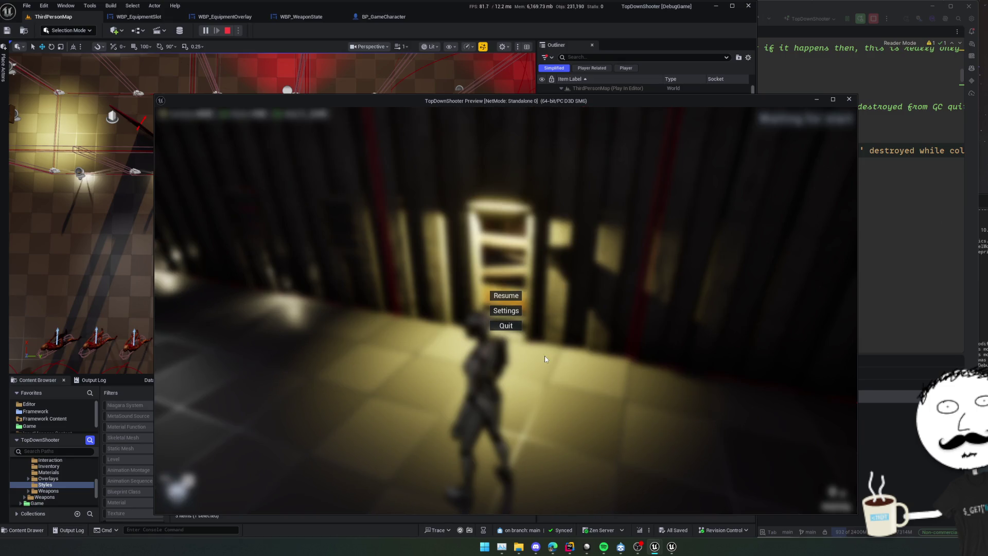
key("Escape")
key("Tab")
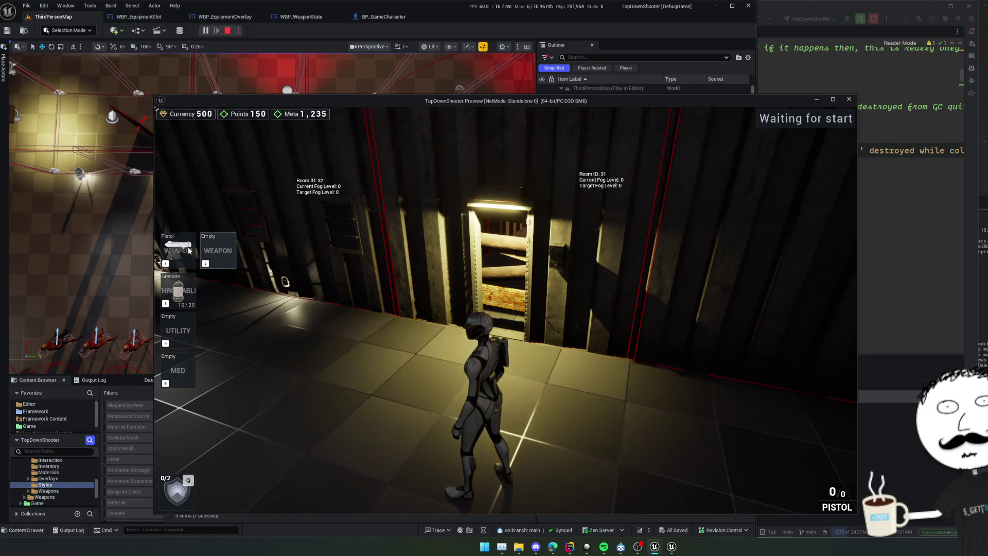
key("Tab")
left_click(505, 311)
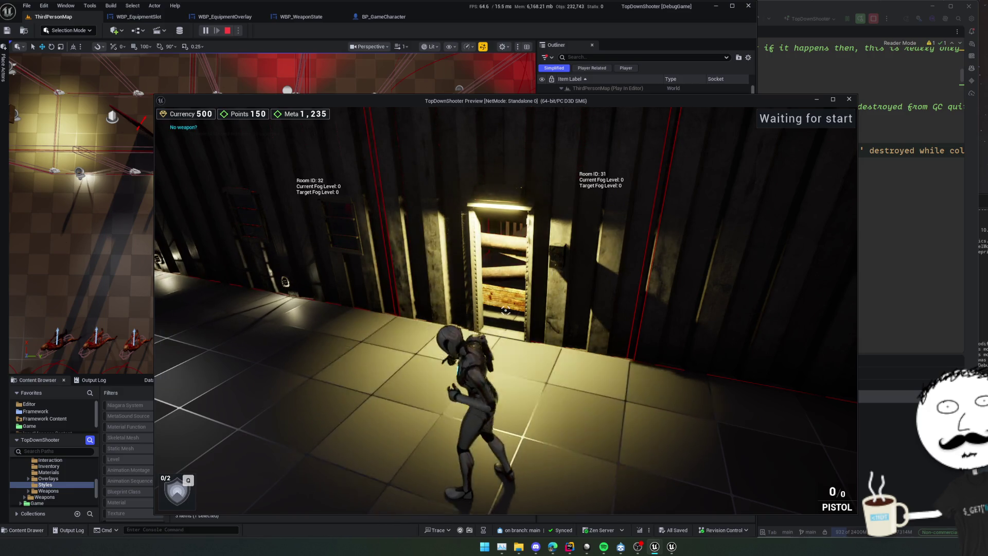
key("Tab")
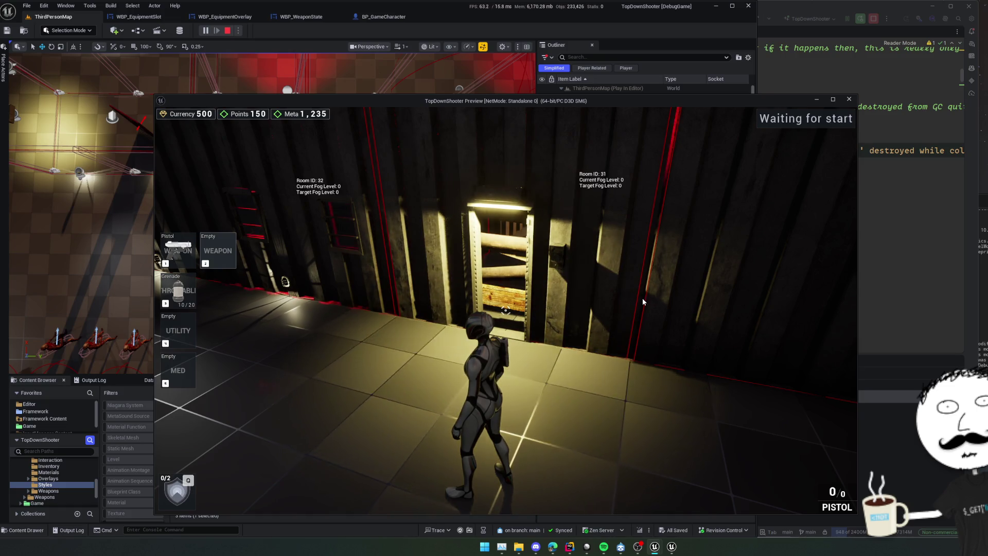
Step: Close the standalone preview and Message Log, then Play in the editor viewport
left_click(850, 99)
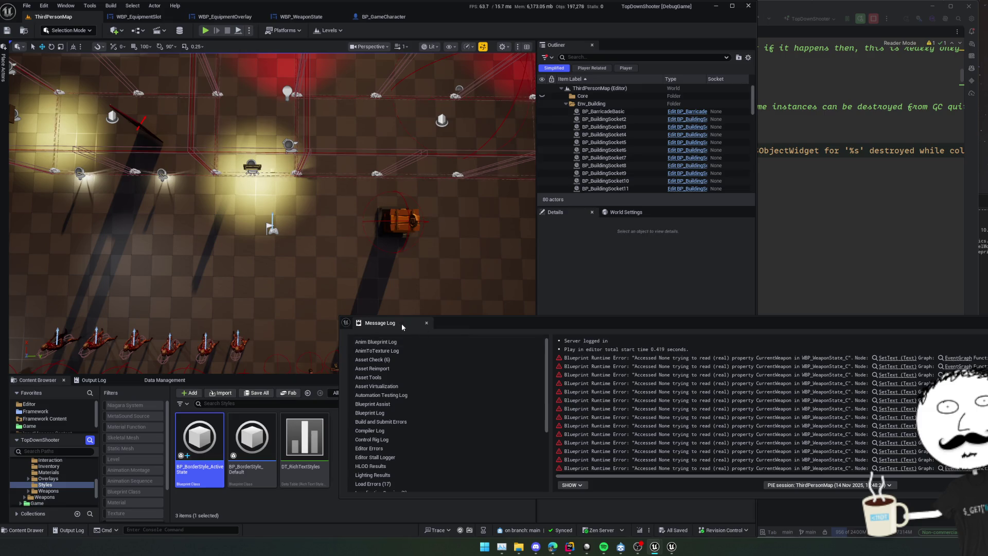
left_click(426, 323)
key("alt+p")
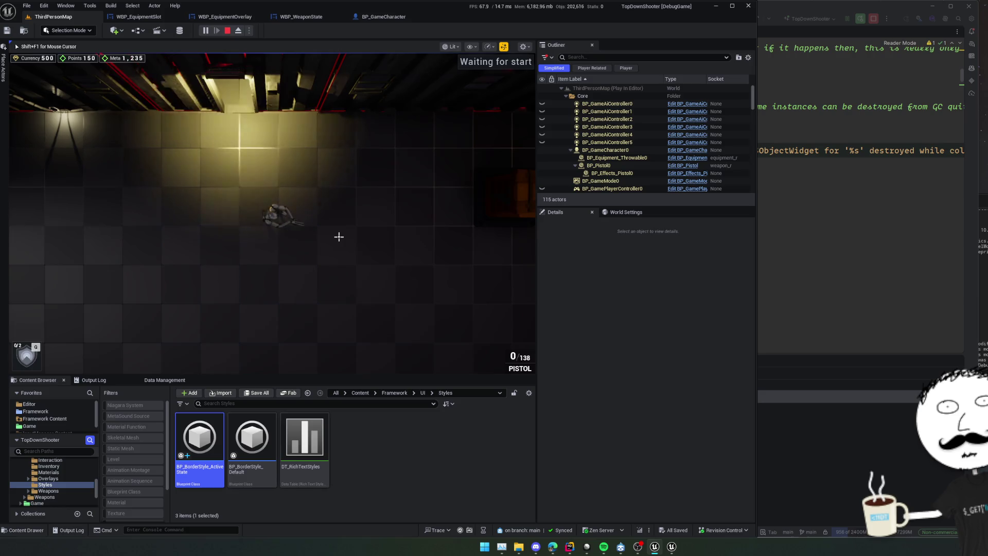
left_click(271, 214)
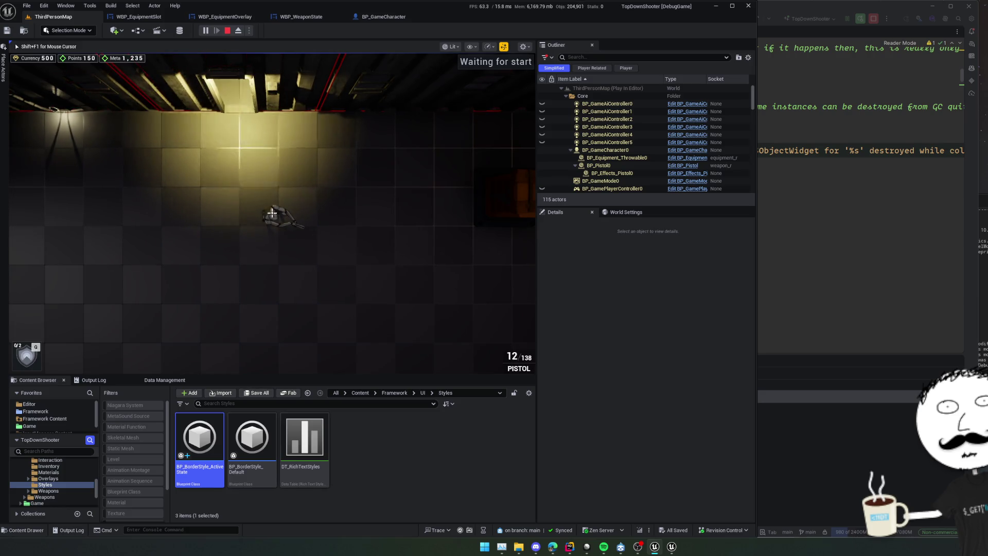
Step: Equip, holster and redraw the pistol with key 1 while viewing the slot overlay, then return to the Input folder
key("1")
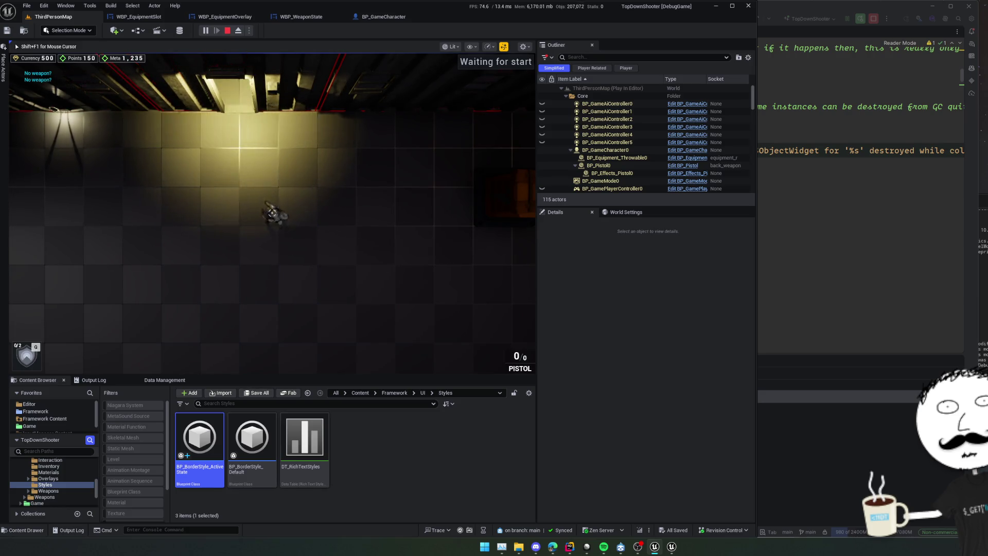
scroll(342, 229, "up", 3)
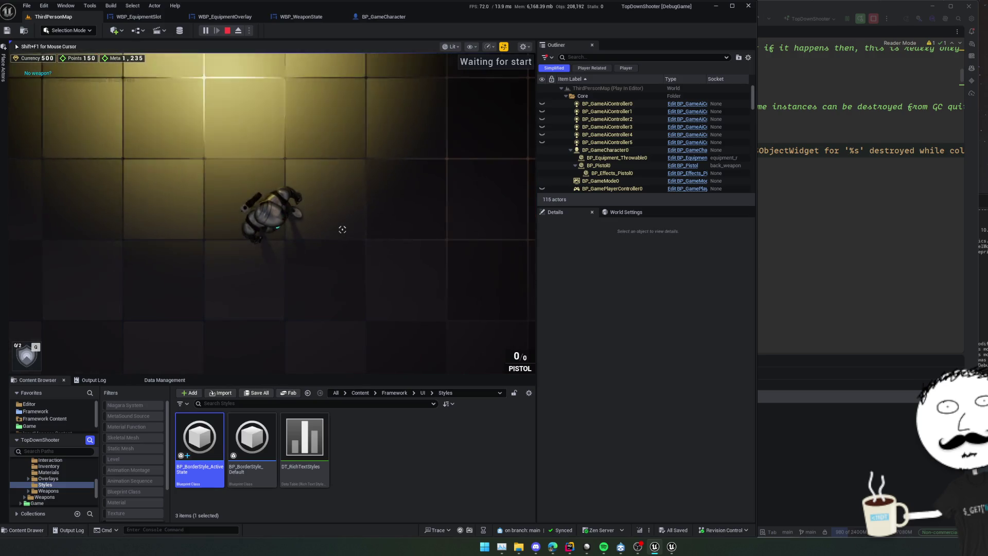
key("Tab")
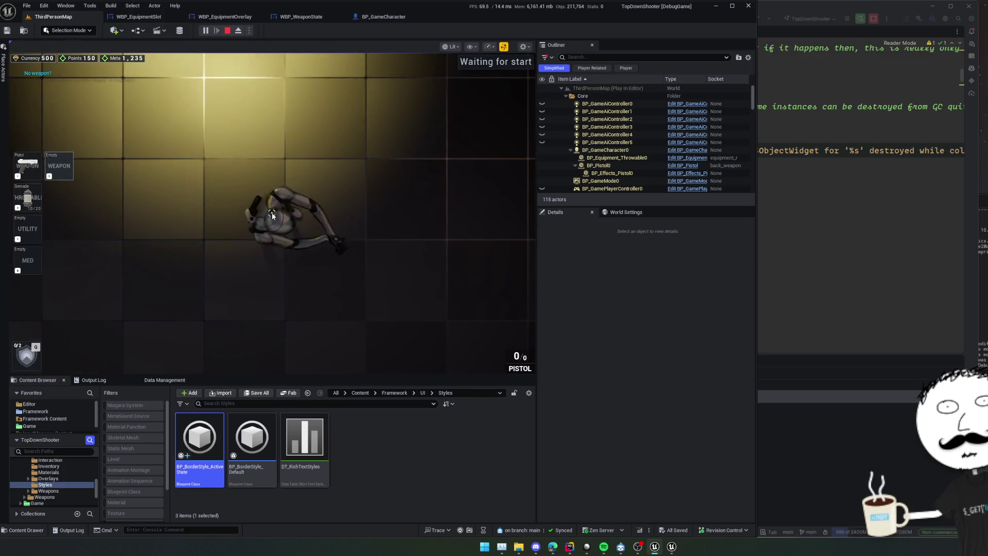
key("1")
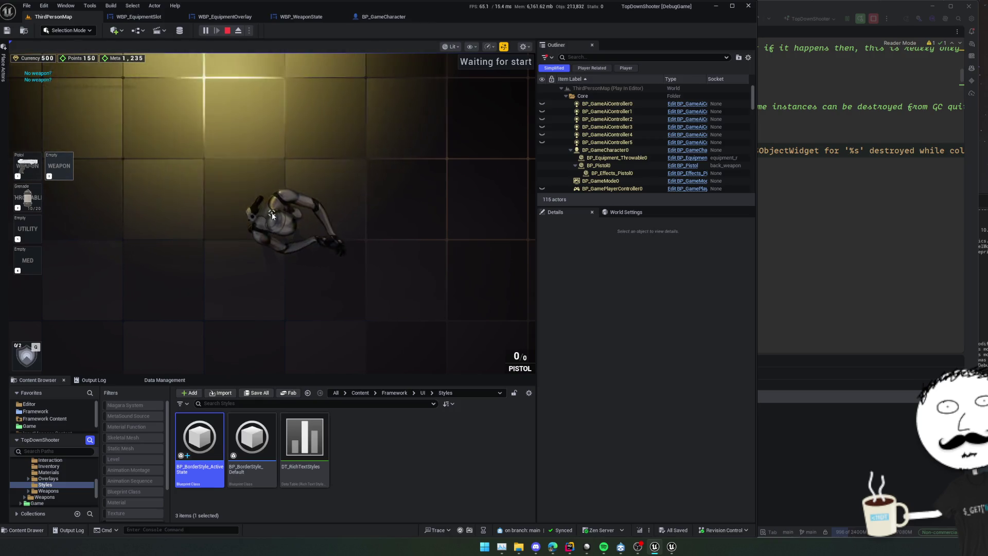
key("1")
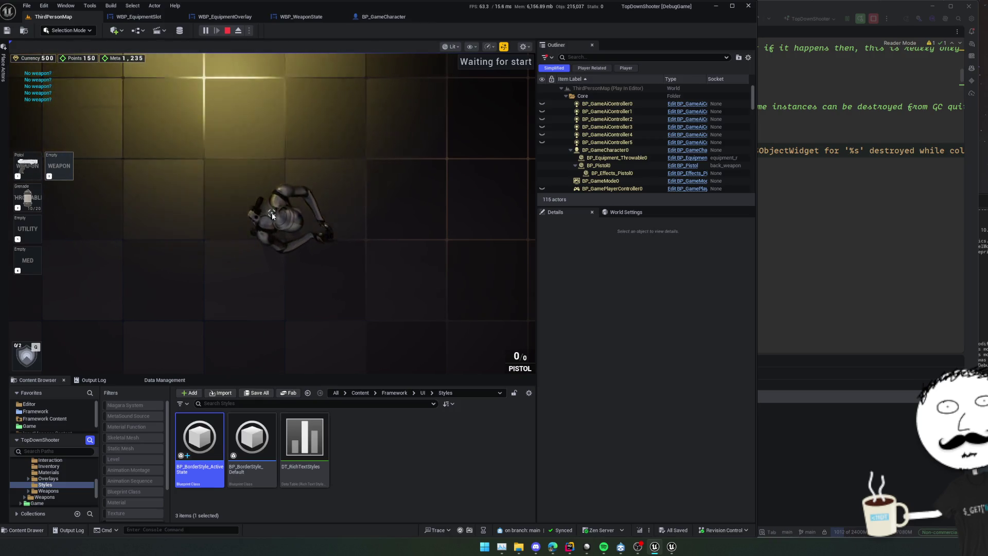
left_click(272, 215)
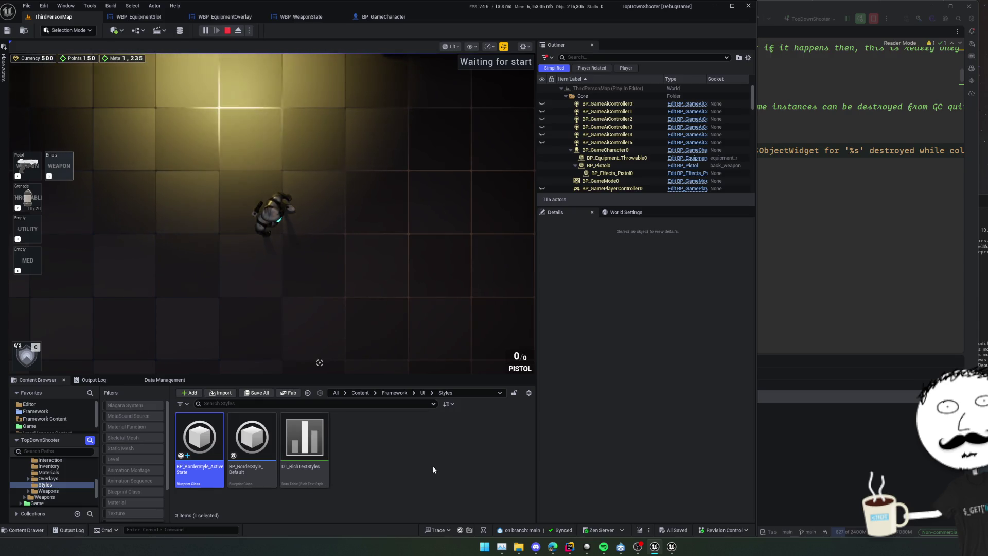
key("alt+Left")
Step: Open the PlayerInputConfig data asset and scroll through its equipment entries
double_click(410, 447)
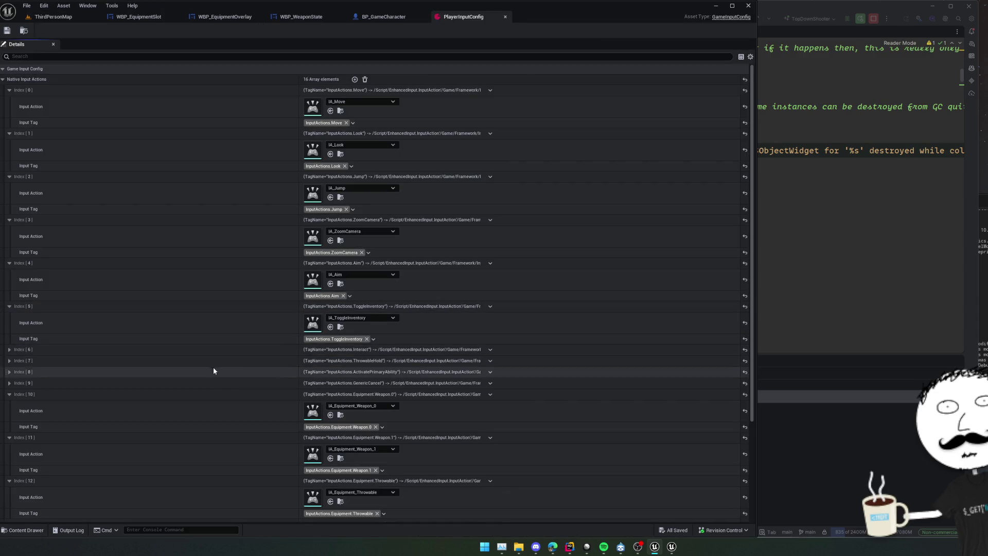
scroll(200, 314, "down", 3)
scroll(200, 285, "down", 3)
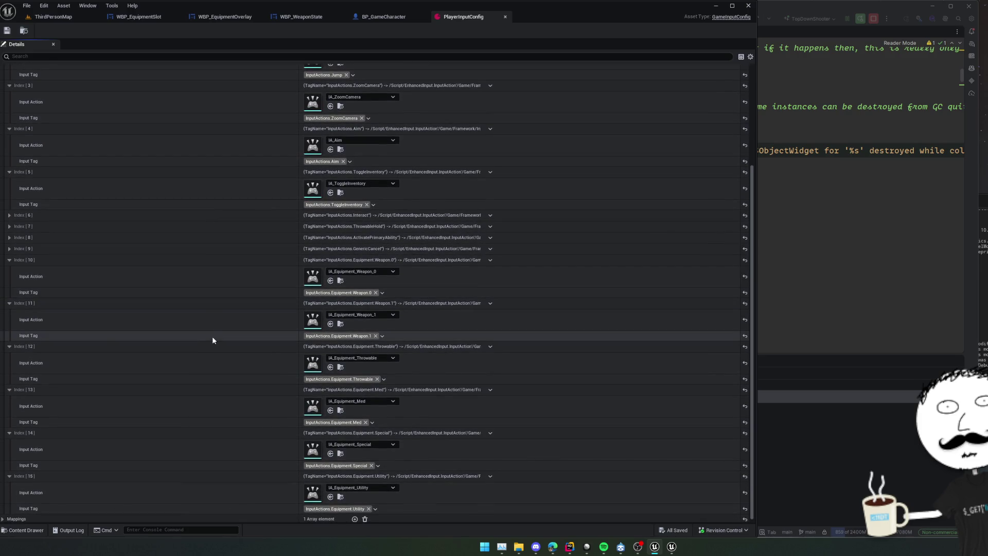
scroll(201, 316, "down", 1)
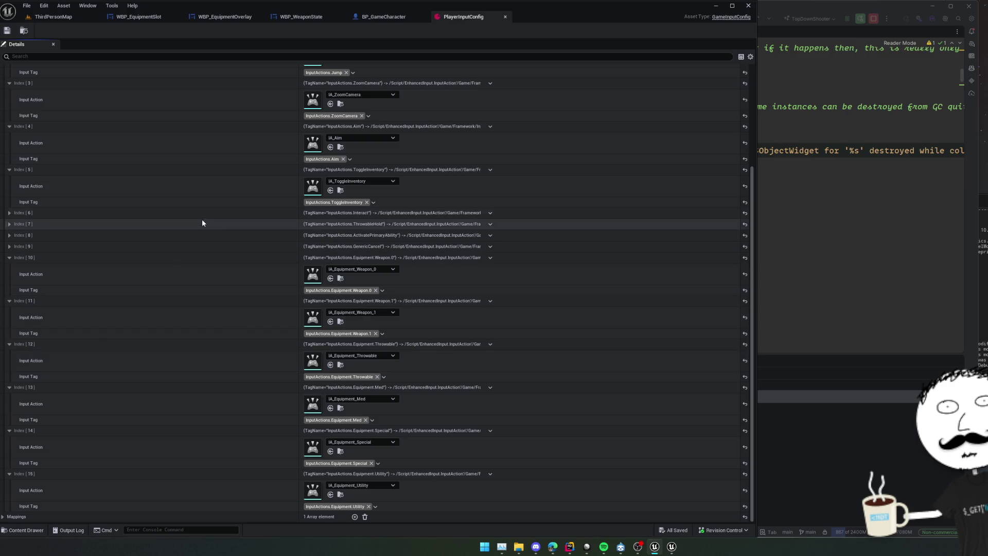
Step: Open IMC_Default from ThirdPersonMap and expand the Weapon_1, Throwable and Utility mappings
left_click(48, 17)
double_click(362, 435)
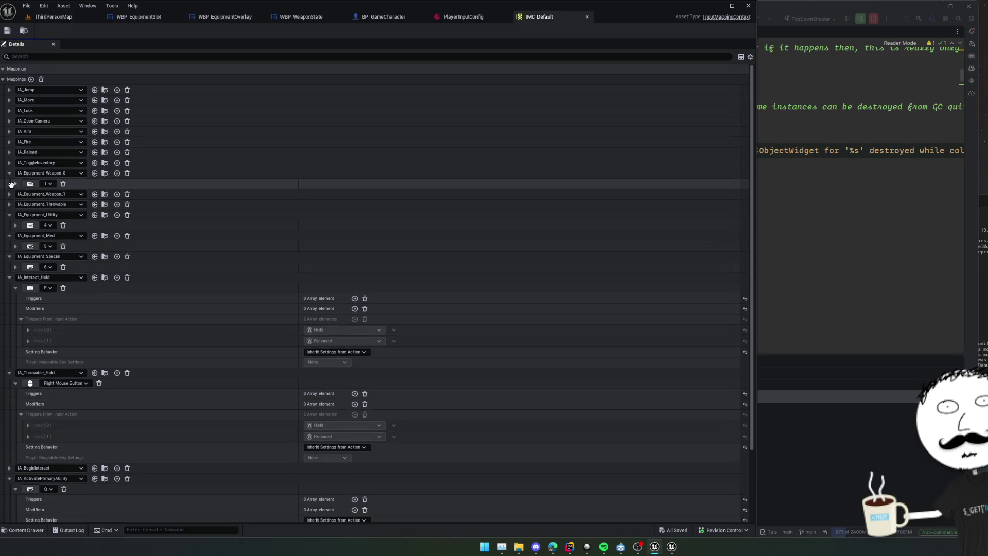
left_click(9, 194)
left_click(10, 214)
left_click(10, 235)
left_click(9, 236)
key("alt+Tab")
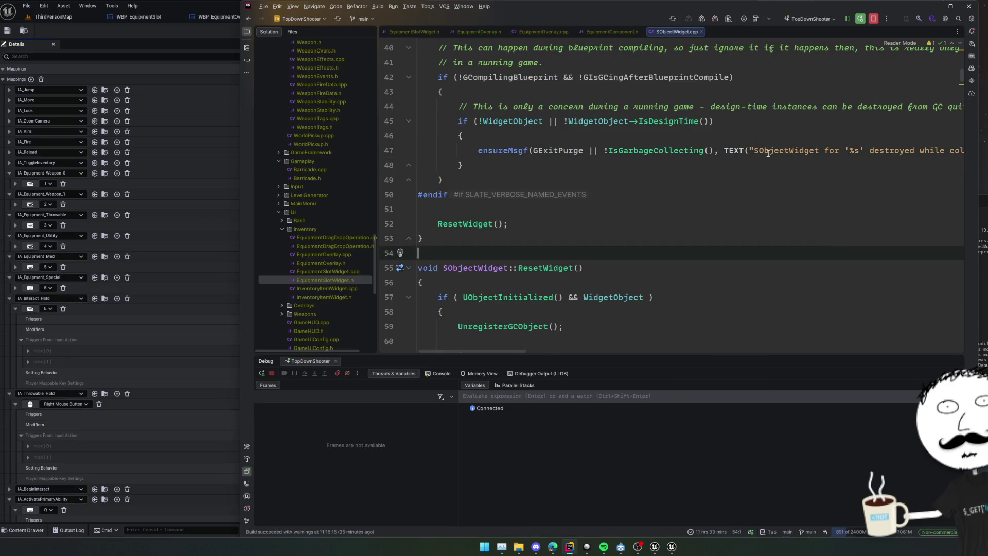
Step: Open GamePlayerController.cpp through the solution file search
left_click(550, 99)
key("ctrl+t")
type("GmaePlayerCo")
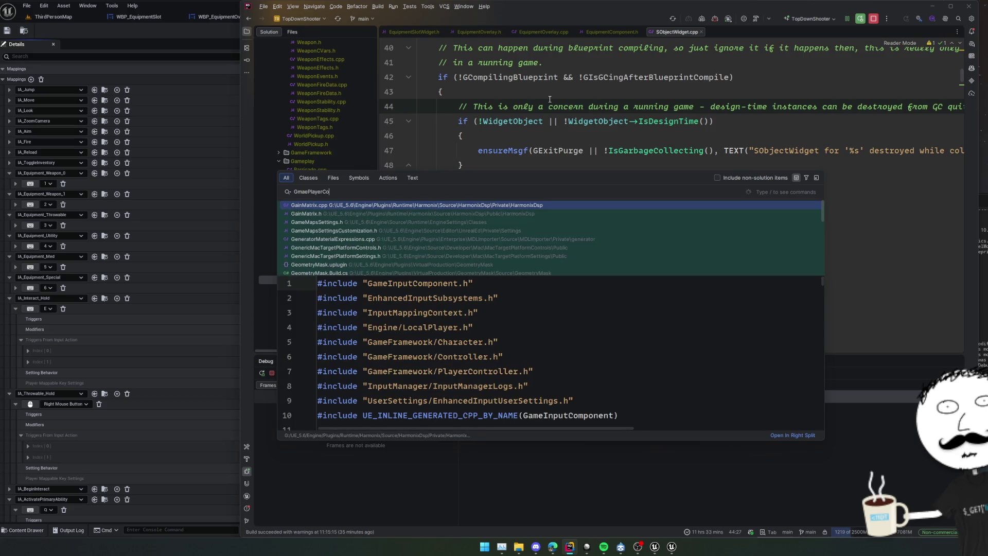
key("ctrl+BackSpace")
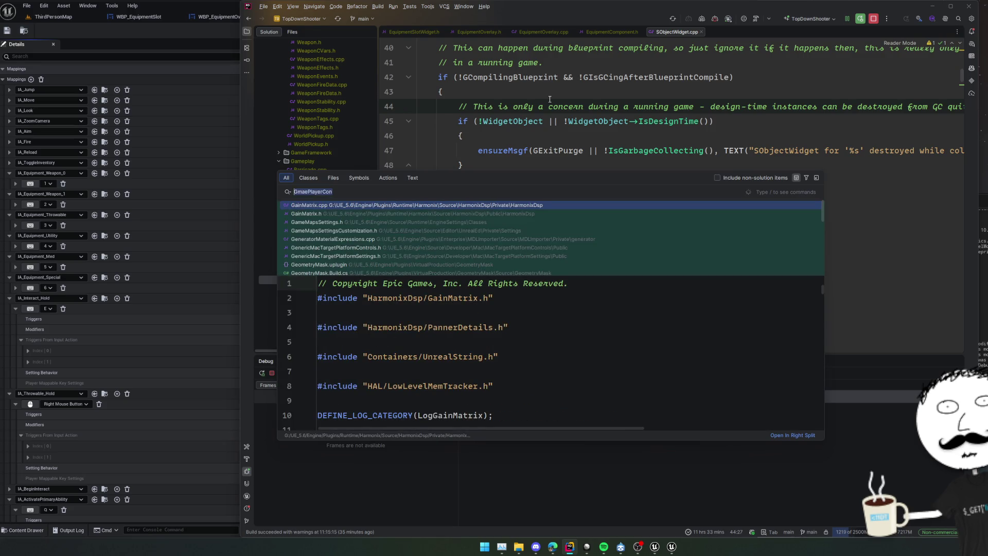
type("GamePlayerCo")
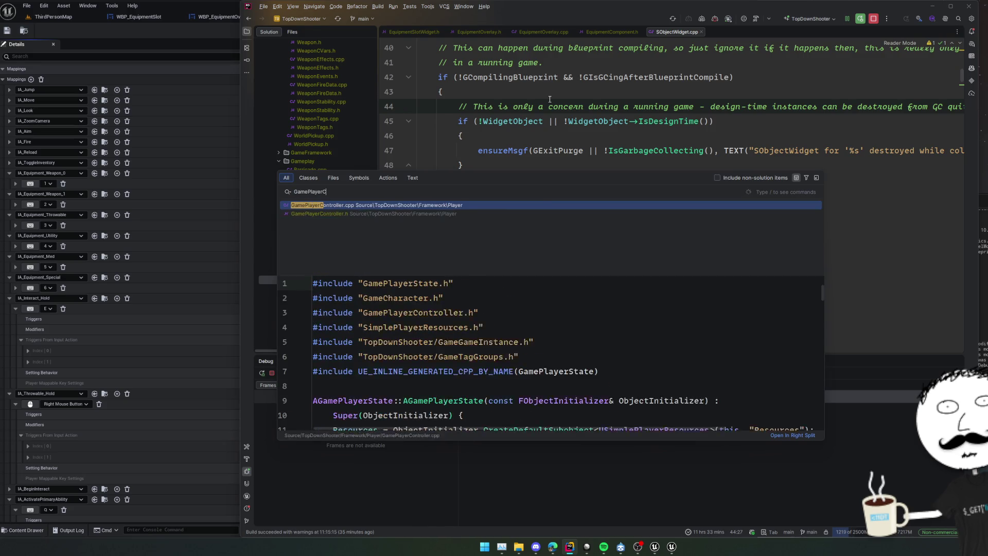
key("Return")
Step: Review the Equipment slot BindAction lines and reduce the multiple selections to one caret
scroll(734, 184, "right", 4)
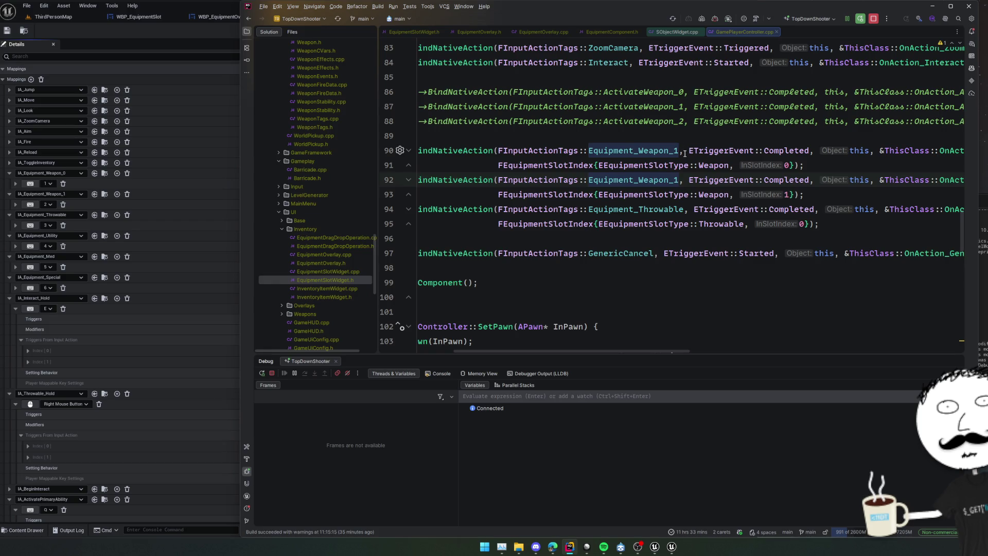
scroll(690, 164, "right", 8)
scroll(706, 186, "left", 4)
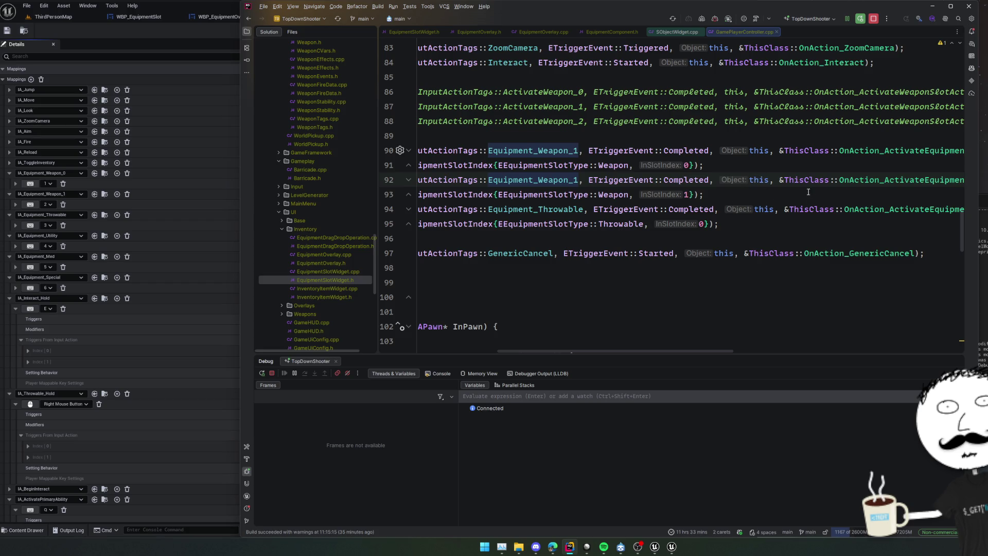
scroll(825, 197, "left", 2)
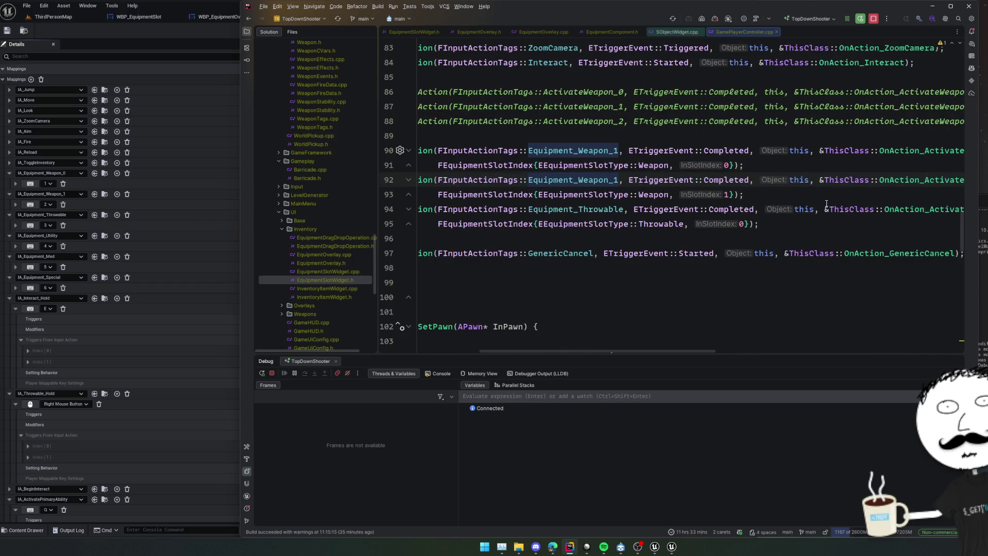
left_click(724, 132)
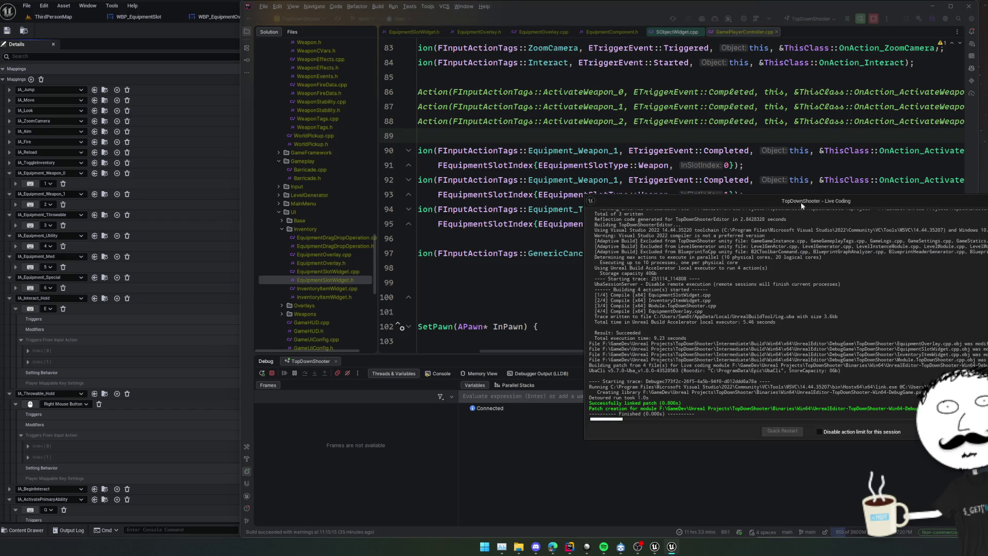
Step: Move the Live Coding log aside and glance at EquipmentComponent.h and EquipmentOverlay.cpp before returning to GamePlayerController.cpp
left_click_drag(801, 202, 806, 204)
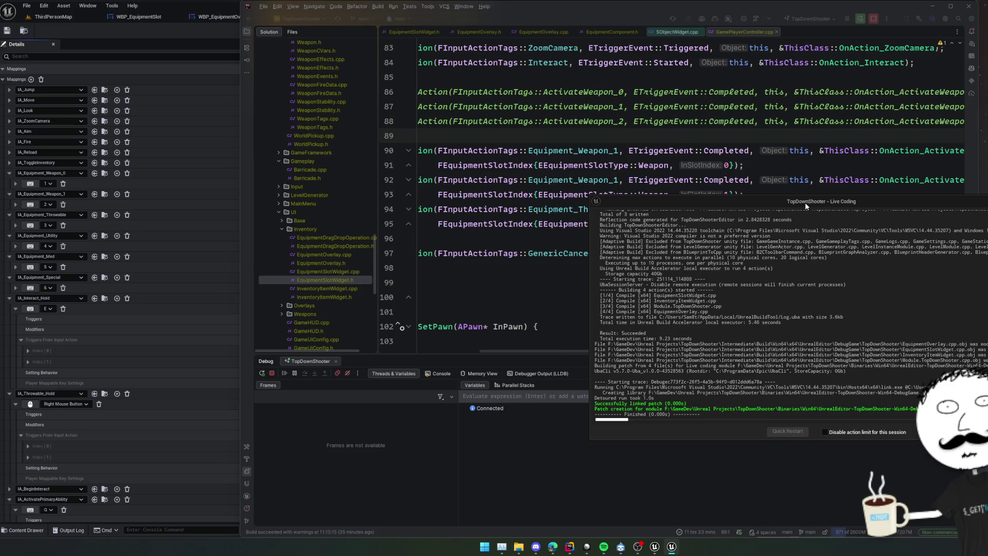
left_click(743, 240)
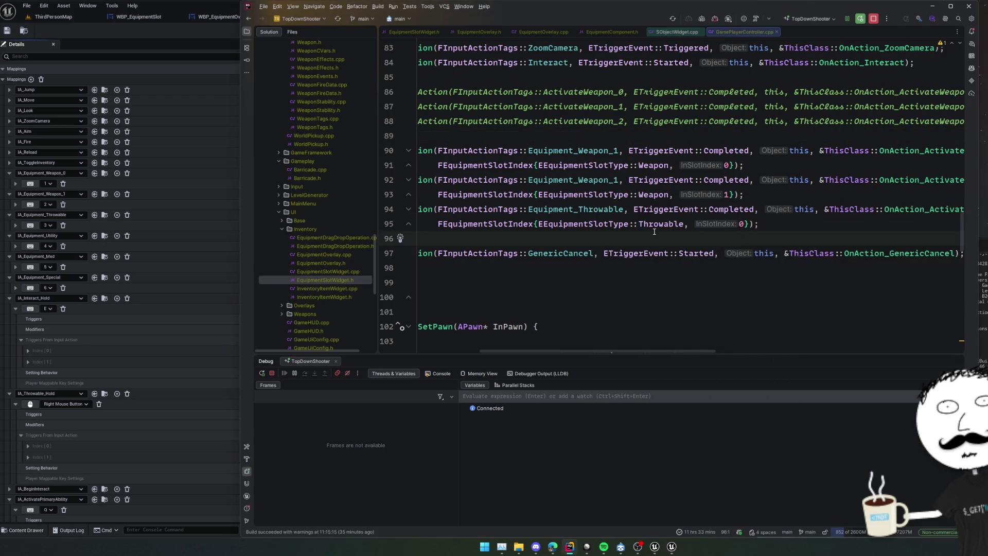
left_click(569, 151)
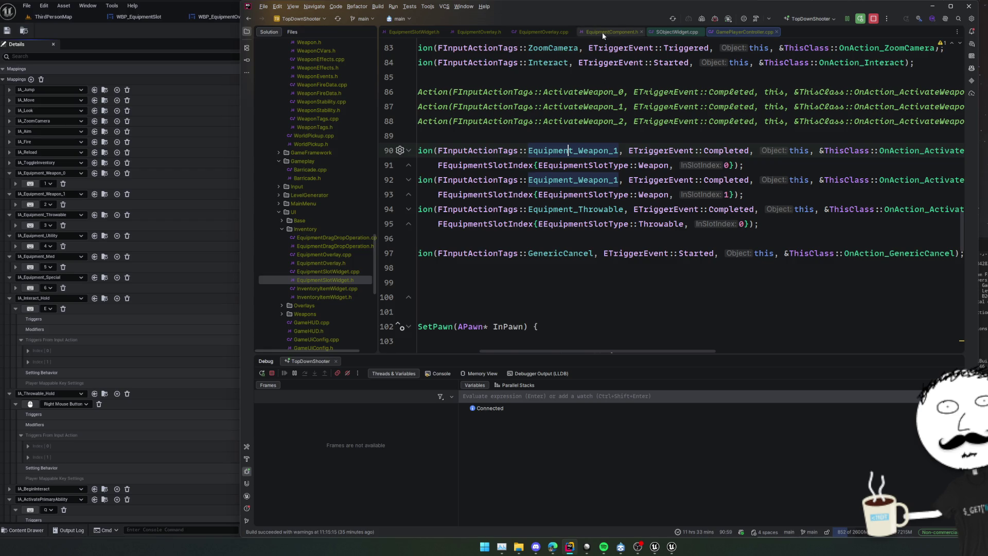
left_click(603, 32)
left_click(541, 32)
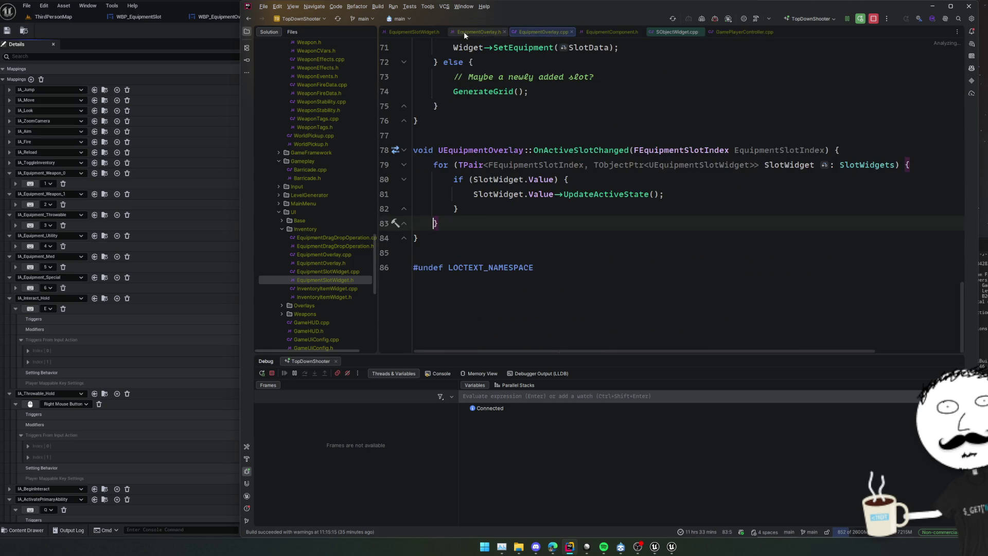
left_click(736, 33)
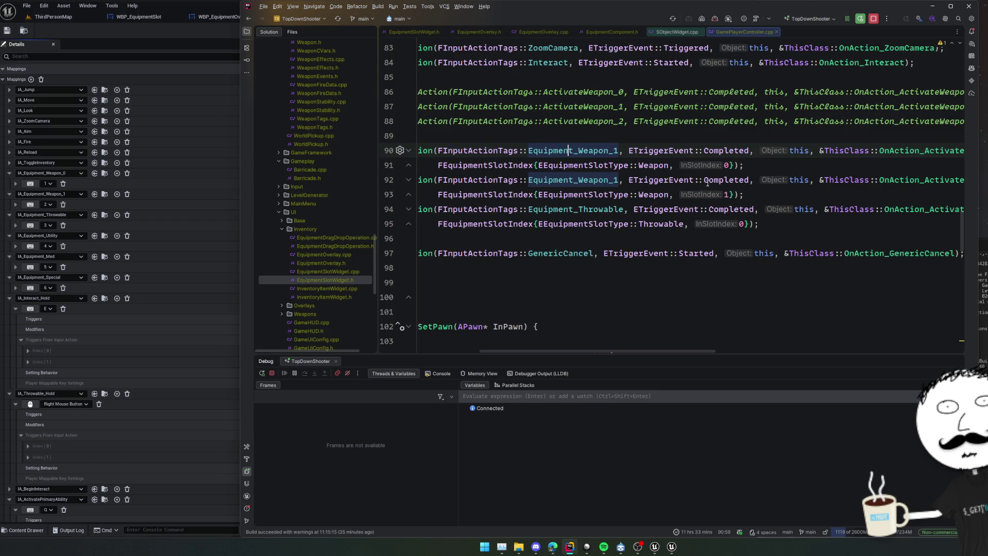
Step: Follow OnAction_ActivateEquipmentSlotAction to SetActiveEquipment and breakpoint its already-active check at line 350
left_click(797, 151, "ctrl")
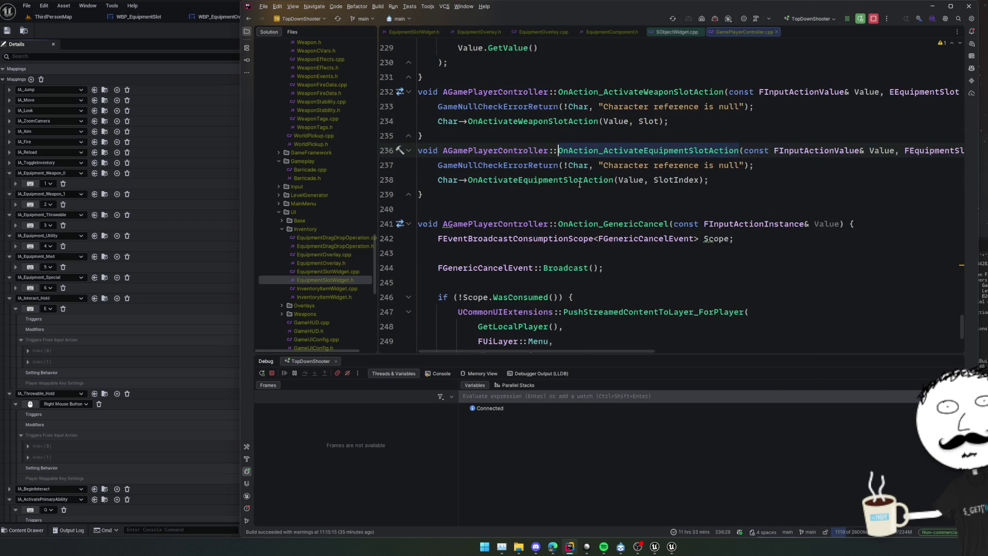
left_click(579, 180, "ctrl")
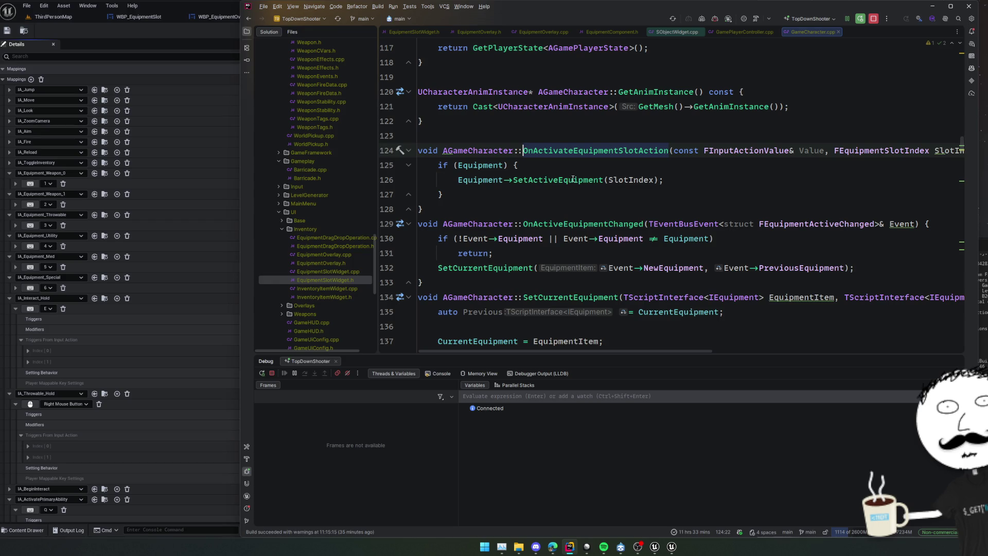
left_click(573, 180, "ctrl")
left_click(536, 168, "ctrl")
left_click(536, 167)
scroll(562, 167, "down", 2)
left_click(400, 150)
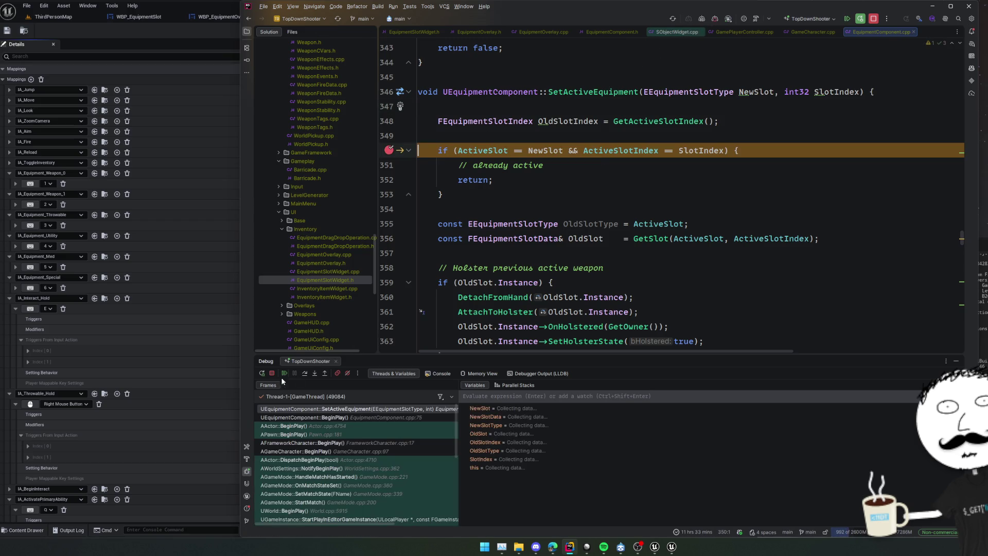
Step: Resume the game, reload the pistol, switch to the throwable slot with key 3, and continue
left_click(283, 374)
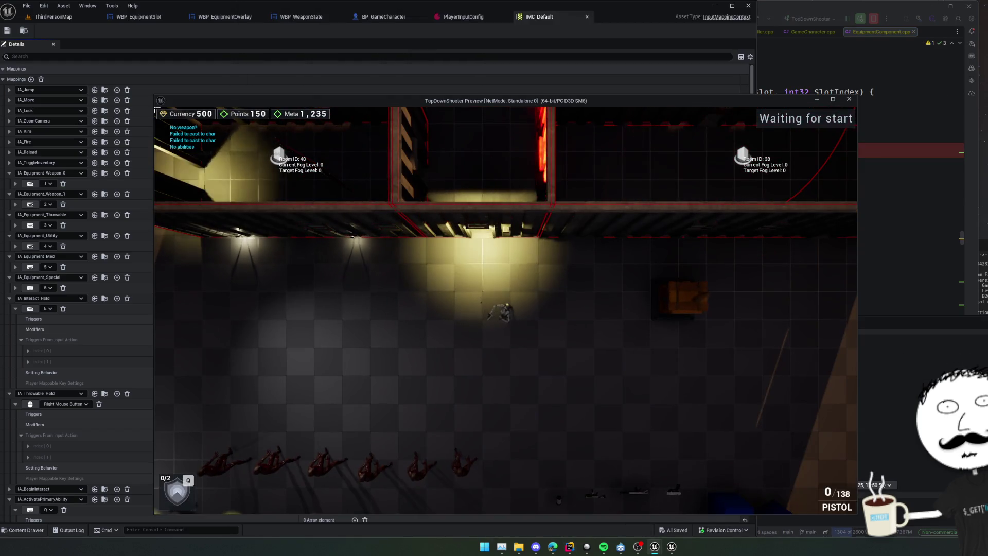
key("r")
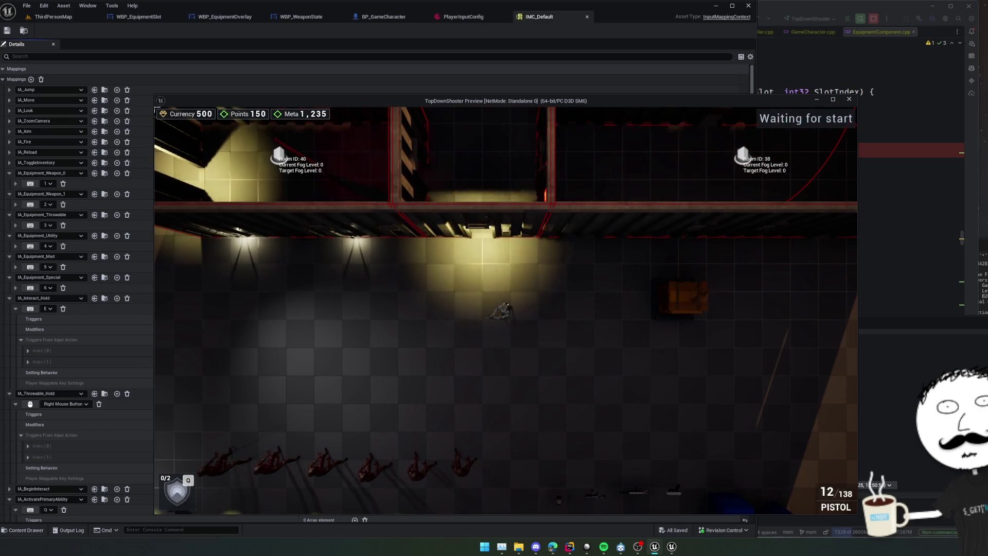
key("3")
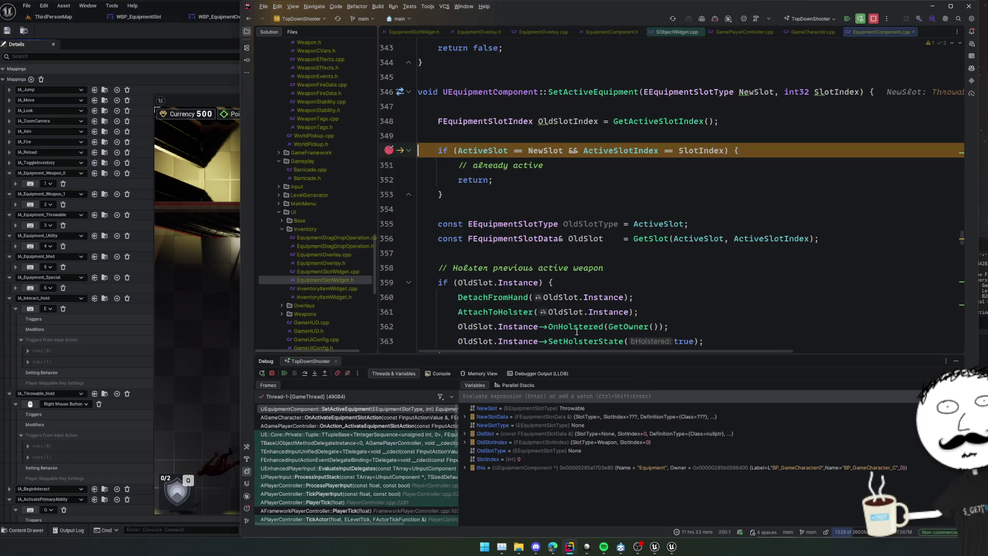
key("F9")
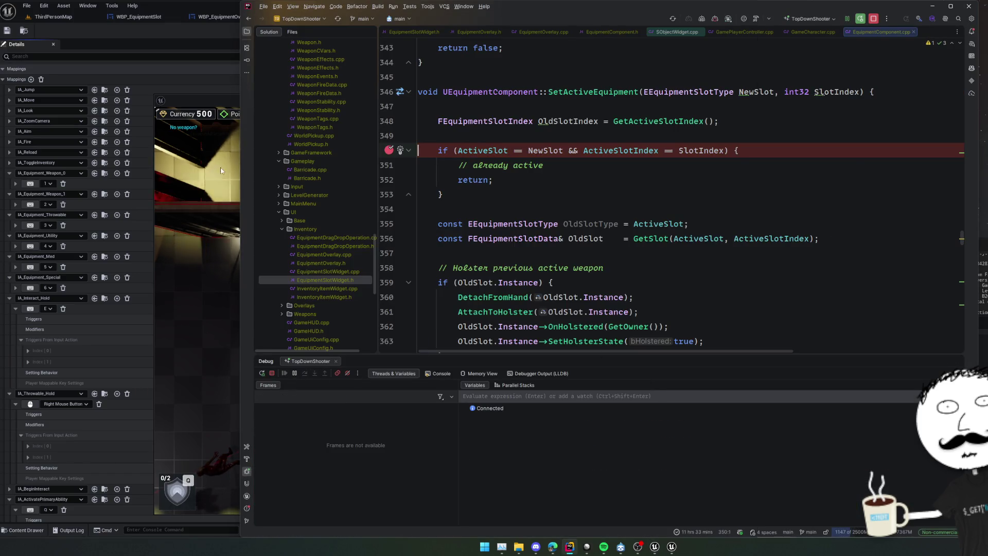
Step: Aim and throw a grenade, then press 1 for the weapon slot to hit the breakpoint
left_click(208, 102)
right_click(576, 320)
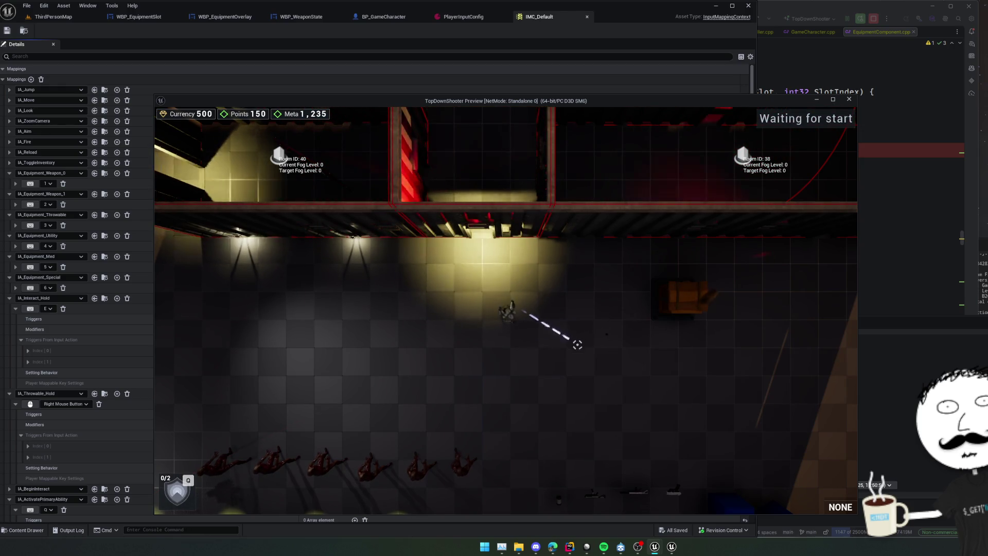
left_click(536, 366)
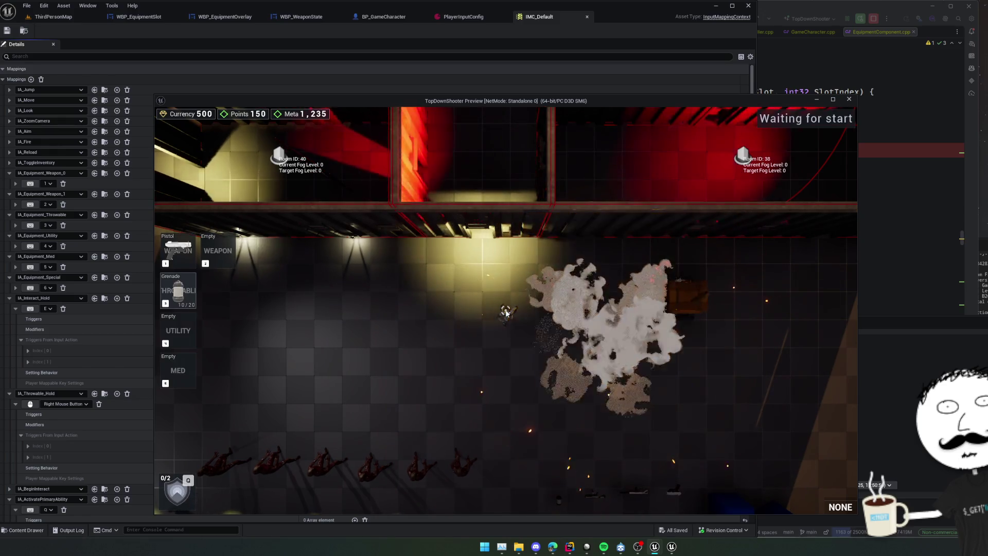
right_click(515, 310)
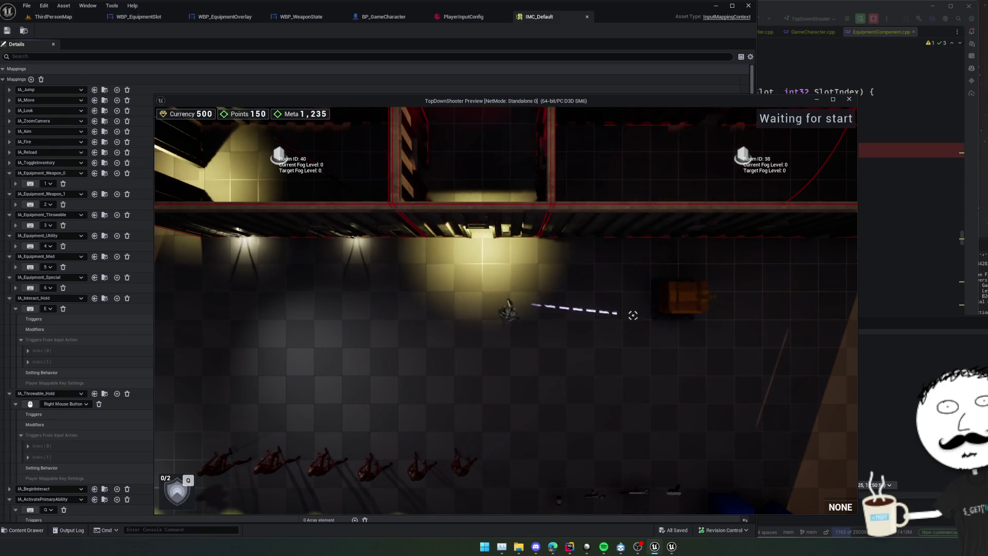
scroll(634, 313, "up", 2)
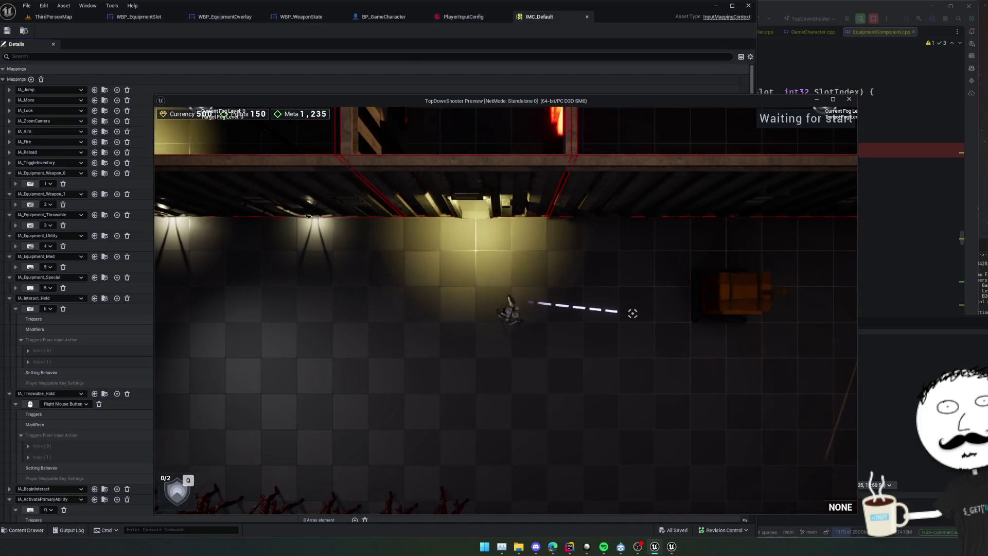
key("1")
left_click(550, 188)
mouse_move(495, 151)
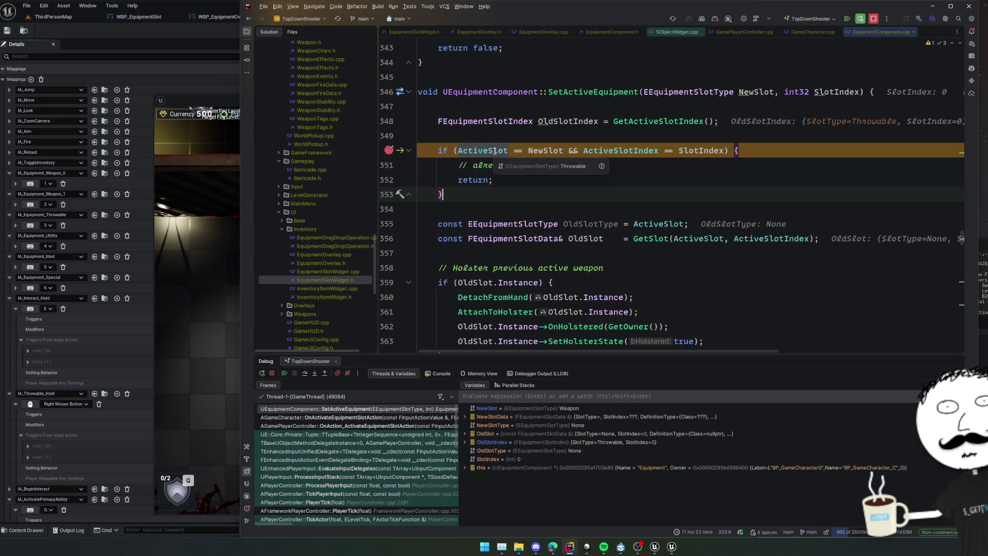
Step: Inspect the slot variables and step past the already-active check through holstering the previous equipment
mouse_move(550, 149)
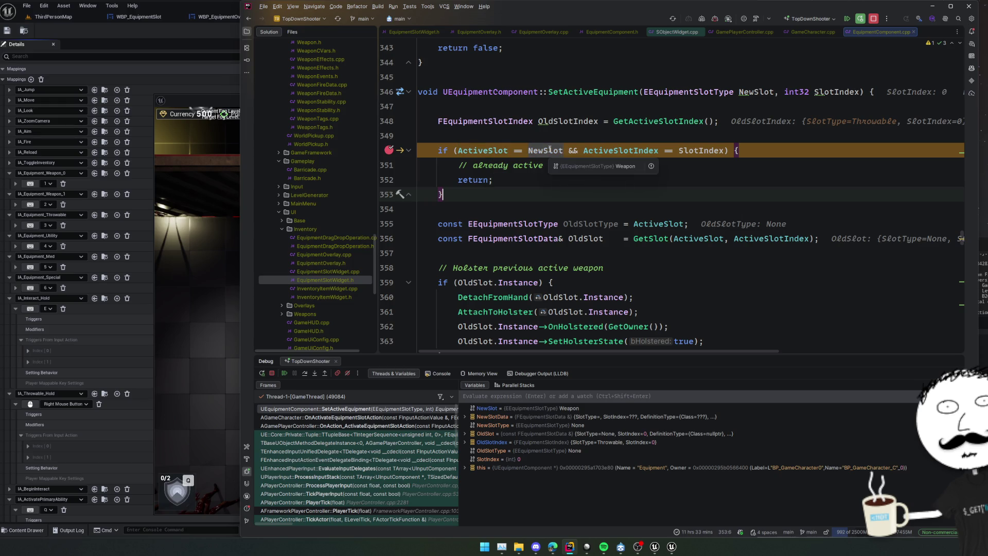
mouse_move(694, 156)
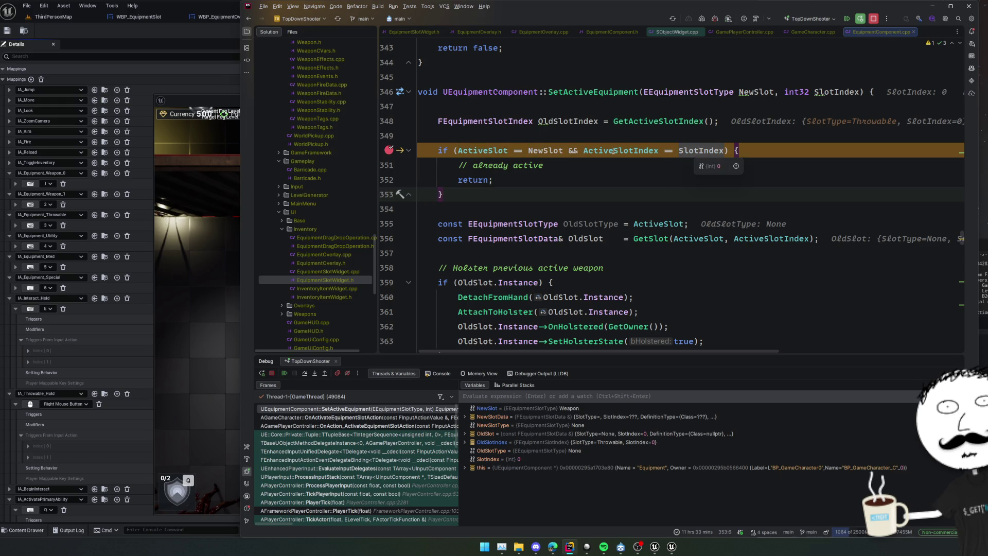
mouse_move(613, 151)
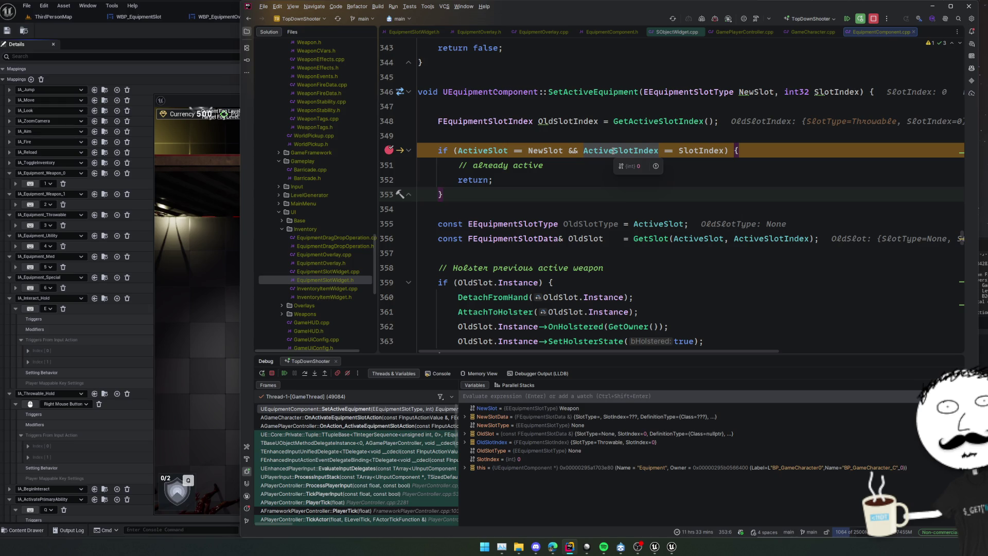
left_click(305, 374)
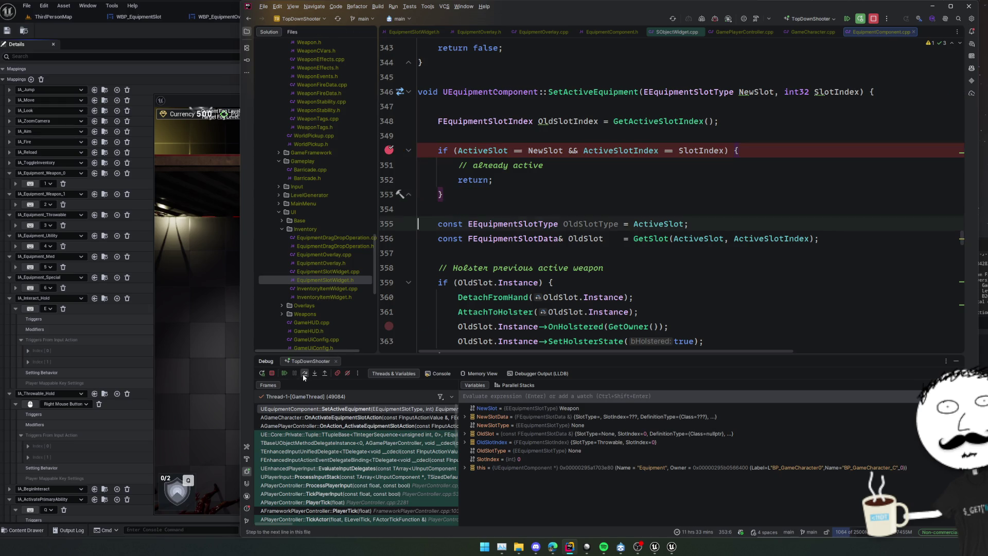
left_click(304, 375)
left_click(304, 376)
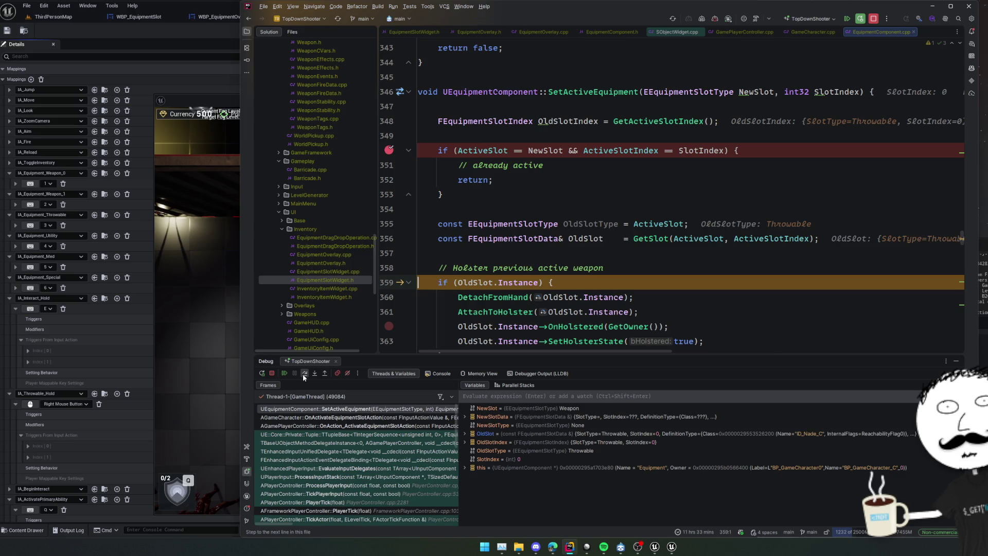
left_click(304, 378)
left_click(304, 377)
left_click(304, 378)
left_click(304, 377)
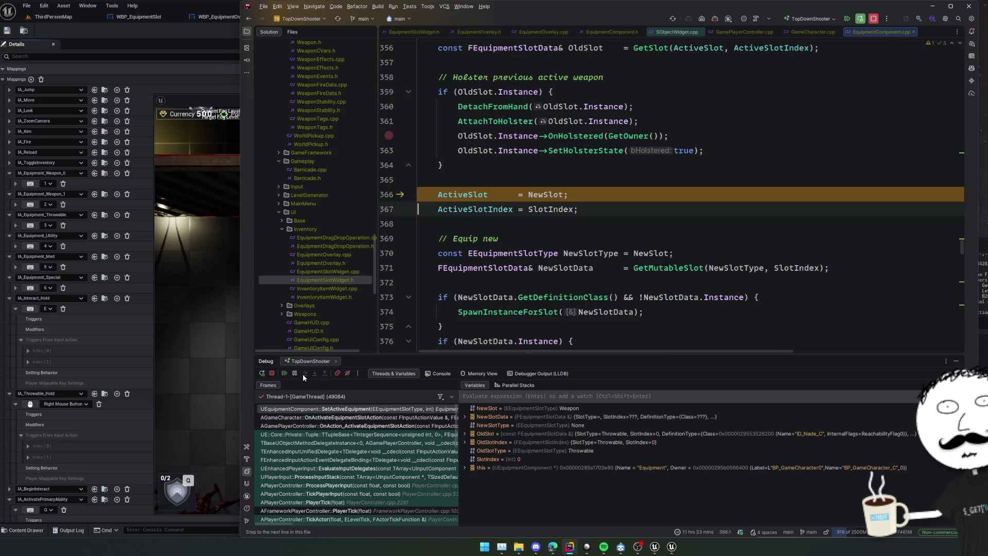
Step: Step through setting the new active slot and equipping it, up to the slot-change notification
left_click(304, 378)
left_click(303, 377)
left_click(304, 377)
left_click(304, 377)
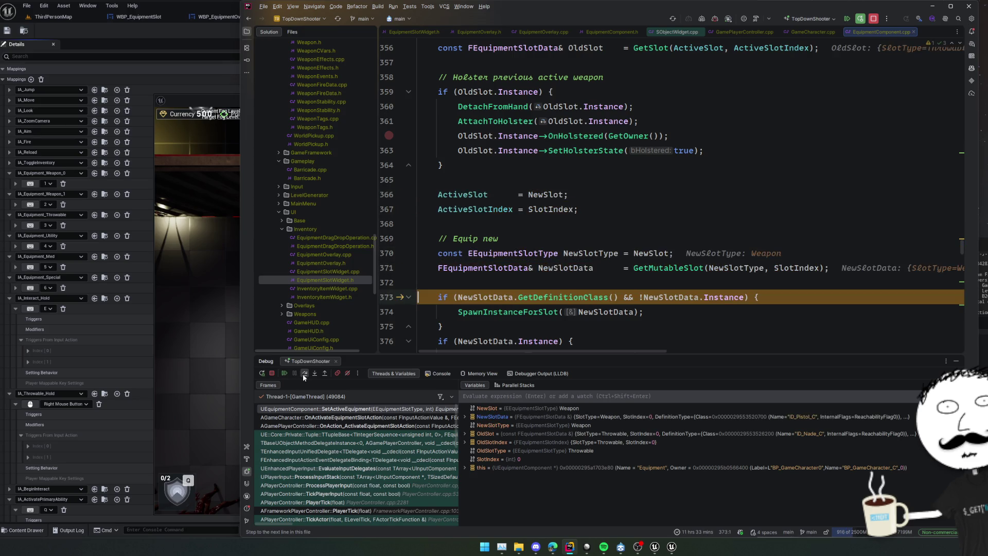
left_click(304, 378)
left_click(304, 377)
left_click(304, 378)
left_click(304, 378)
left_click(304, 378)
Step: Peek at the NotifyActiveSlotChanged definition, return to the call site, and step over it
scroll(535, 290, "down", 2)
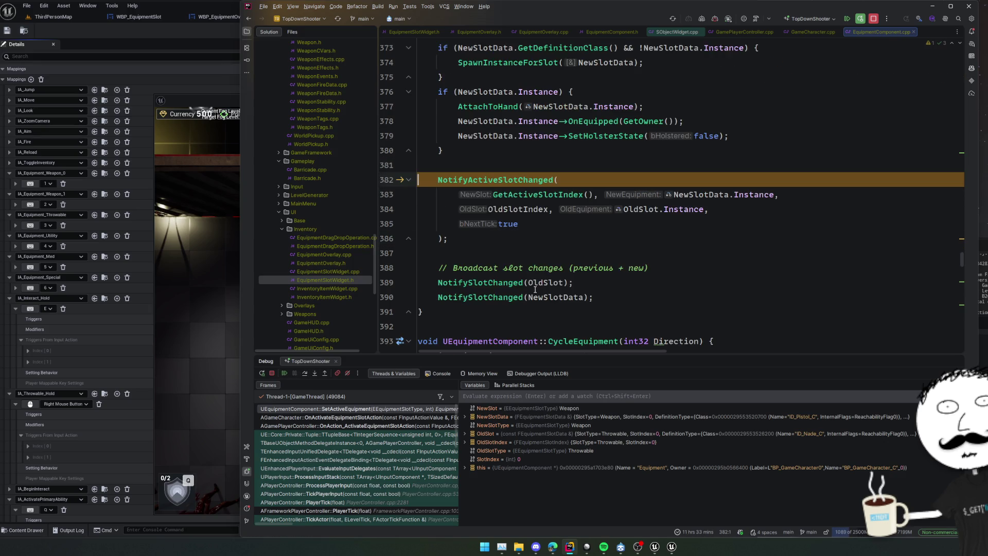
left_click(495, 180, "ctrl")
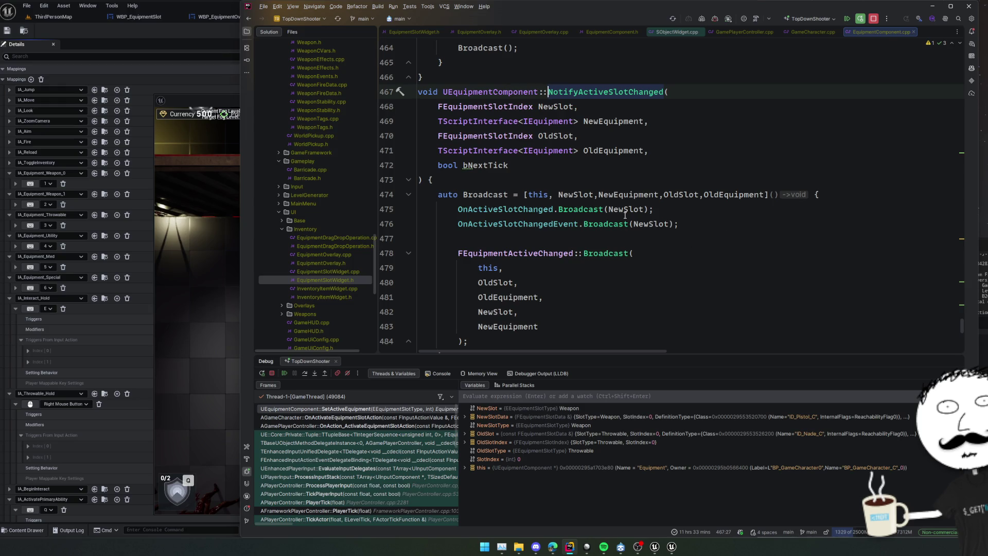
key("ctrl+alt+Left")
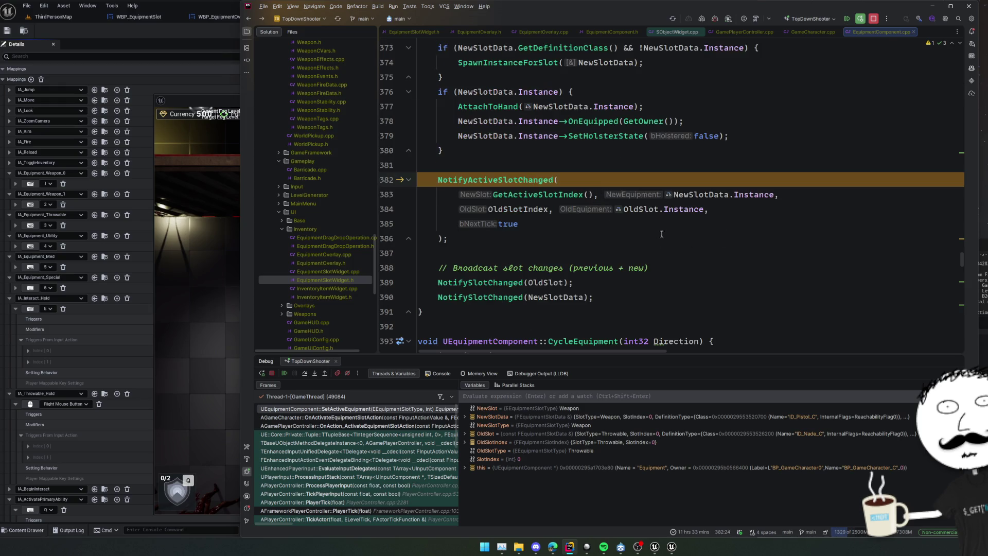
left_click(550, 257)
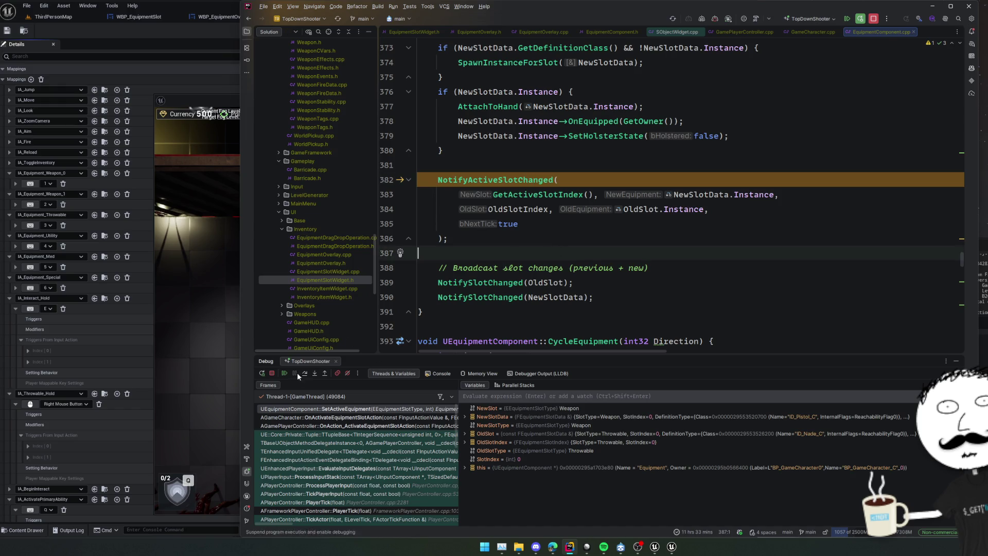
left_click(303, 374)
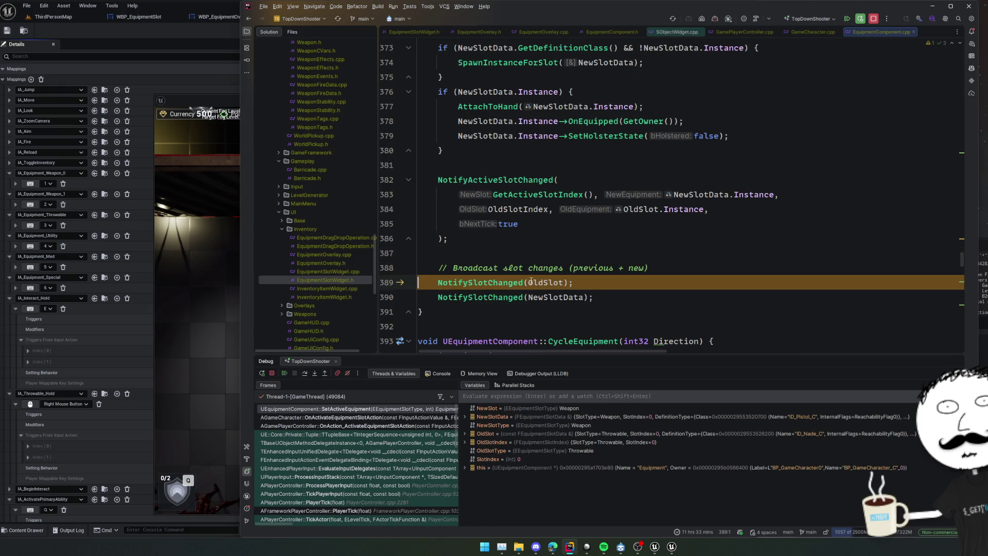
Step: Expand the OldSlot value's fields, then resume until the breakpoint hits again
mouse_move(533, 278)
left_click(577, 300)
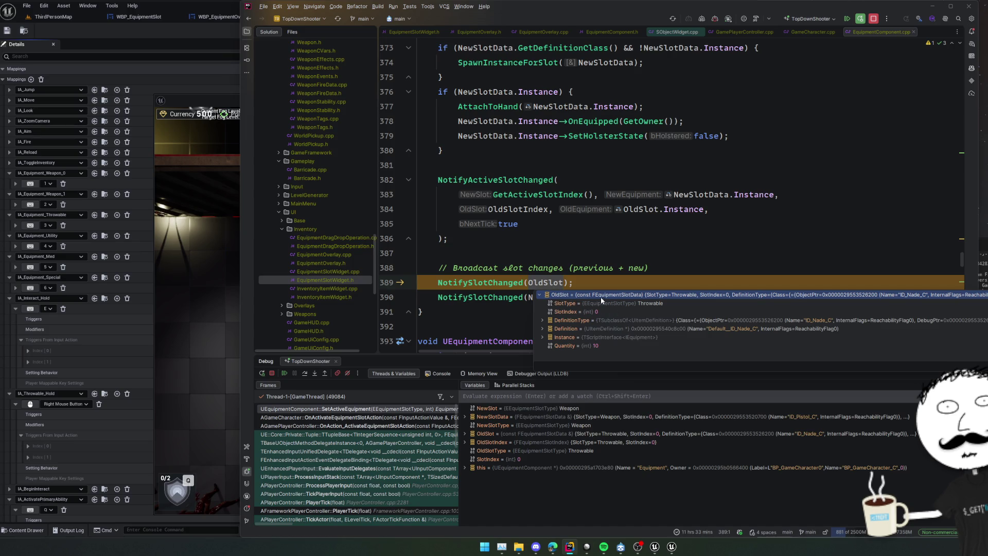
left_click(607, 251)
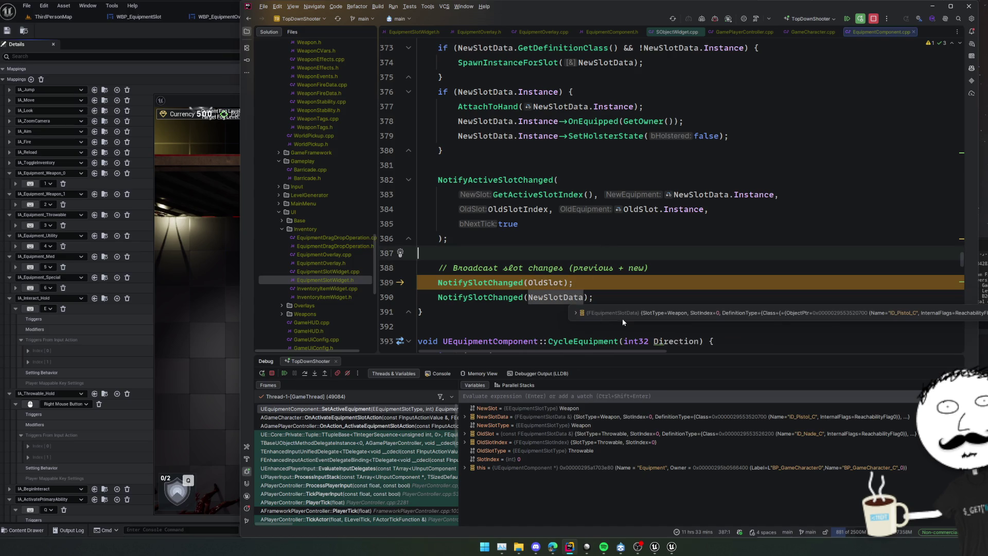
left_click(284, 373)
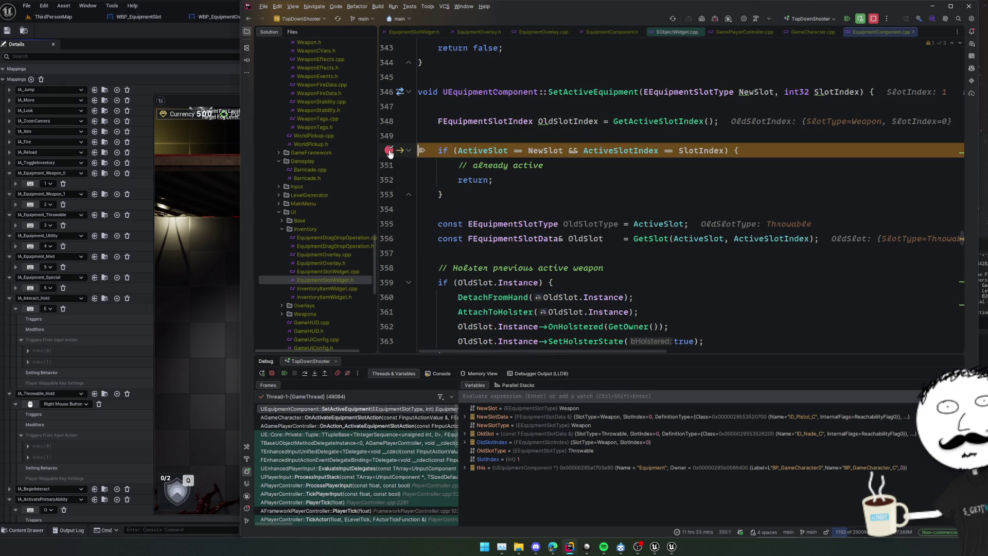
Step: Walk the call stack through the character, player controller and PlayerTick frames back to SetActiveEquipment
left_click(400, 418)
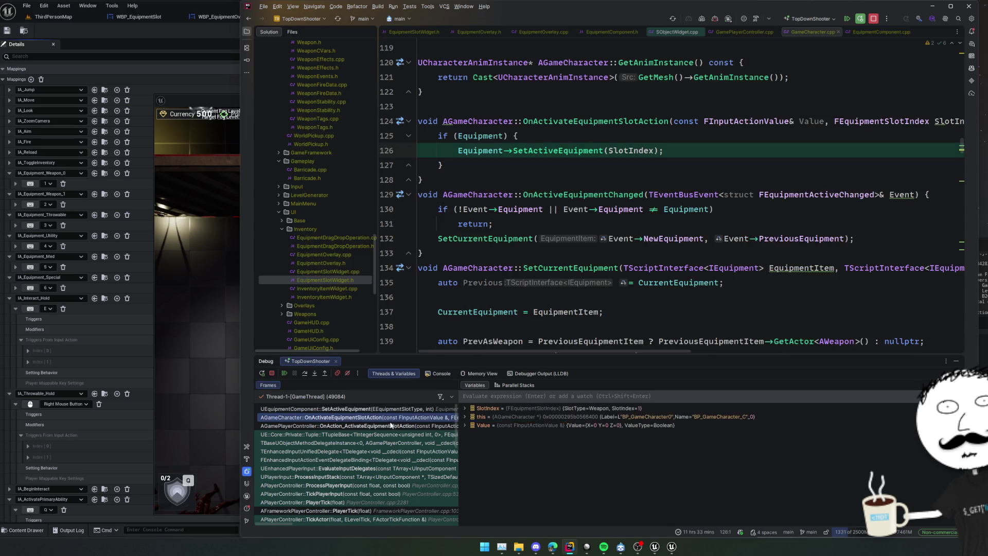
left_click(386, 426)
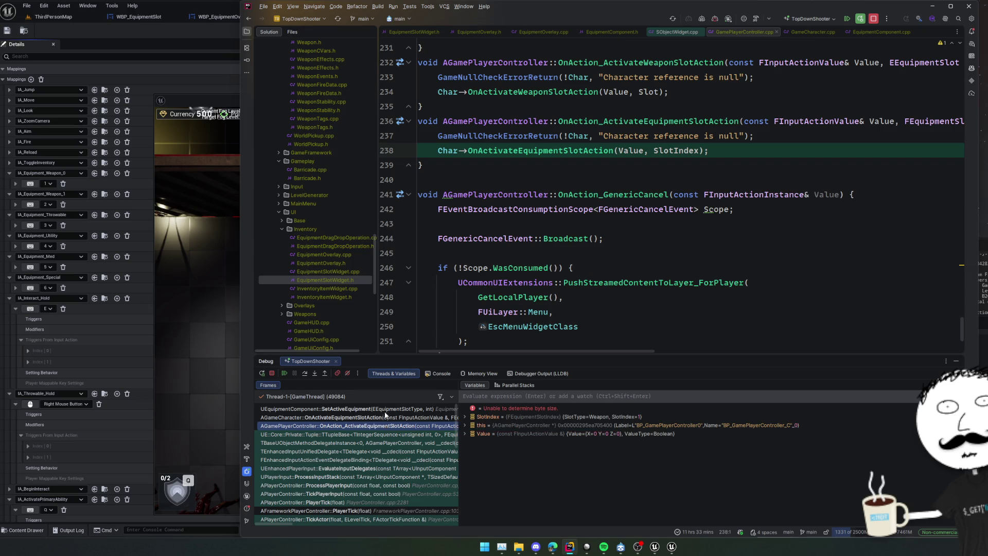
left_click(385, 410)
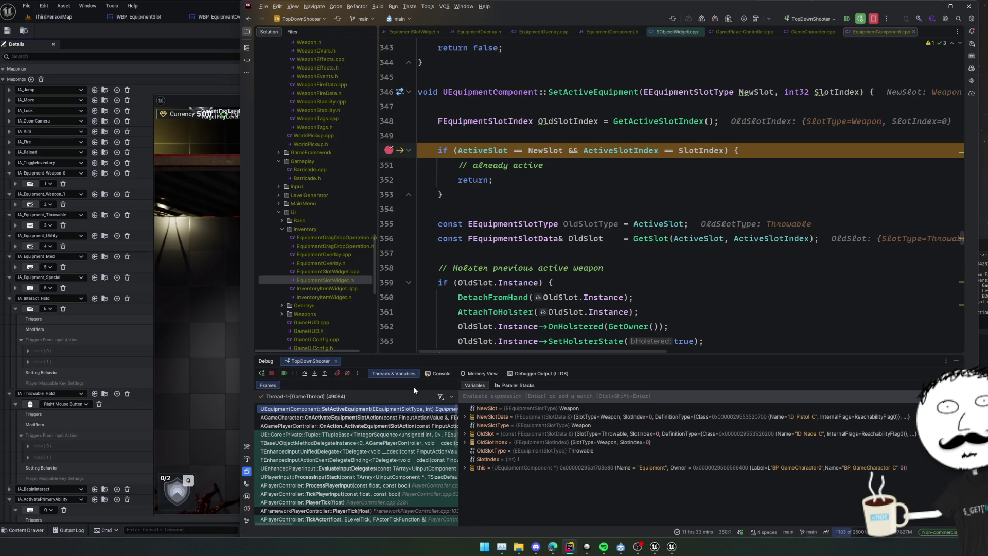
left_click(360, 511)
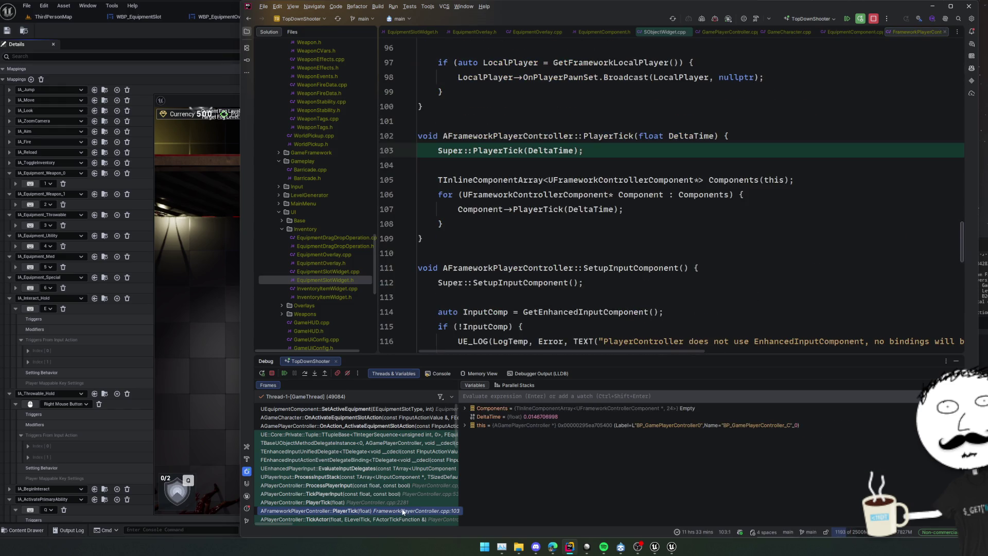
left_click(363, 409)
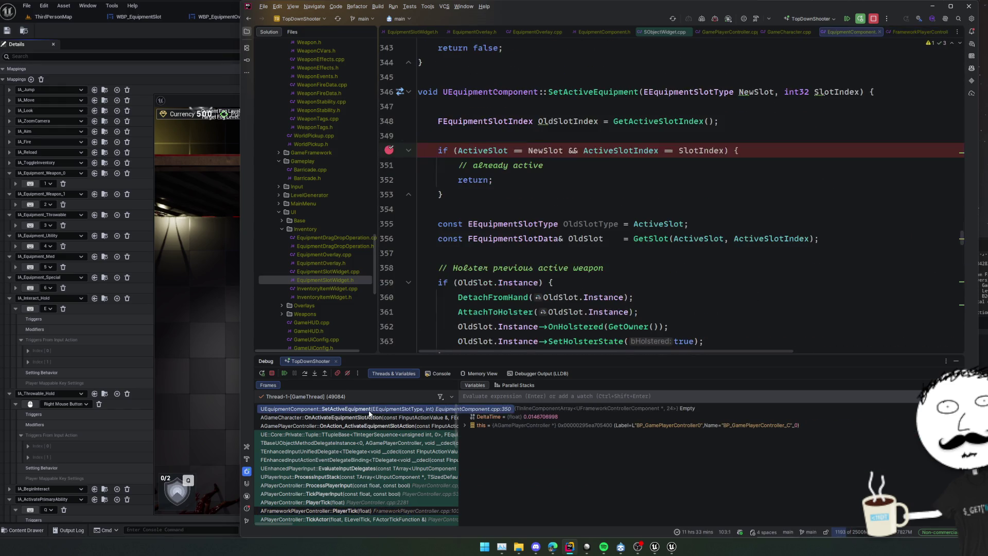
Step: Move the breakpoint from line 350 to line 354 and resume the game
left_click(389, 150)
left_click(390, 209)
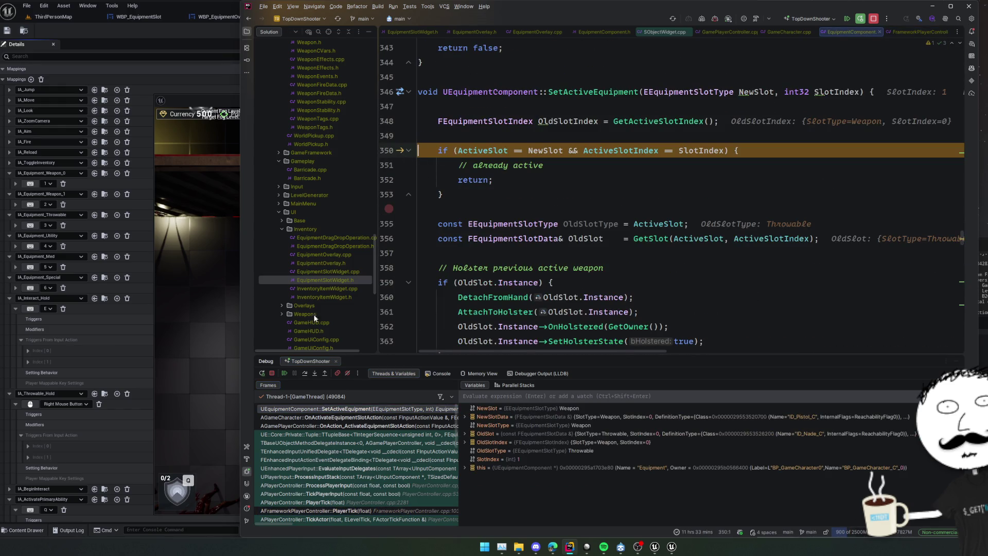
left_click(284, 374)
left_click(218, 107)
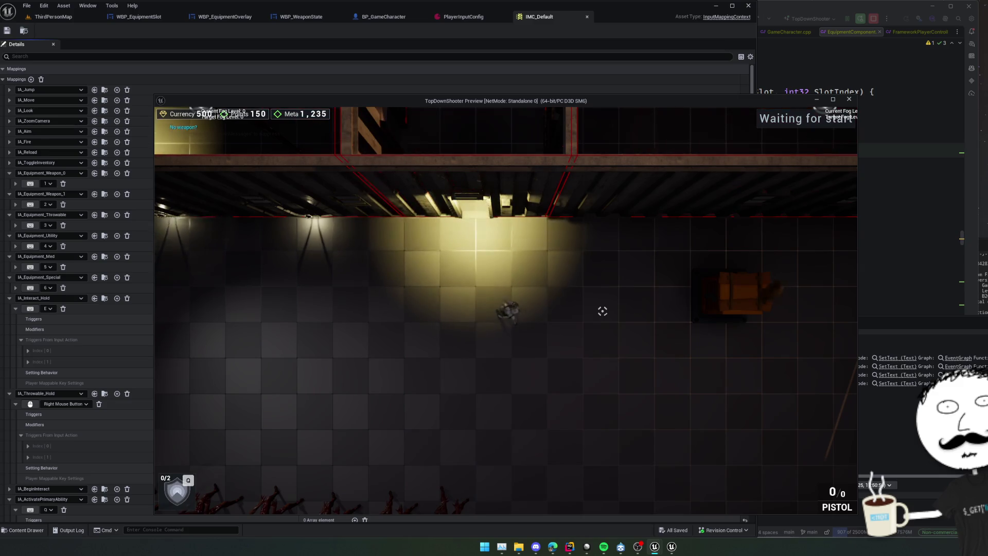
Step: Press slot key 1, right-click aim and click at the crosshair, then quit the play session
key("1")
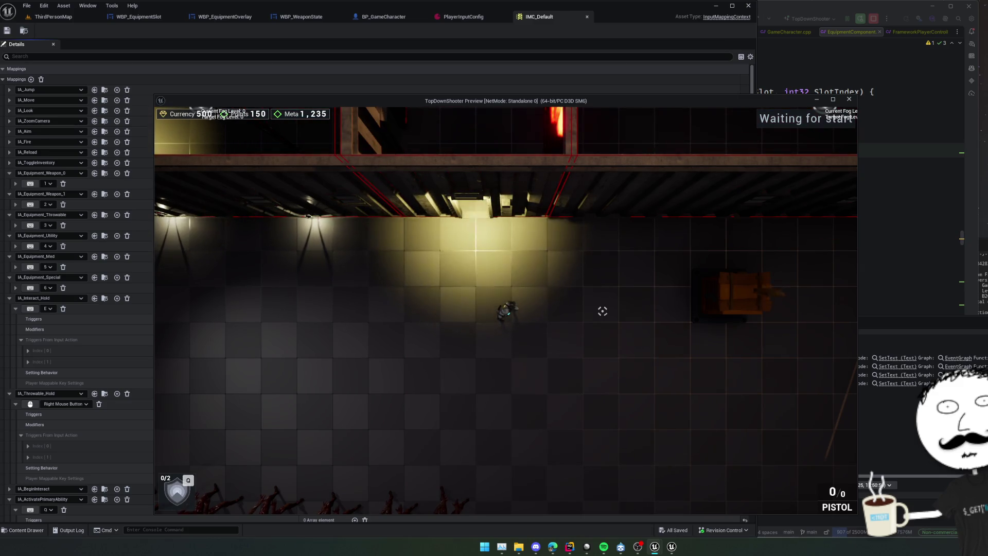
right_click(602, 311)
right_click(603, 311)
left_click(602, 311)
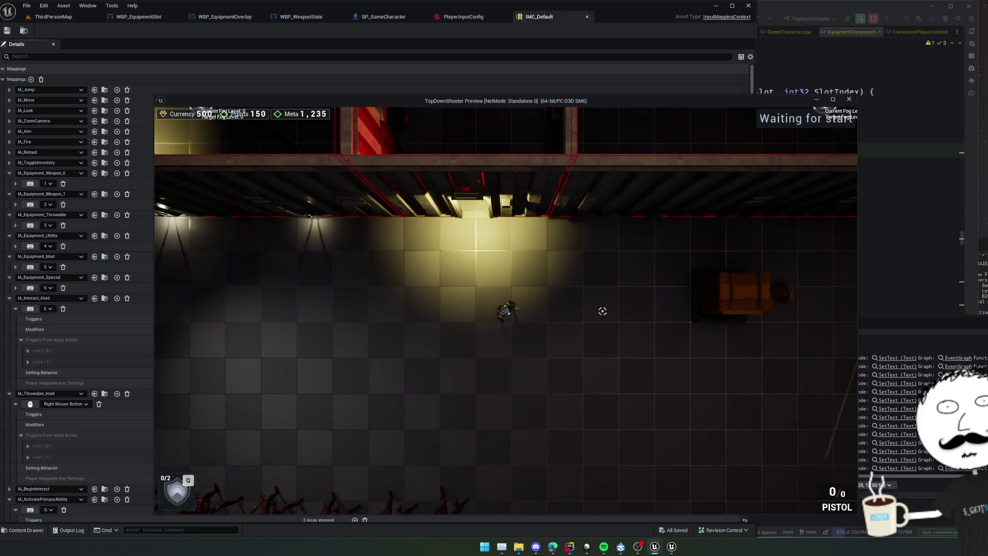
key("Escape")
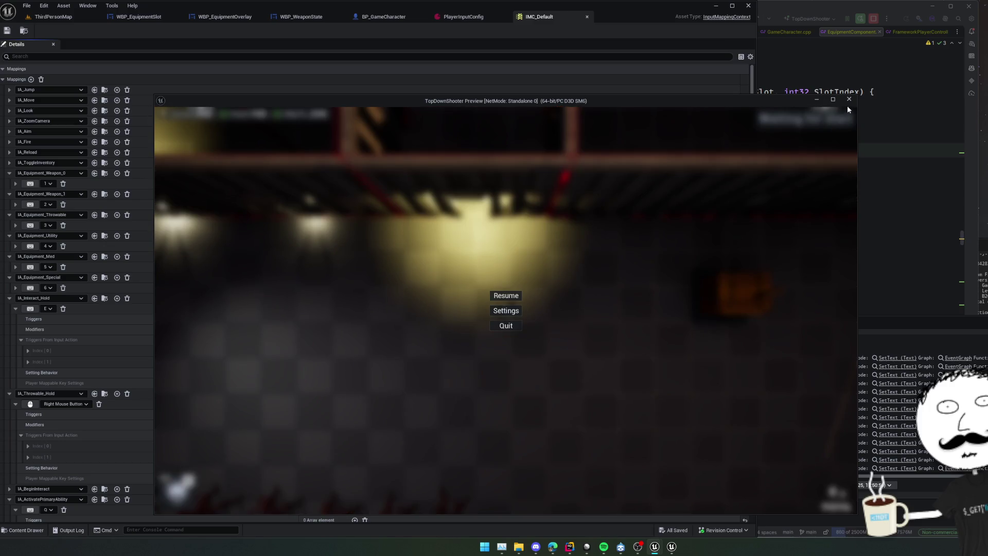
left_click(505, 324)
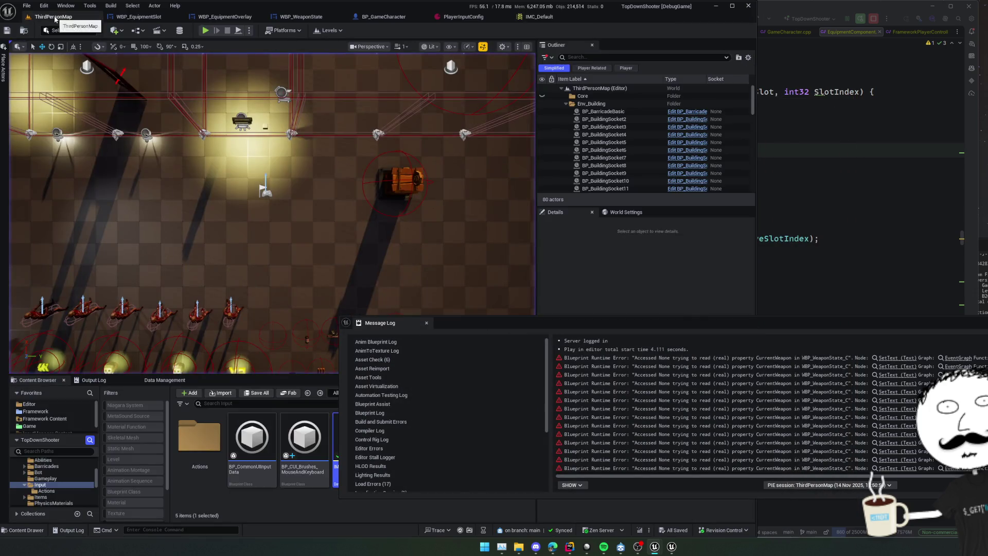
Step: Reopen IMC_Default, inspect the key 1 and key 2 weapon mapping details, then close it
left_click(540, 17)
left_click(9, 194)
left_click(9, 194)
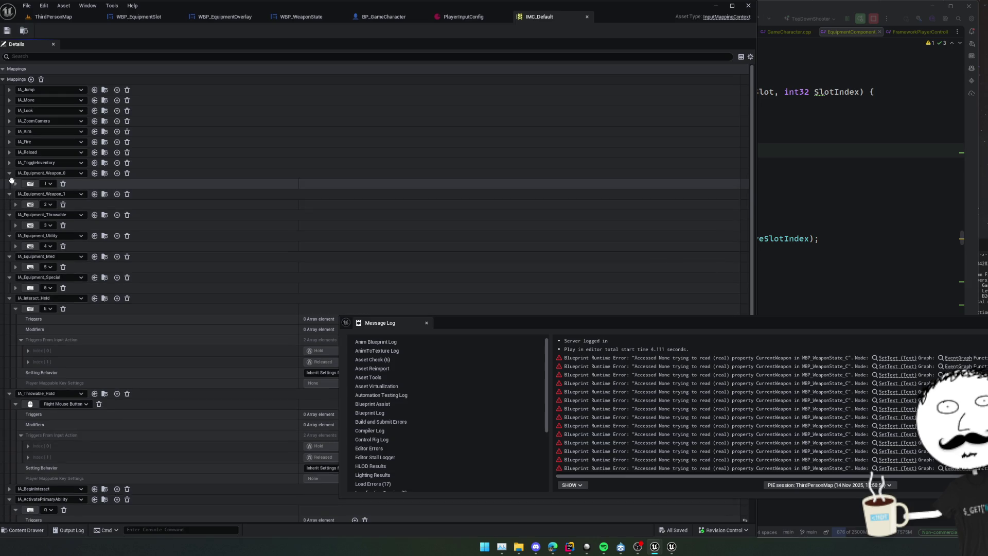
left_click(15, 184)
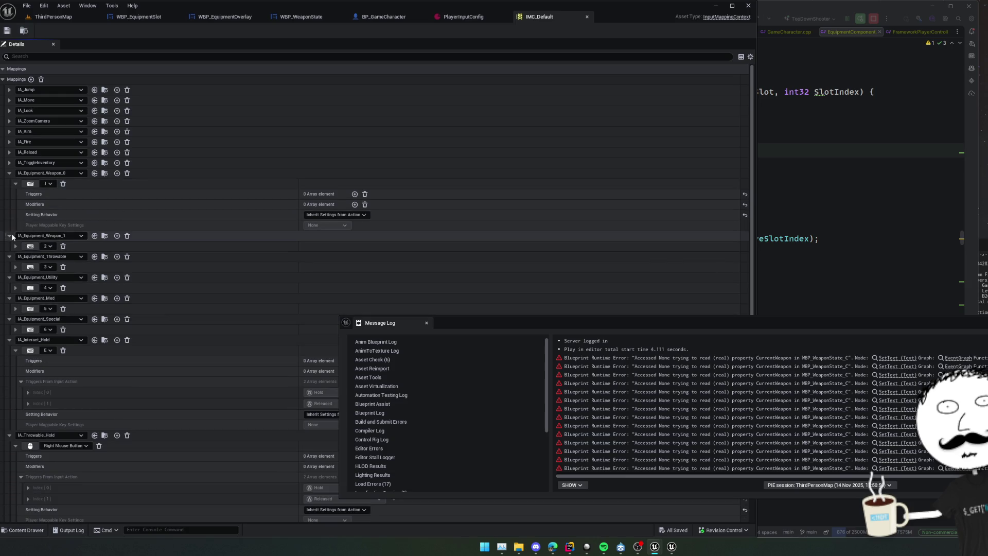
left_click(16, 246)
scroll(106, 250, "down", 1)
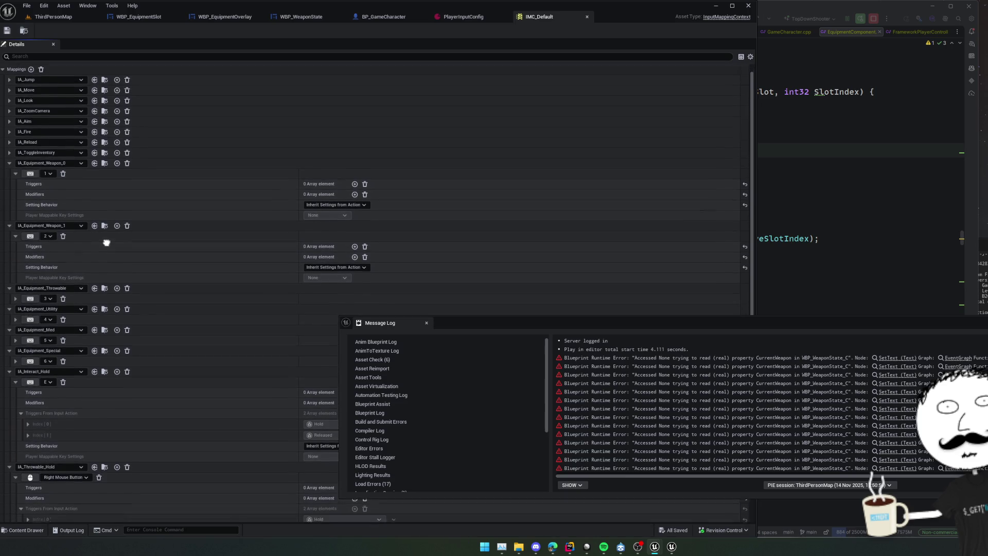
scroll(192, 154, "down", 1)
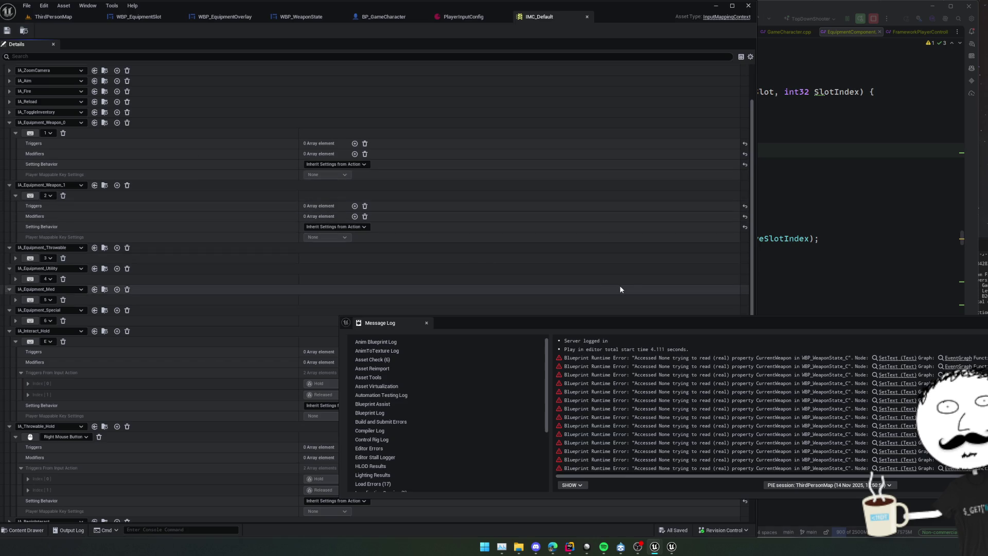
left_click(745, 7)
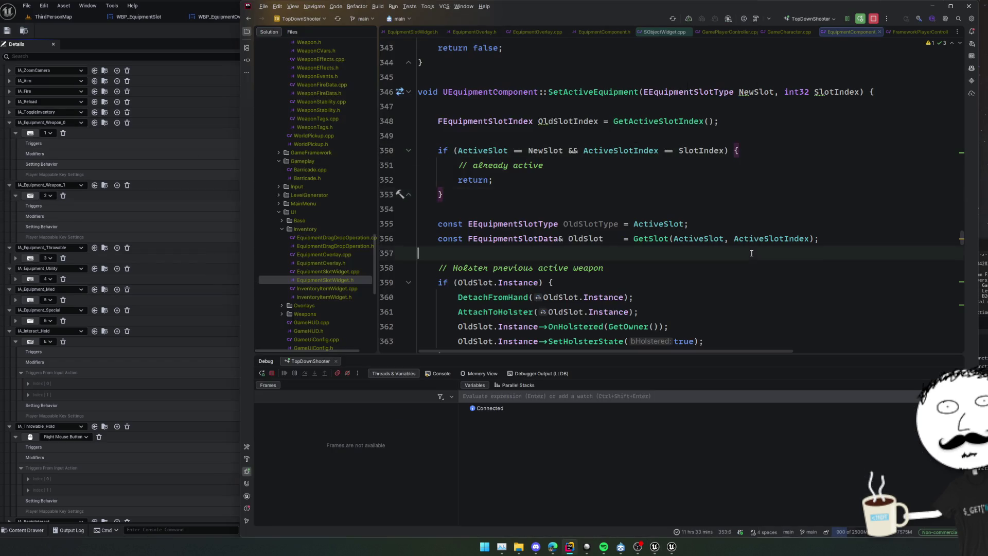
Step: Highlight ActiveSlot usages, start the Debug build and relaunch, and view the end of SetActiveEquipment
left_click(679, 223)
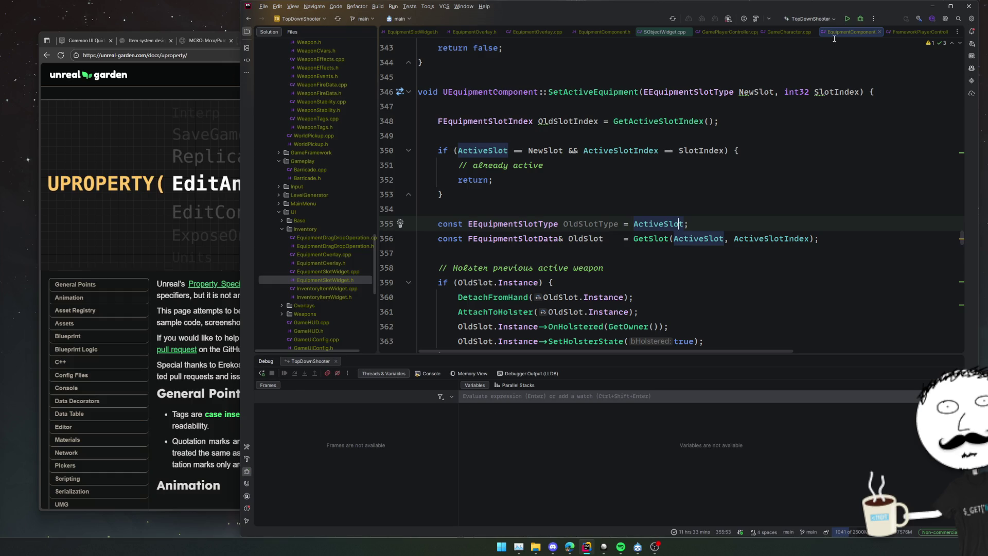
left_click(860, 19)
left_click(759, 106)
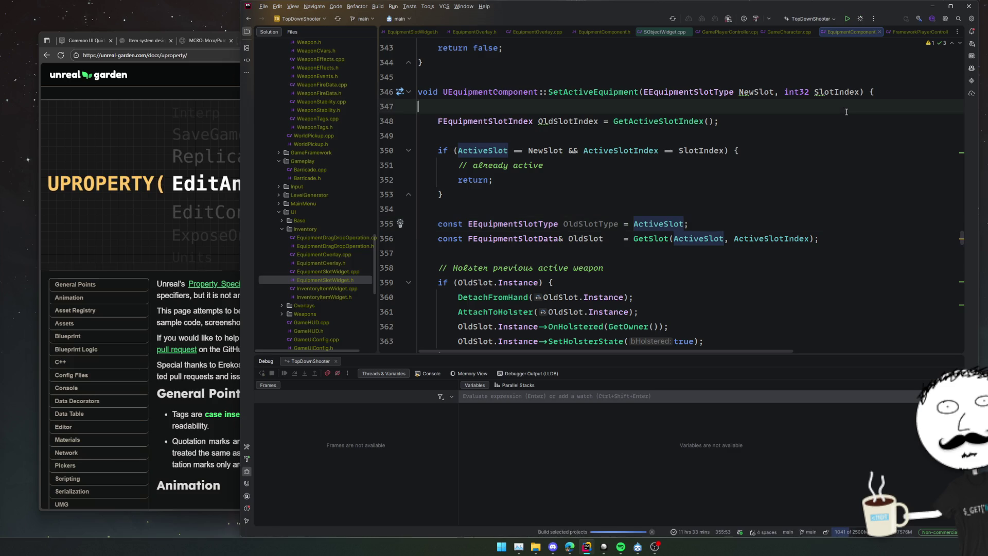
scroll(759, 167, "down", 4)
scroll(759, 167, "down", 9)
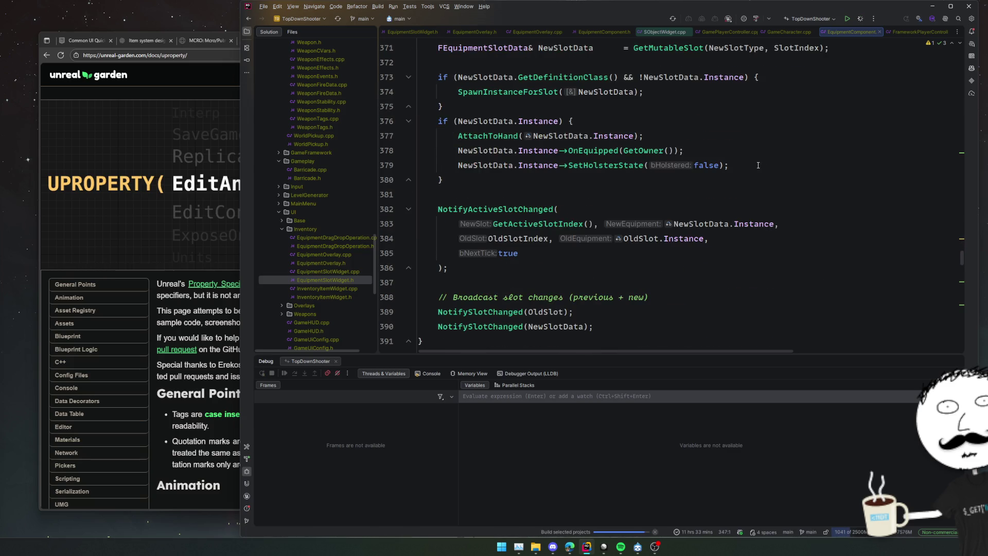
left_click(759, 166)
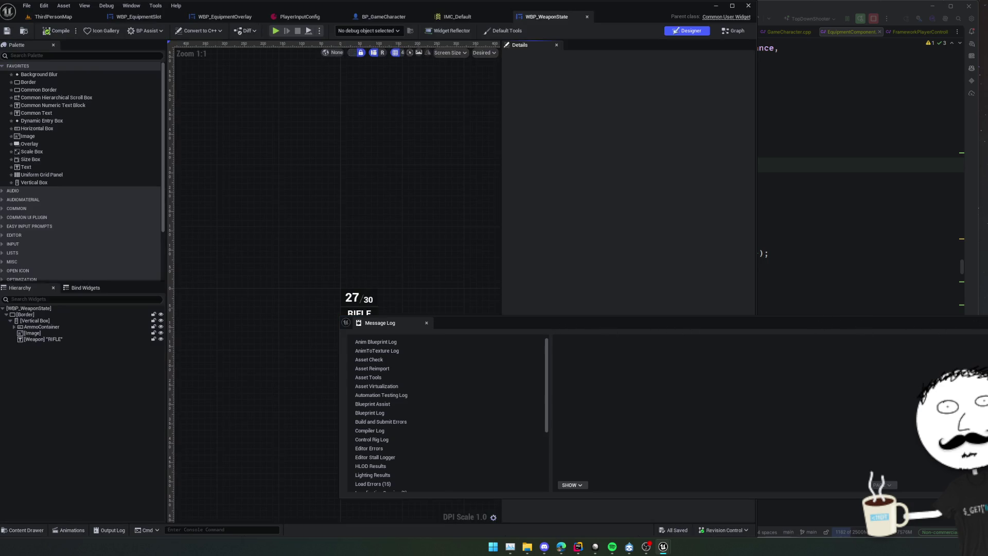
Step: From WBP_WeaponState start a play session with Alt+P, move the character, pause, and return to Rider
left_click(946, 322)
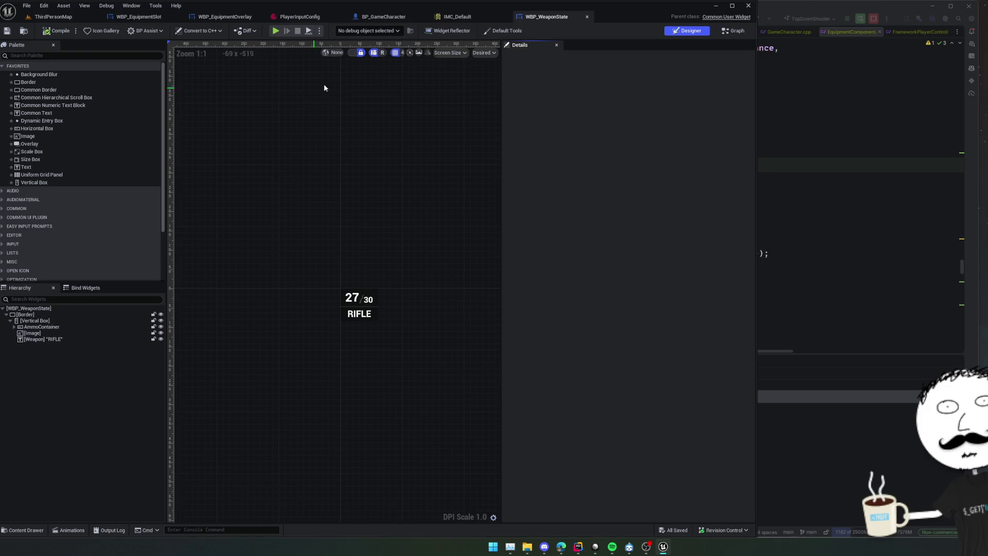
key("alt+p")
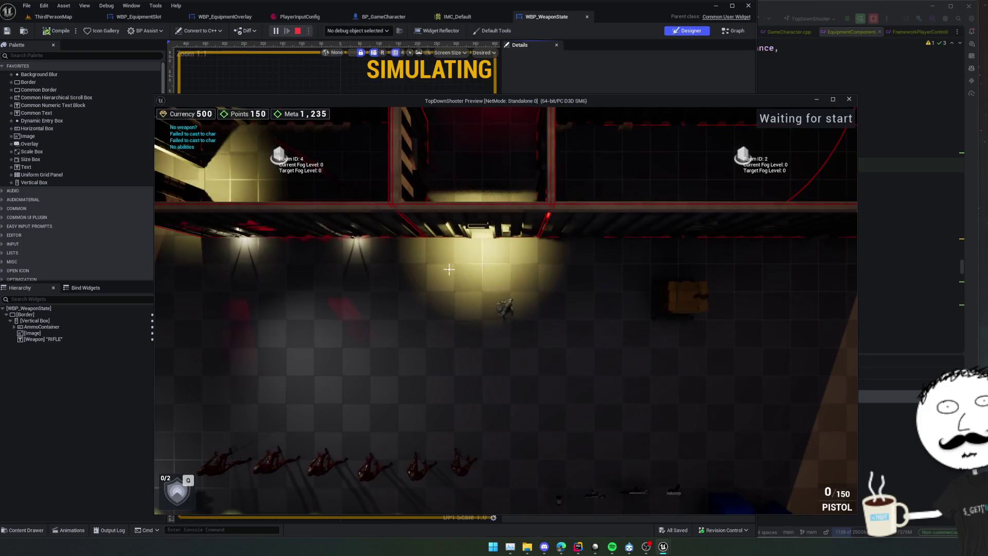
key("s+d")
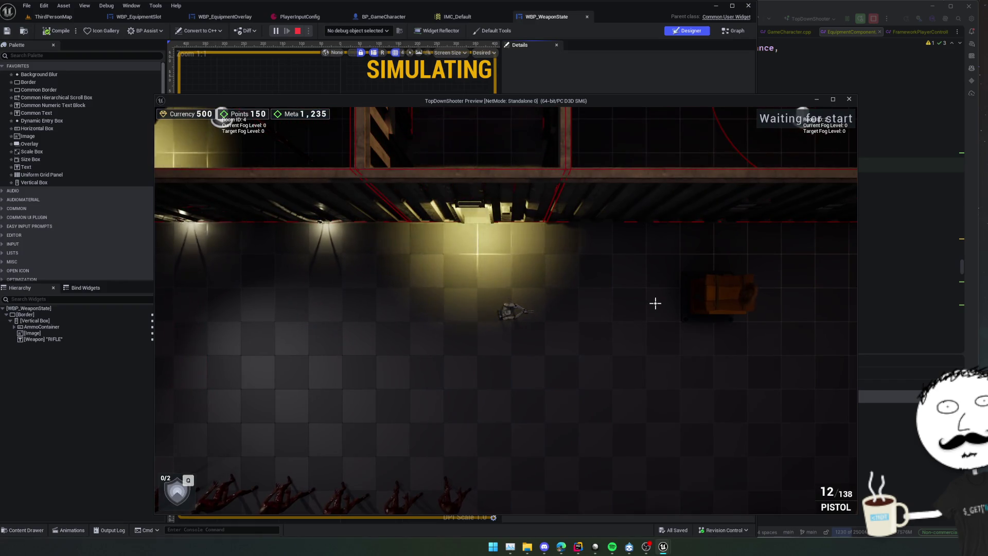
scroll(655, 303, "down", 1)
scroll(656, 304, "down", 1)
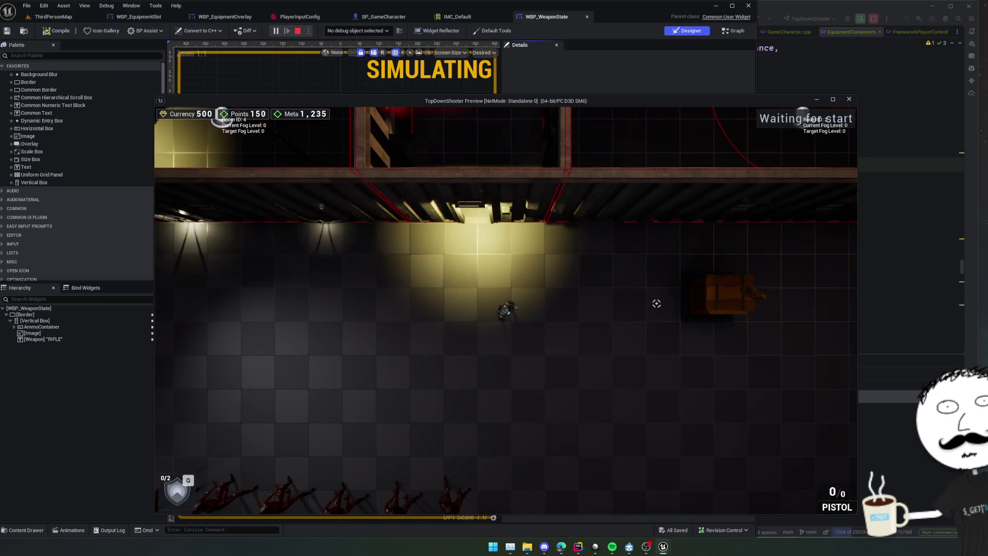
key("Escape")
key("super")
left_click(802, 251)
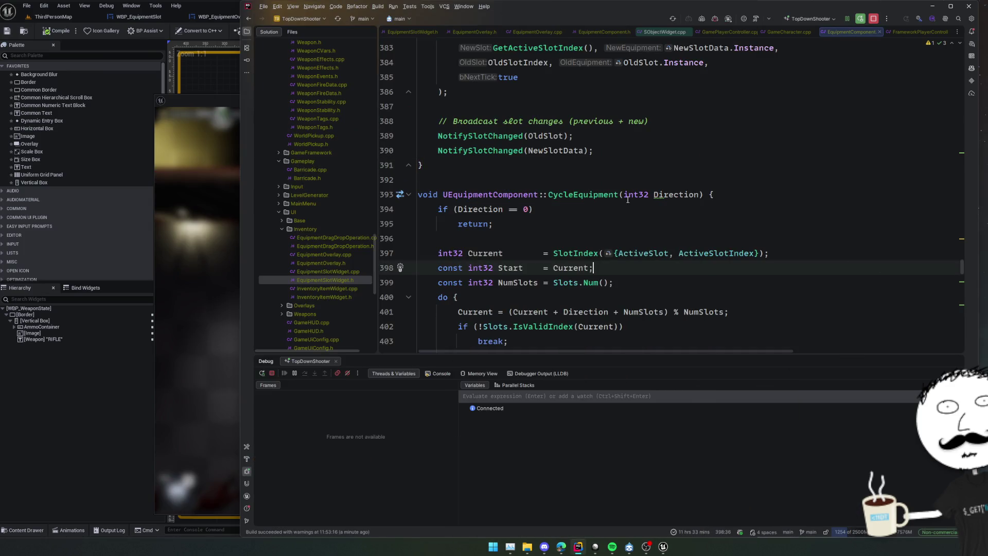
Step: Breakpoint the already-active check at line 350 in SetActiveEquipment and resume the game
scroll(595, 190, "up", 12)
scroll(595, 190, "up", 4)
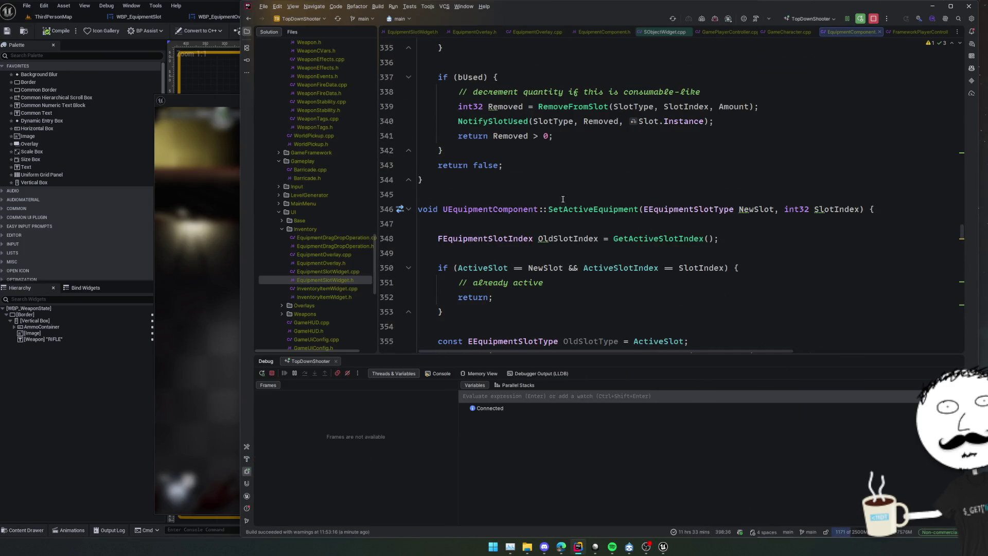
left_click(389, 268)
left_click(207, 296)
key("Escape")
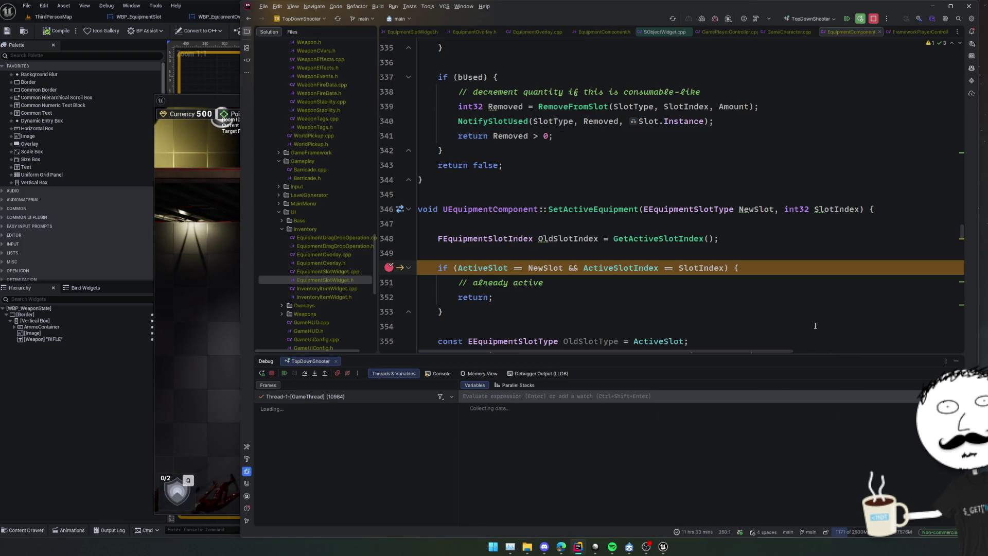
Step: Inspect ActiveSlot, NewSlot and ActiveSlotIndex, then open the calling OnAction_ActivateEquipmentSlotAction frame
left_click(581, 283)
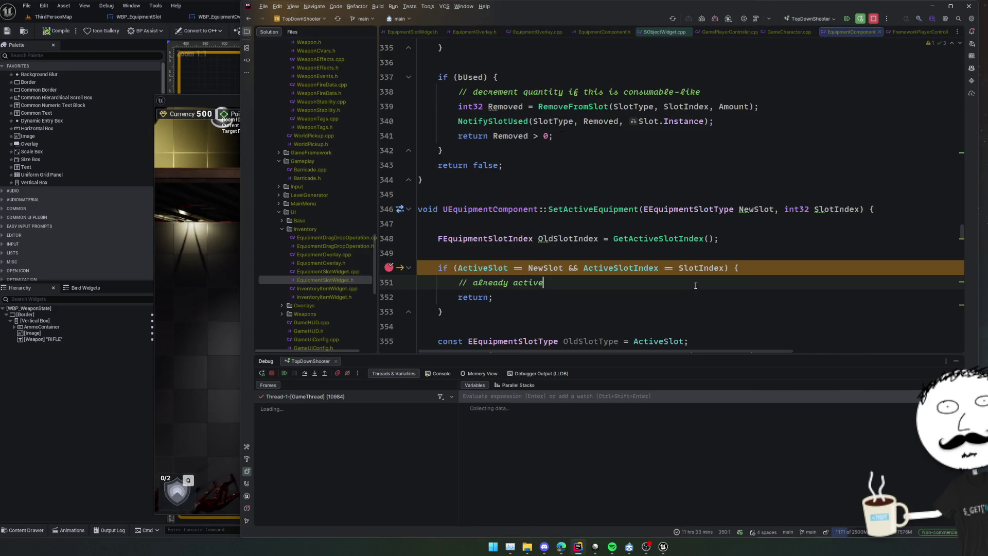
mouse_move(485, 265)
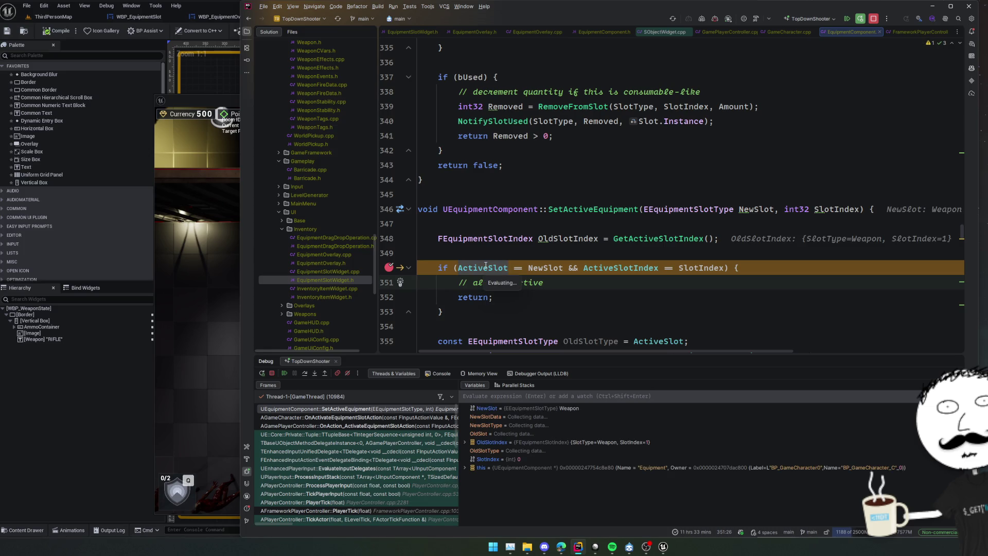
mouse_move(541, 266)
mouse_move(617, 270)
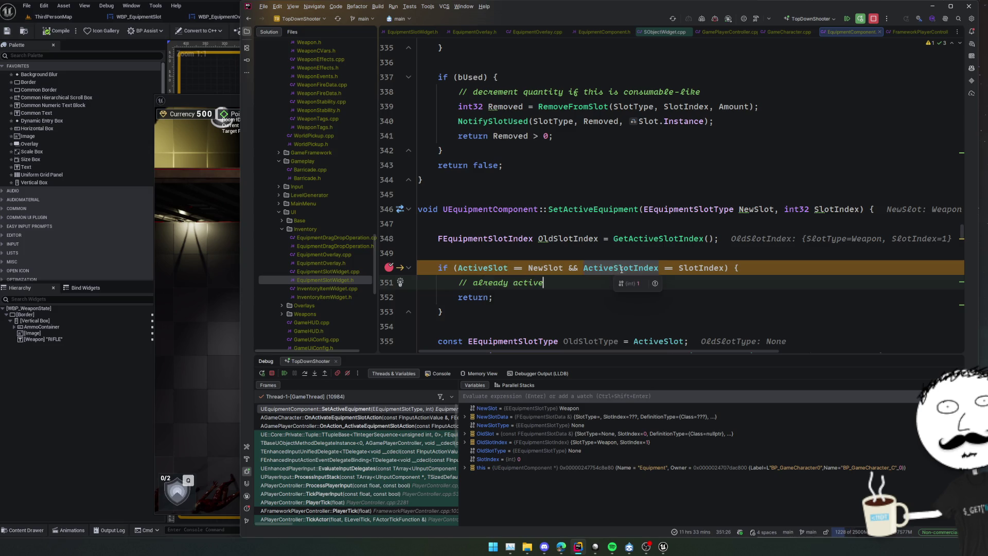
mouse_move(694, 268)
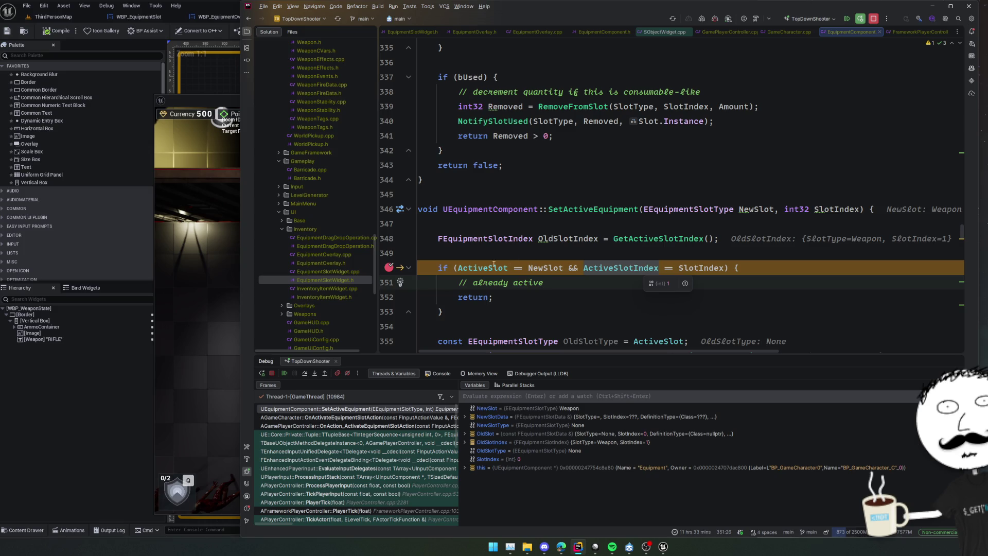
left_click(391, 426)
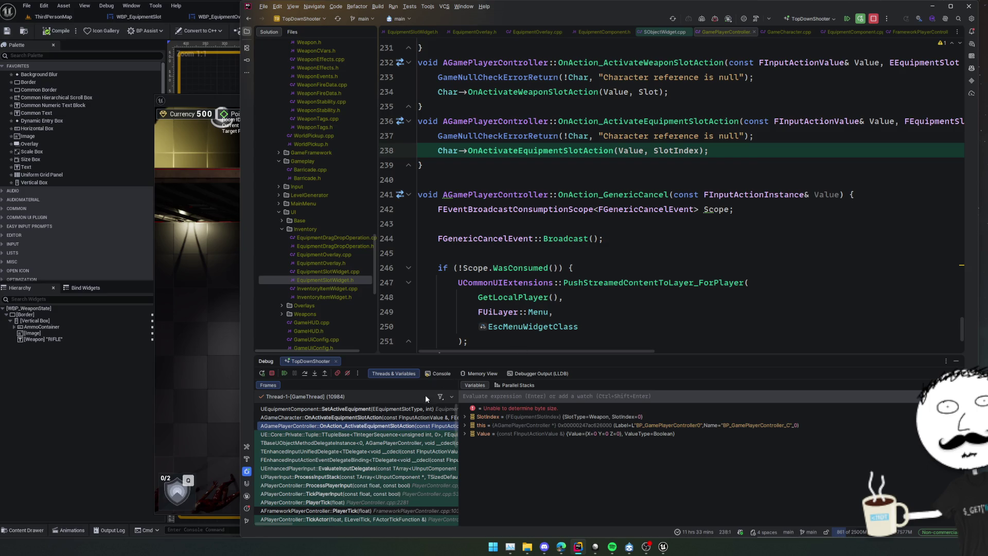
Step: Locate the OnAction_ActivateEquipmentSlotAction bindings and change line 92's tag to Equipment_Weapon_2
scroll(581, 294, "up", 3)
double_click(606, 238)
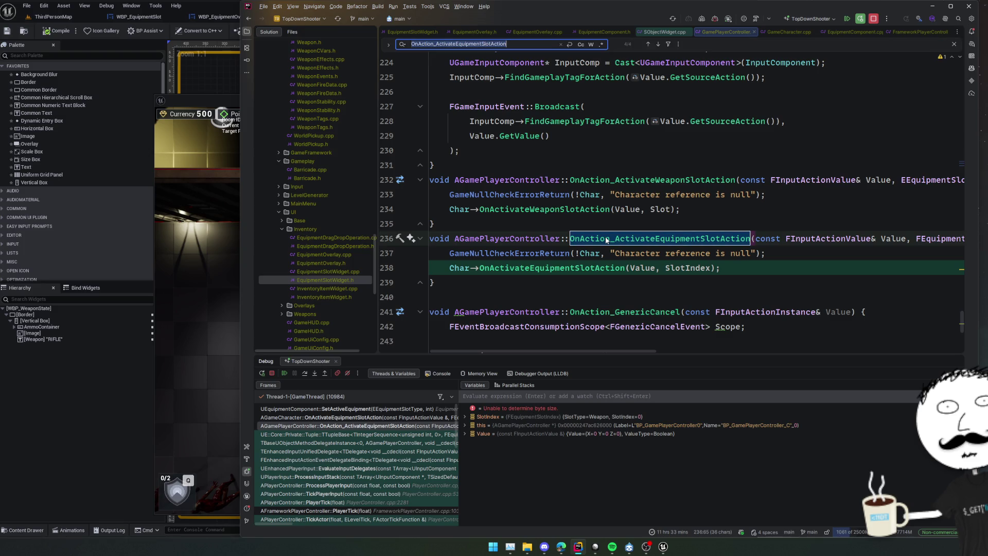
key("ctrl+f")
key("shift+Return")
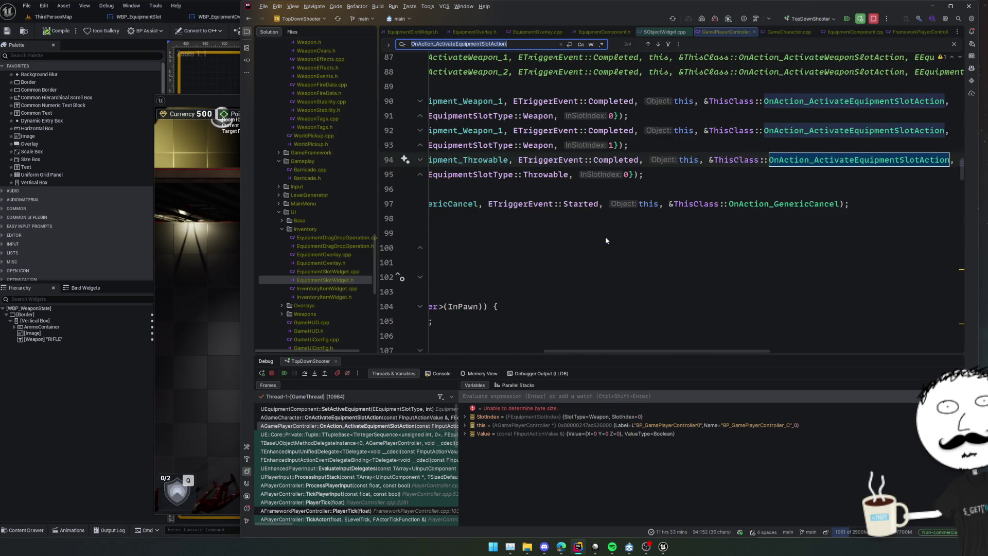
key("shift+Return")
key("shift+Return")
scroll(636, 258, "left", 3)
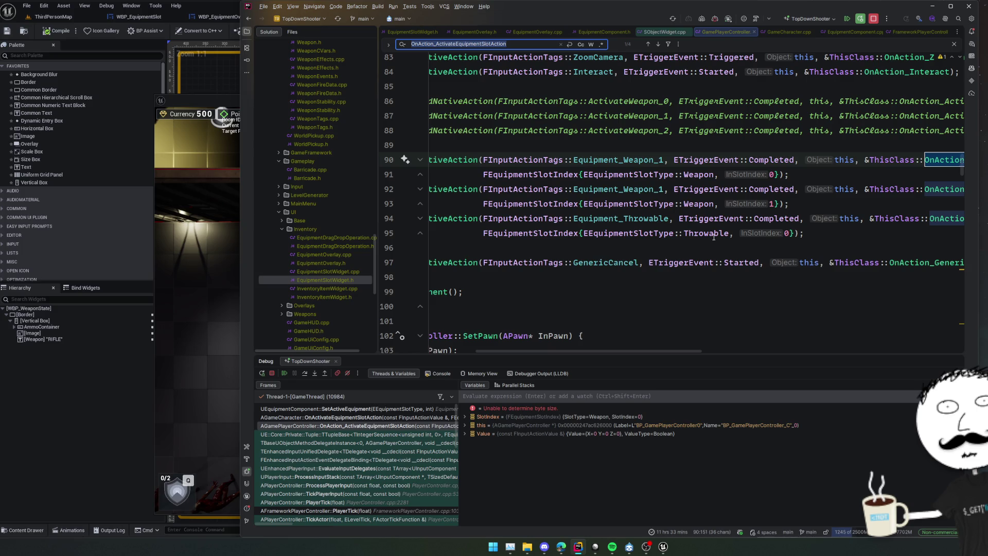
left_click(669, 189)
key("BackSpace")
type("2")
key("Home")
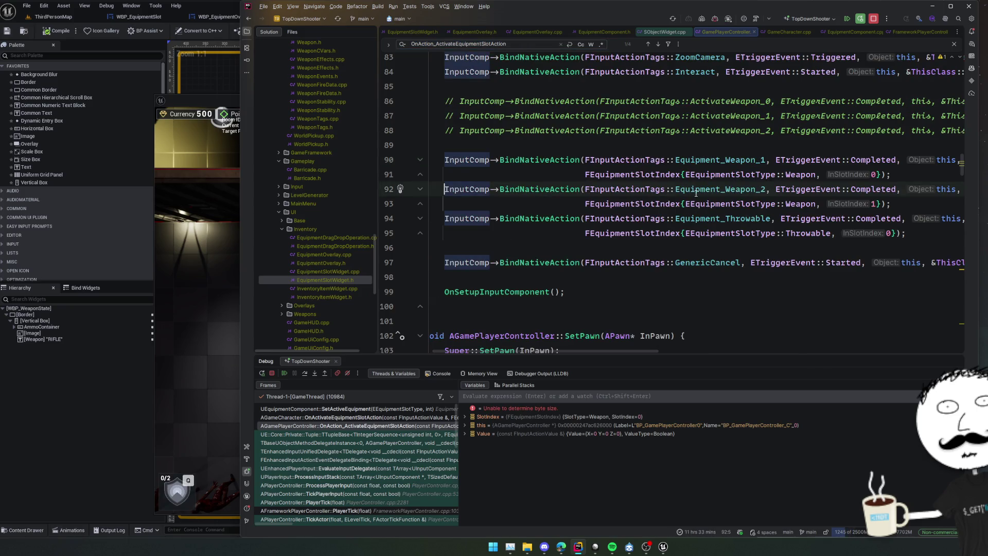
Step: Duplicate the two-line Throwable binding and look up the Equipment_Utility tag declaration in the header
left_click(757, 234)
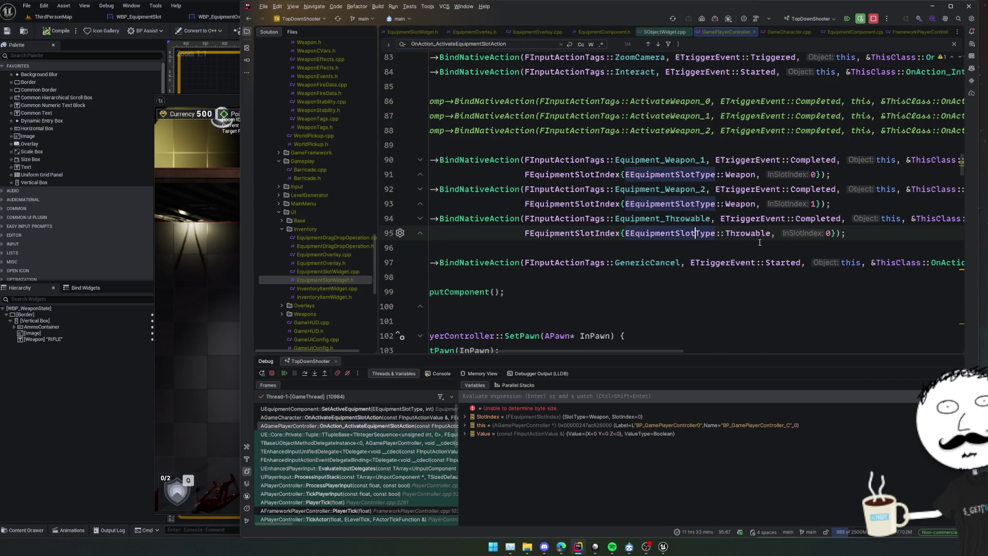
scroll(760, 242, "left", 3)
scroll(761, 243, "right", 5)
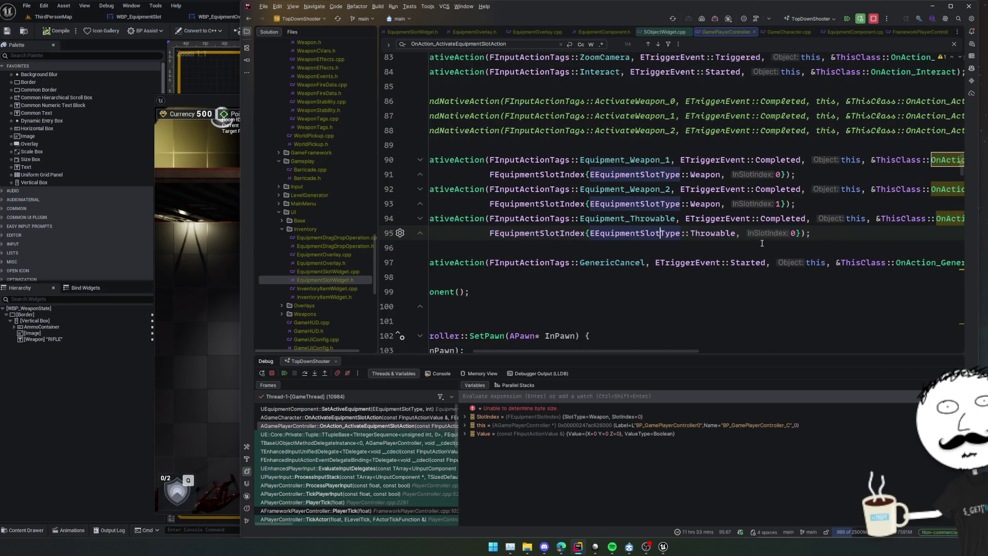
mouse_move(829, 234)
left_mouse_down()
mouse_move(690, 219)
mouse_move(803, 204)
left_mouse_up()
key("ctrl+d")
left_click(658, 255)
key("ctrl+b")
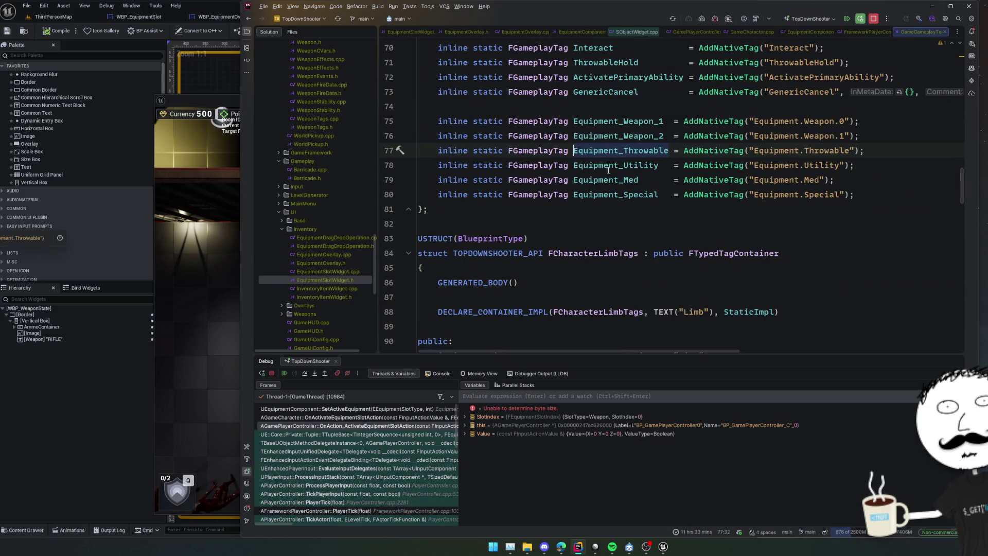
left_click(599, 165)
double_click(616, 165)
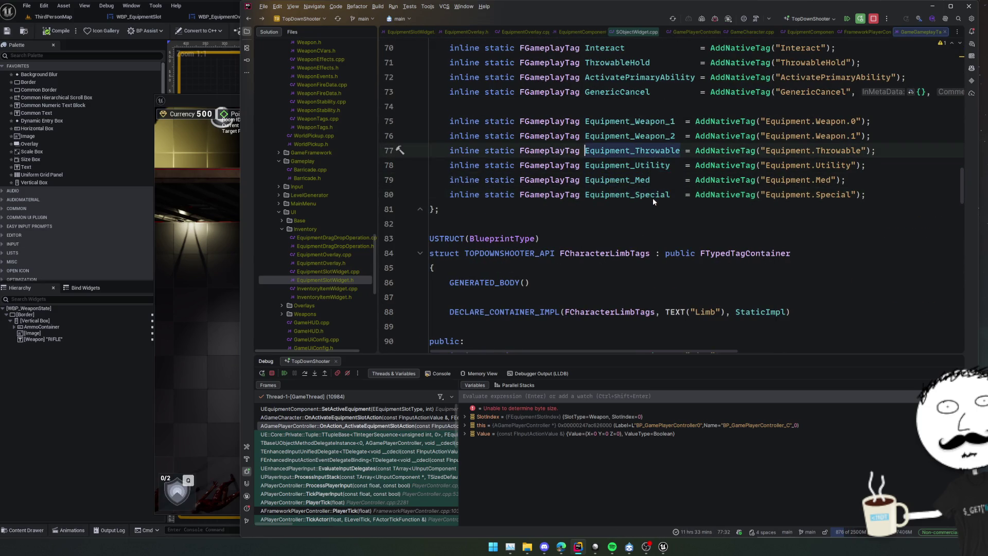
key("ctrl+alt+Left")
Step: Make three copies of the Throwable binding and rename their tags to Equipment_Utility, Equipment_Med and Equipment_Special
double_click(646, 250)
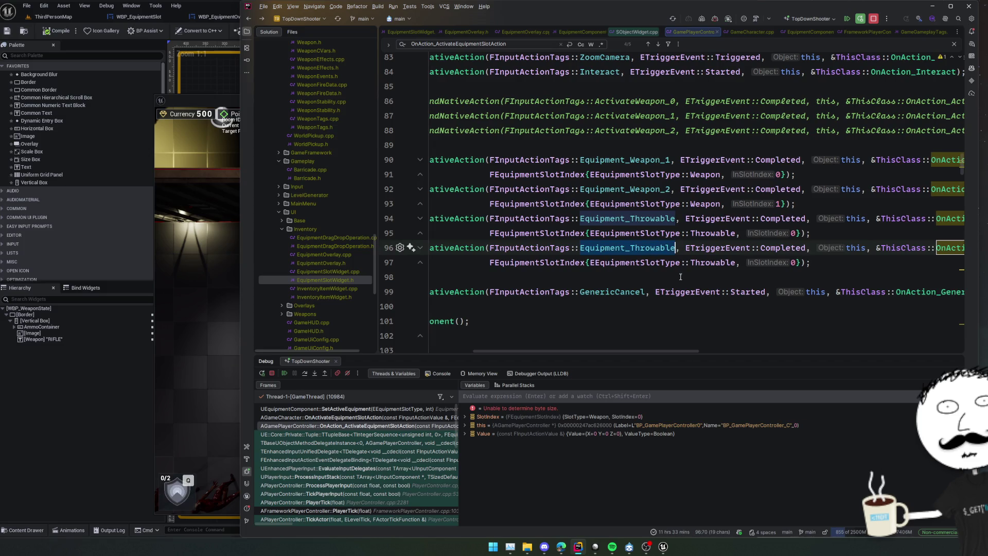
left_click(831, 272)
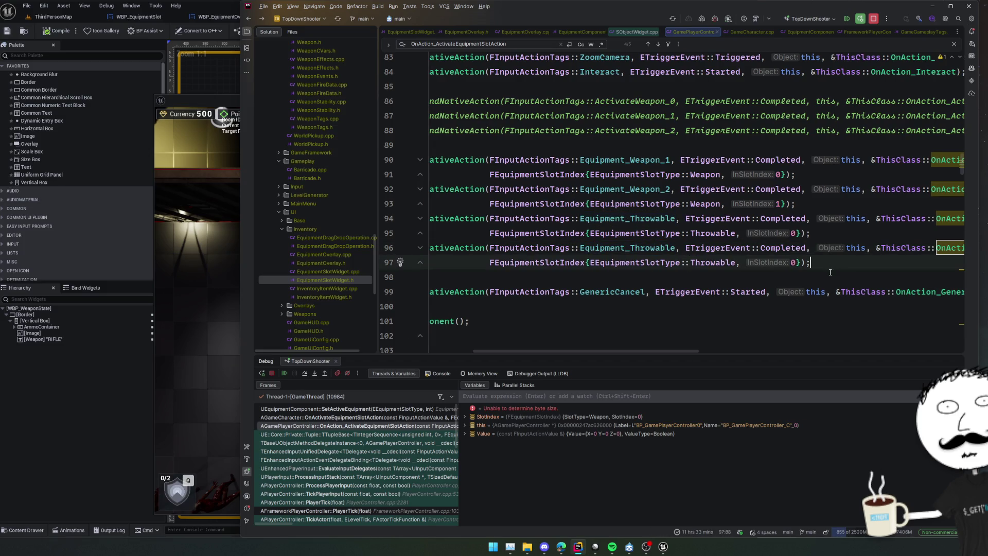
type("Utility Med Special")
type("Equipment_")
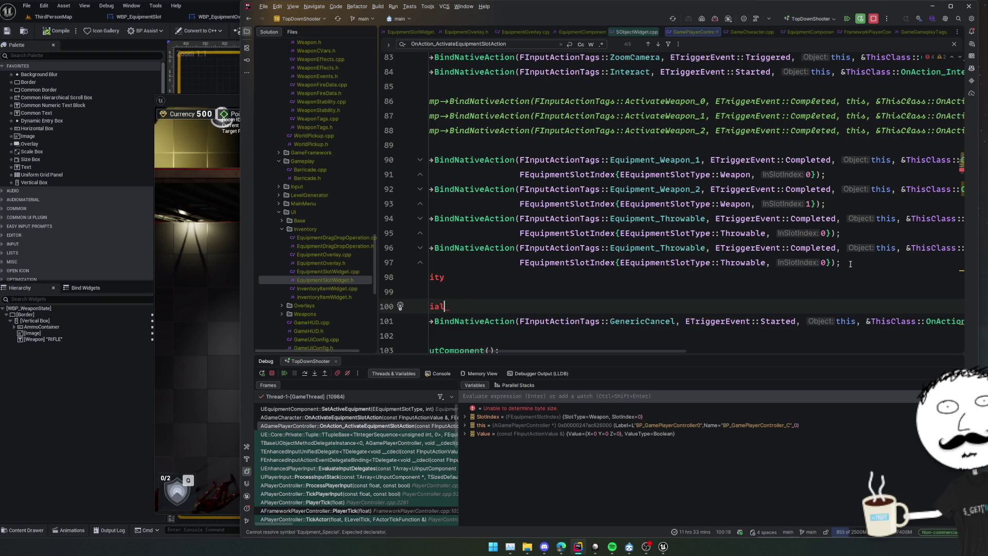
key("ctrl+z")
key("ctrl+z")
key("ctrl+w")
key("ctrl+d")
key("ctrl+d")
double_click(687, 247)
key("alt+j")
key("alt+j")
type("Equipment_Utility Equipment_Med Equipment_Special")
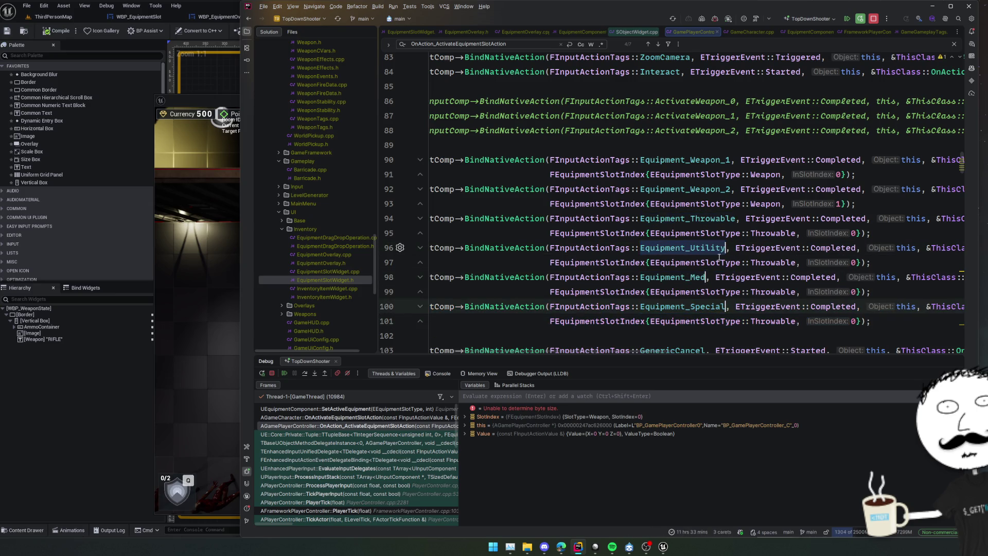
Step: Replace Throwable with Utility, Med and Special in the copies' slot type arguments
key("Down")
key("ctrl+Right")
key("ctrl+Right")
key("ctrl+shift+Right")
type("Equipment_Utility Equipment_Med Equipment_Special")
key("Left")
key("Left")
key("Left")
key("Right")
key("ctrl+Left")
key("shift+Right")
key("shift+Right")
key("shift+Right")
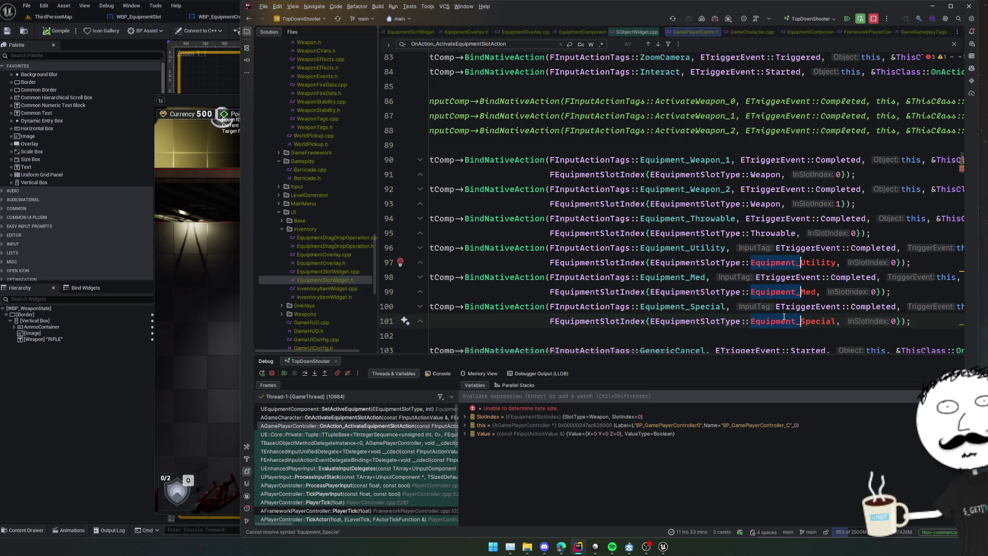
key("BackSpace")
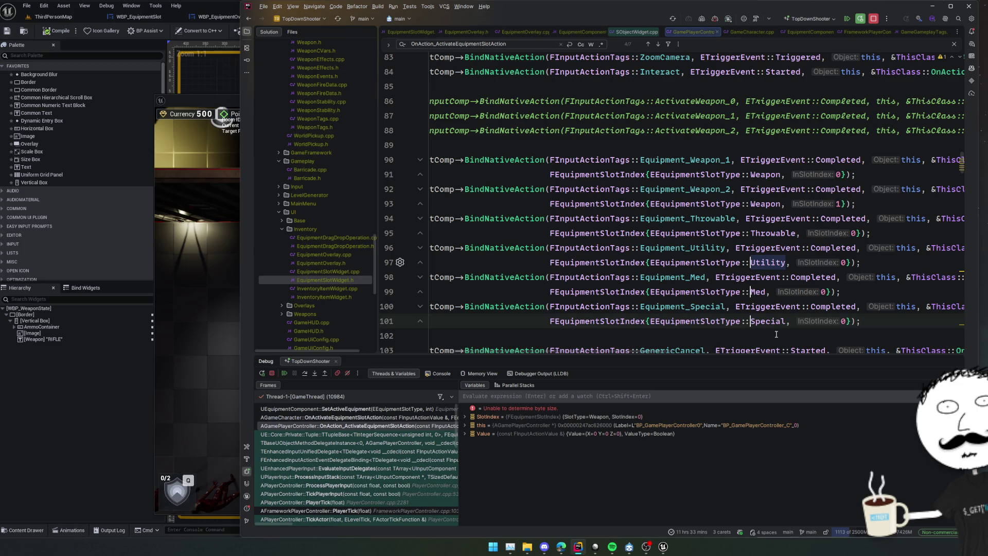
left_click(776, 335)
scroll(762, 309, "right", 5)
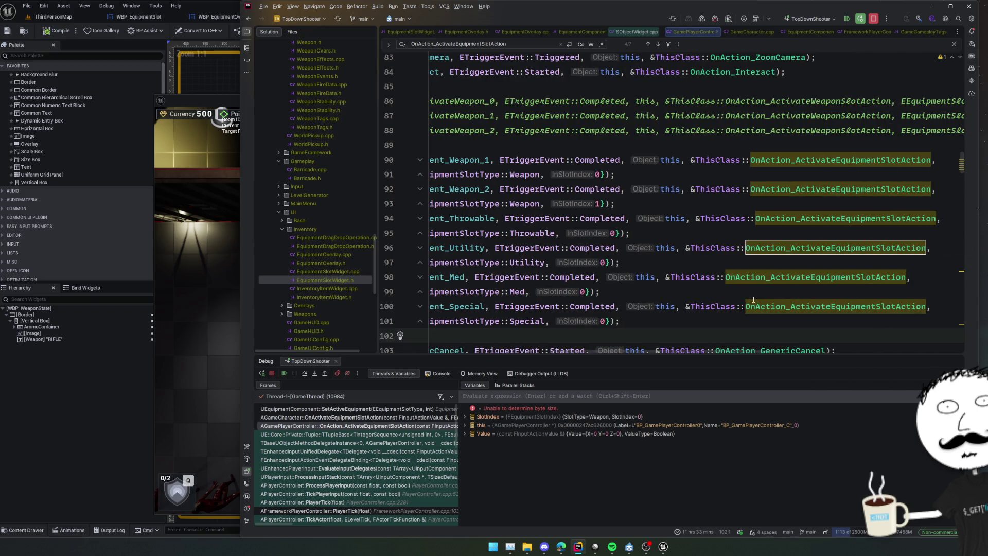
scroll(754, 300, "left", 5)
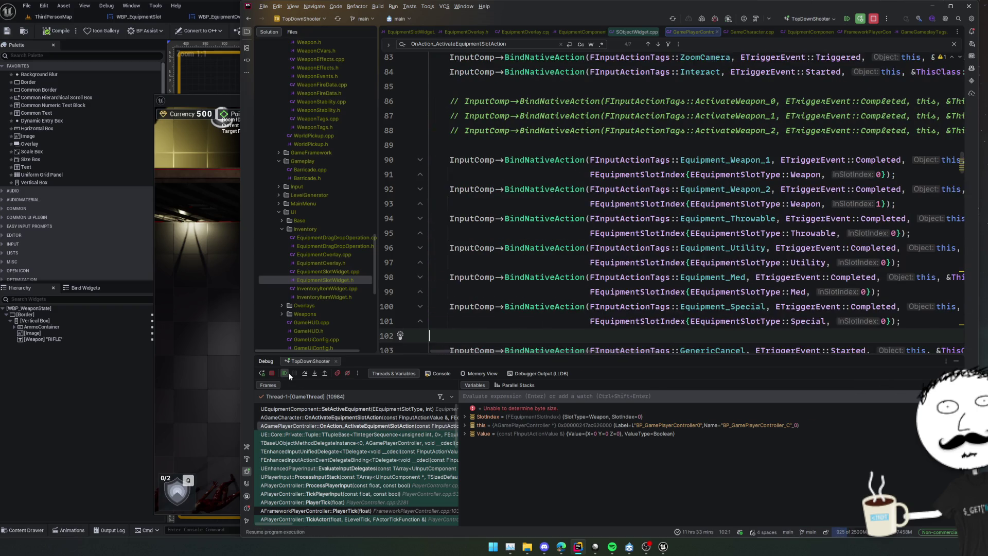
Step: Resume from the breakpoint, stop the play session, and Live Coding recompile GamePlayerController.cpp
left_click(284, 373)
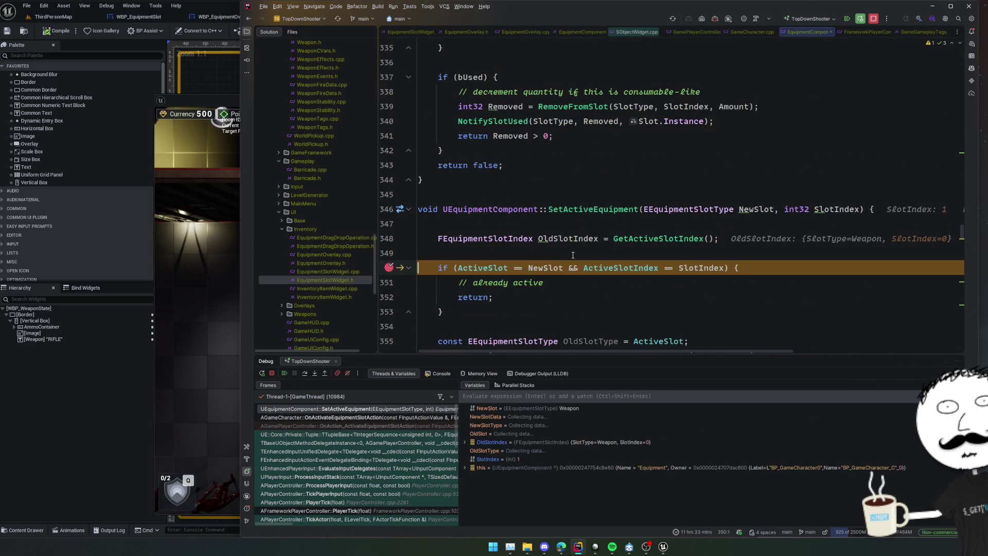
left_click(284, 375)
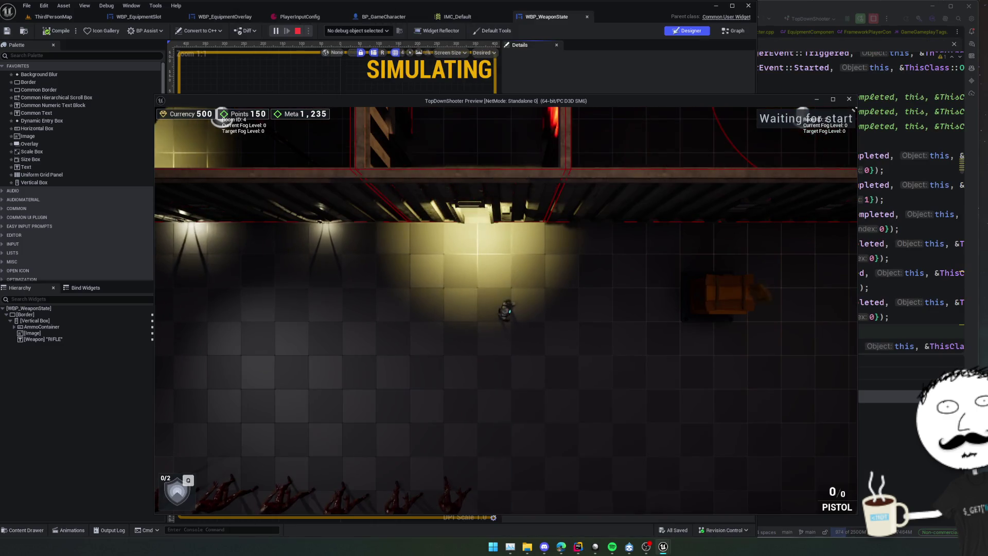
key("Escape")
left_click(846, 100)
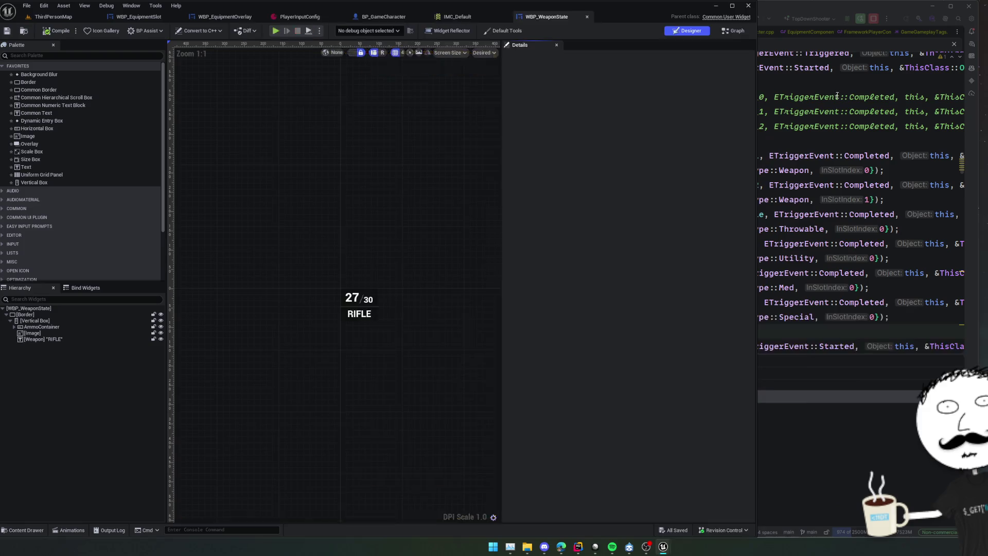
key("alt+Tab")
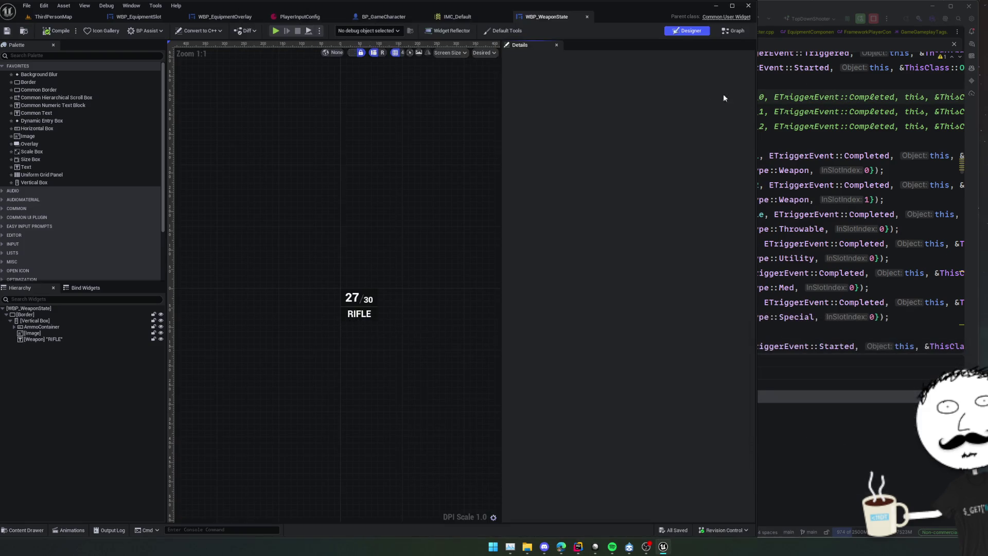
left_click(738, 135)
key("ctrl+alt+F11")
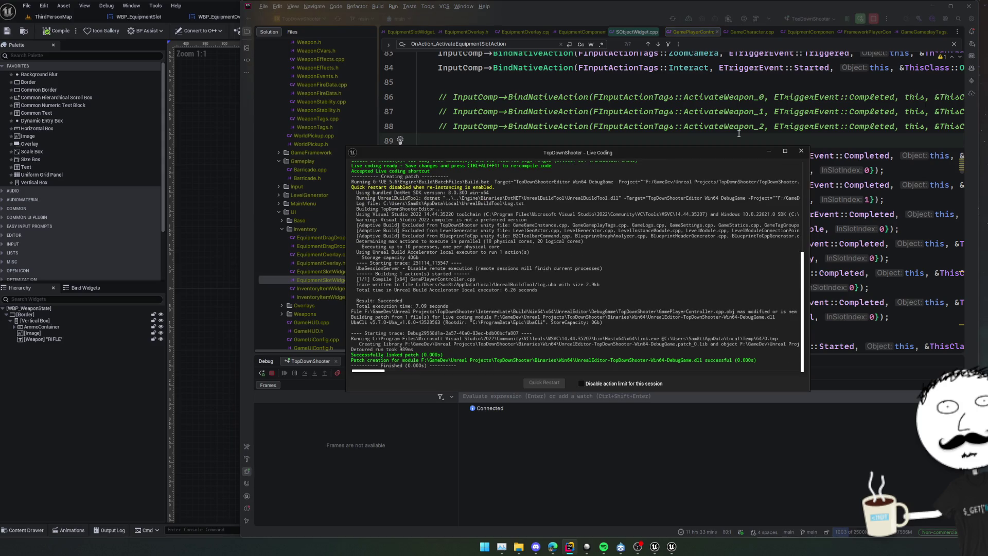
Step: Start a play-in-editor session in Unreal and walk the character forward
key("alt+Tab")
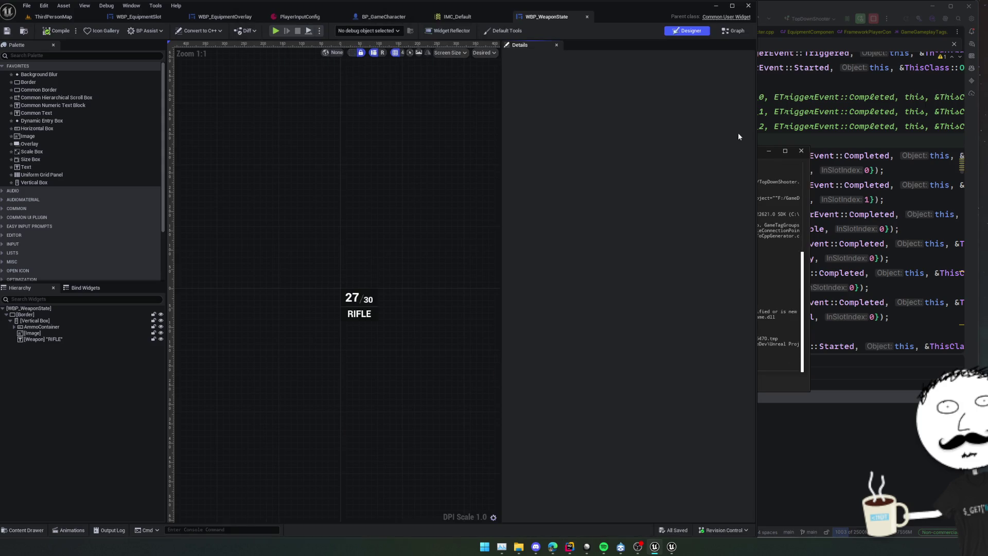
left_click(276, 31)
key("r")
key("w")
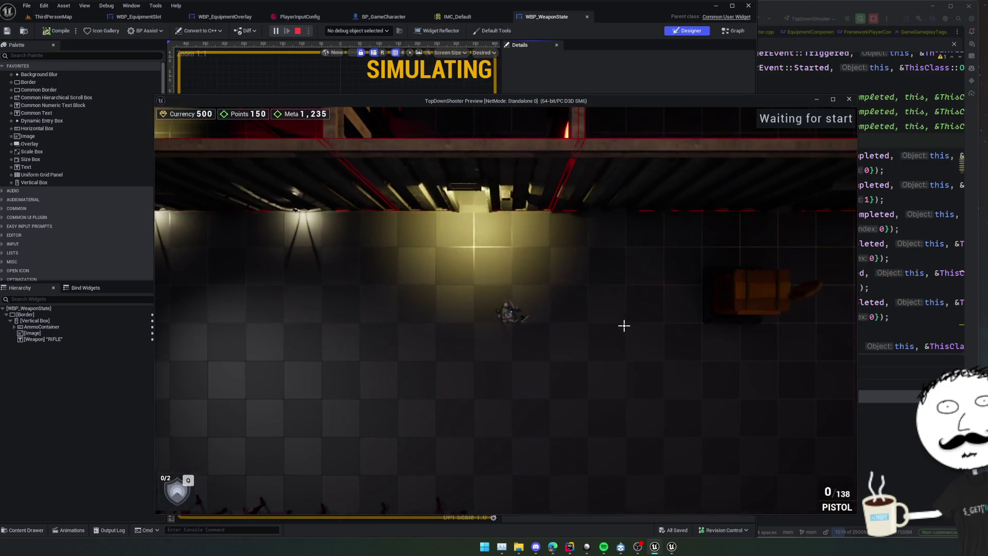
Step: Switch between the pistol (1) and grenade (3) slots, then stop the session and return to Rider
key("Tab")
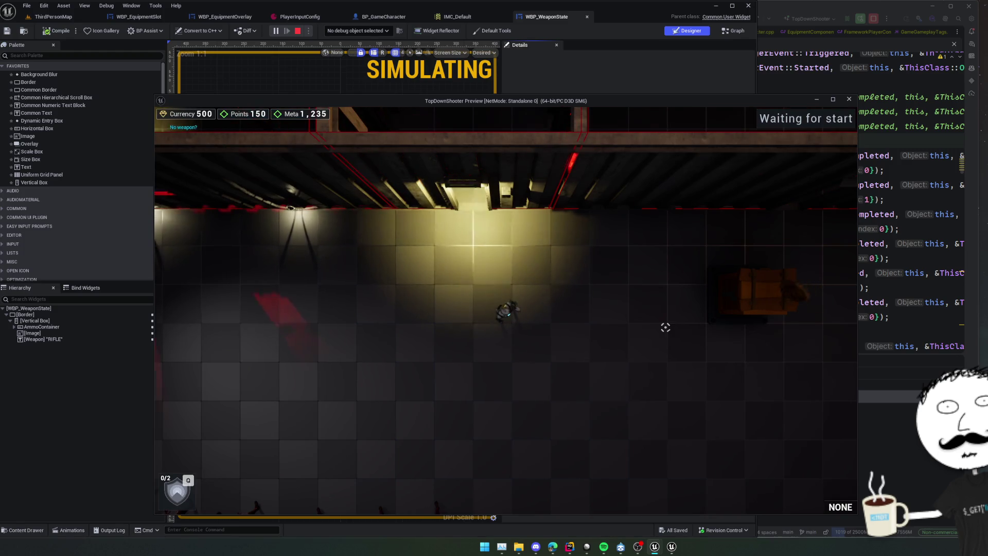
key("Tab")
key("1")
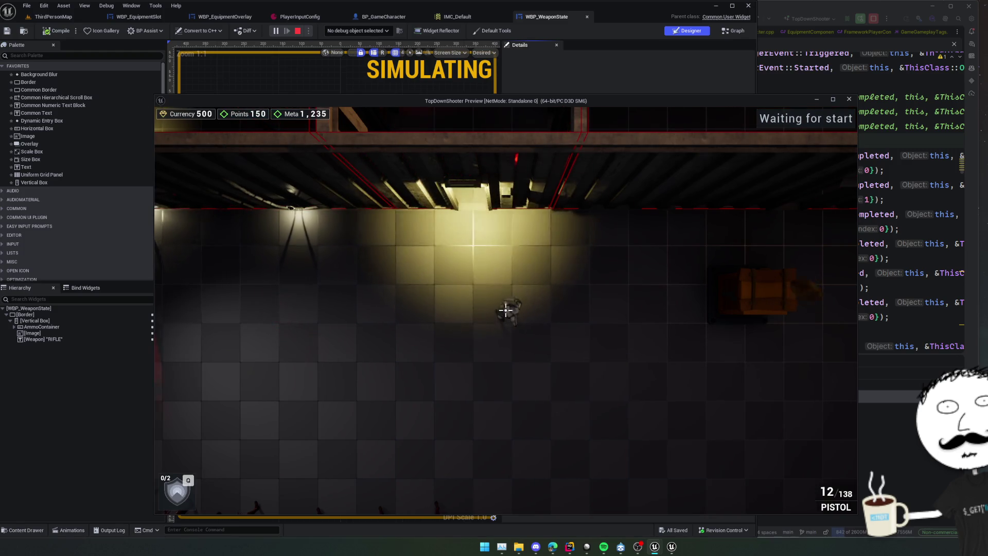
key("3")
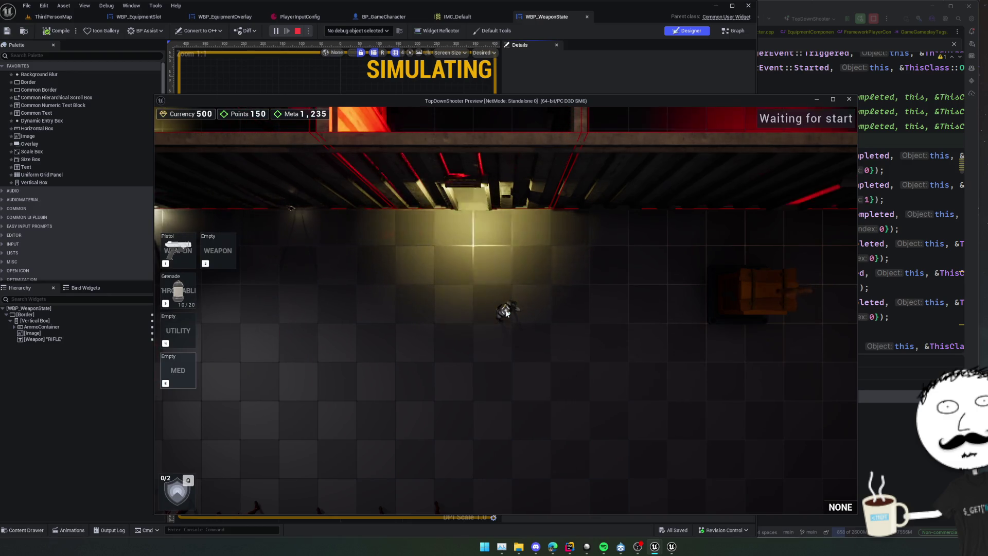
key("1")
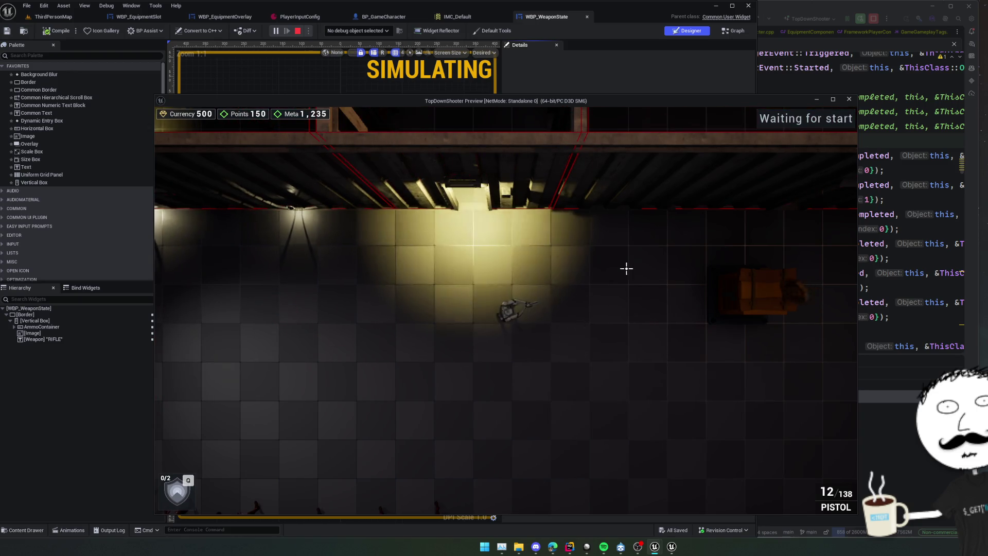
key("Escape")
left_click(849, 99)
left_click(823, 67)
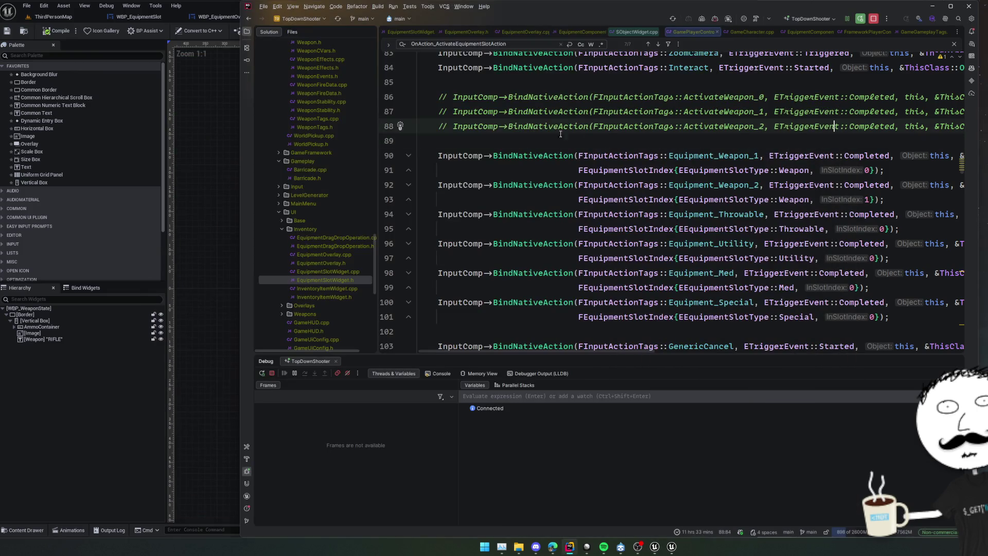
Step: Review the EquipmentComponent constructor and the IterateEquipmentSlotTypes definition, then navigate back
left_click(571, 32)
scroll(596, 162, "up", 15)
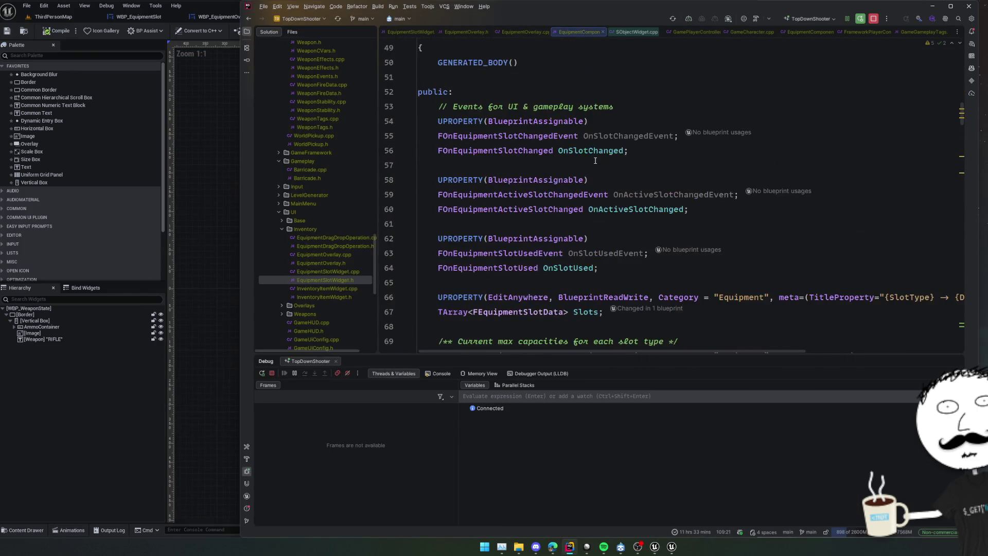
scroll(596, 161, "down", 5)
scroll(596, 161, "down", 3)
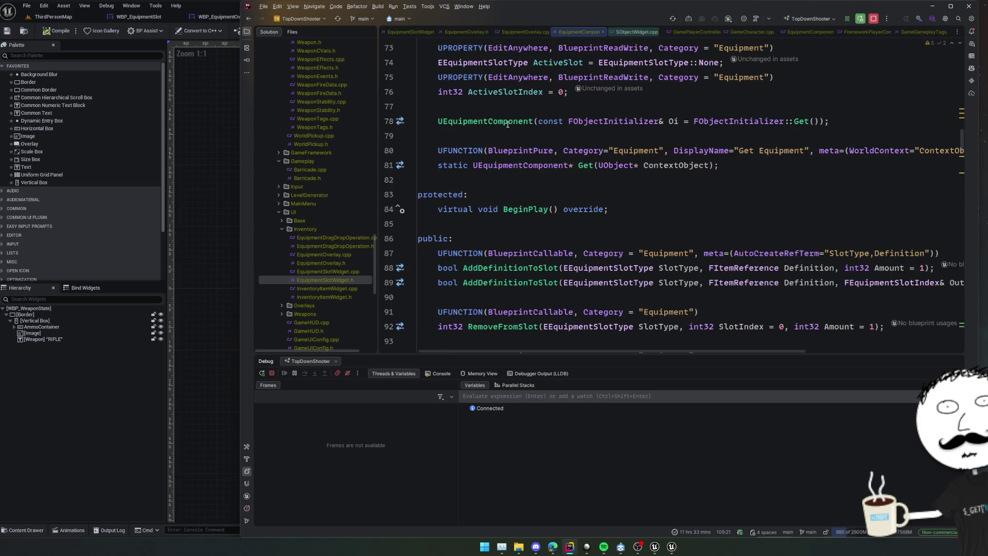
left_click(553, 132, "ctrl")
scroll(710, 155, "down", 1)
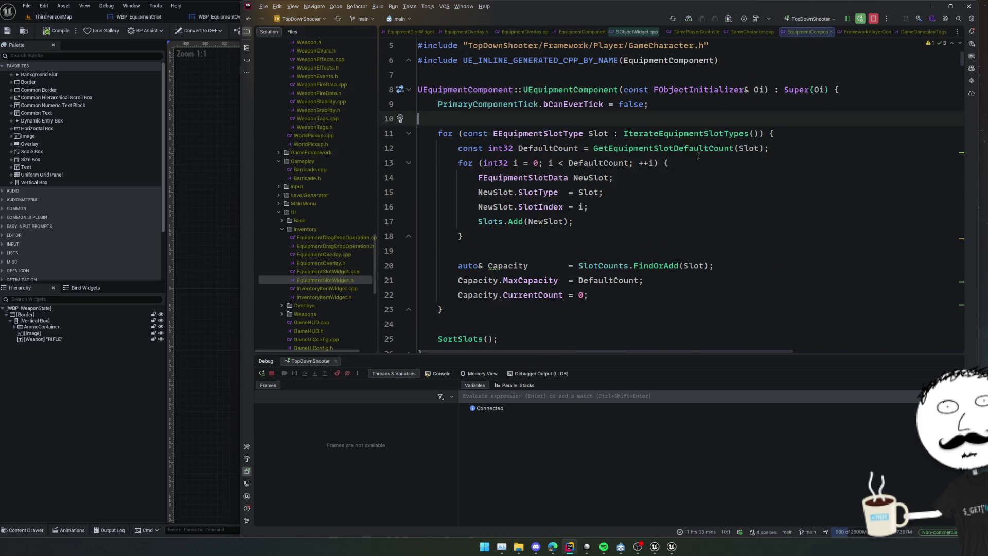
left_click(699, 138, "ctrl")
left_click(747, 149)
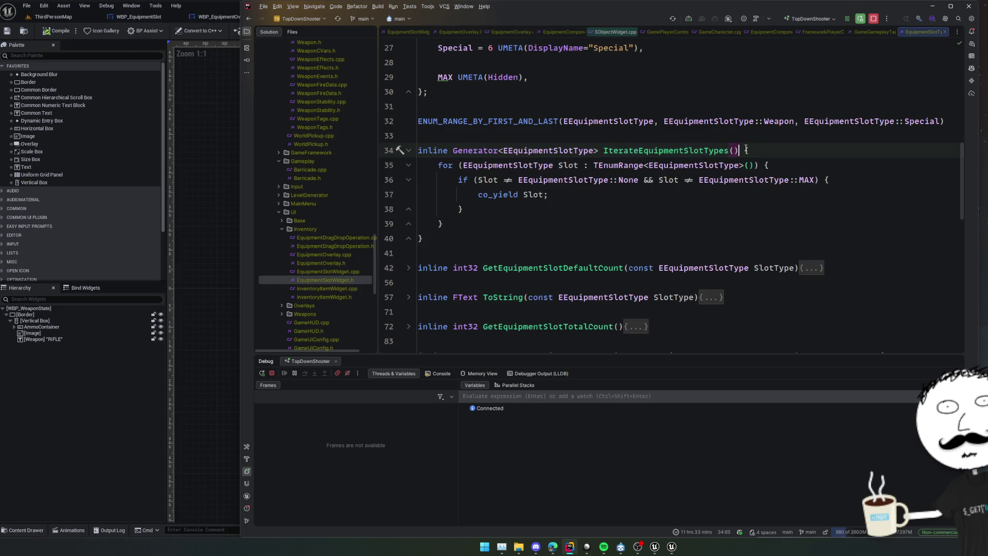
key("F2")
key("ctrl+alt+Left")
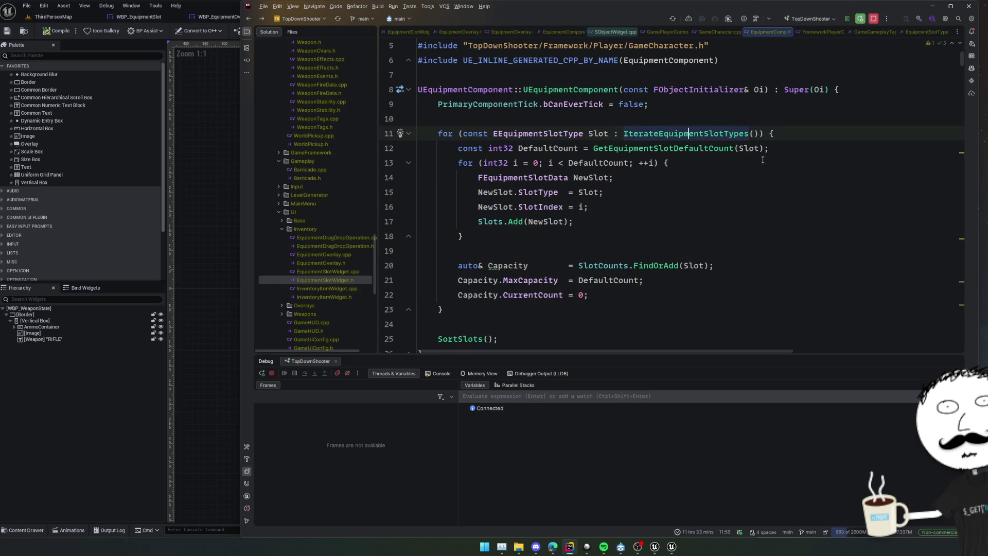
Step: Inspect the BeginPlay slot loop and constructor SlotCounts lookup, then open EquipmentSlotType.h
scroll(732, 167, "down", 5)
left_click(753, 160)
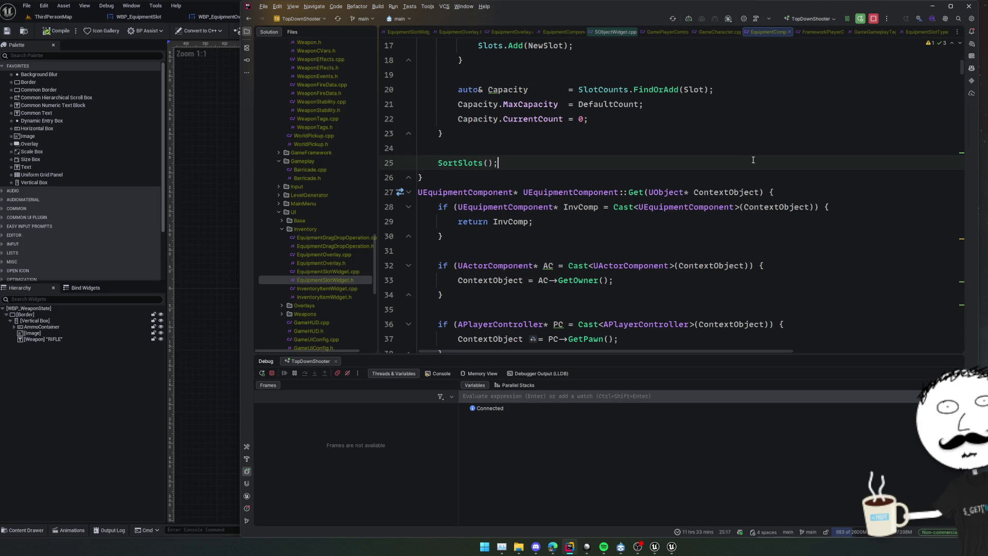
left_click(409, 193)
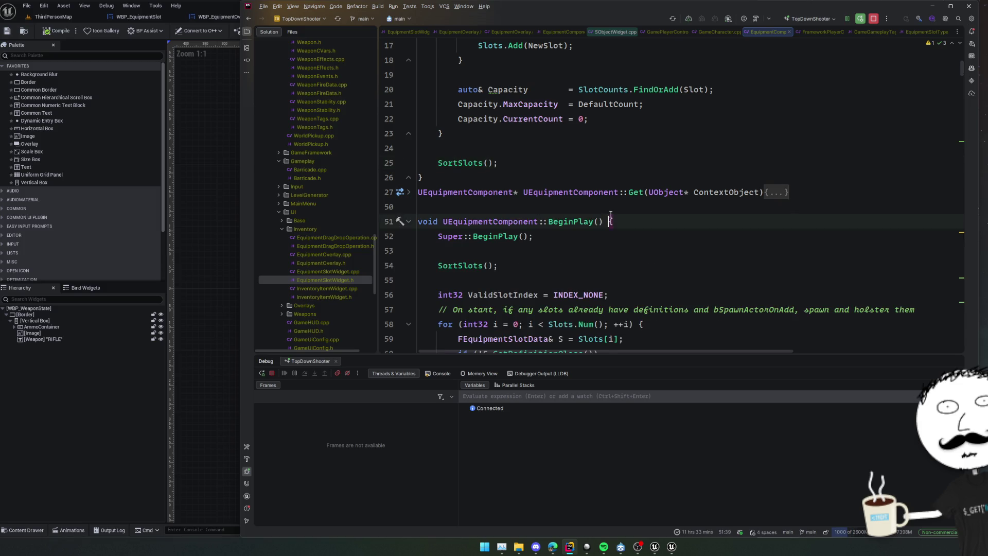
scroll(705, 210, "down", 3)
left_click(705, 208)
scroll(705, 210, "down", 2)
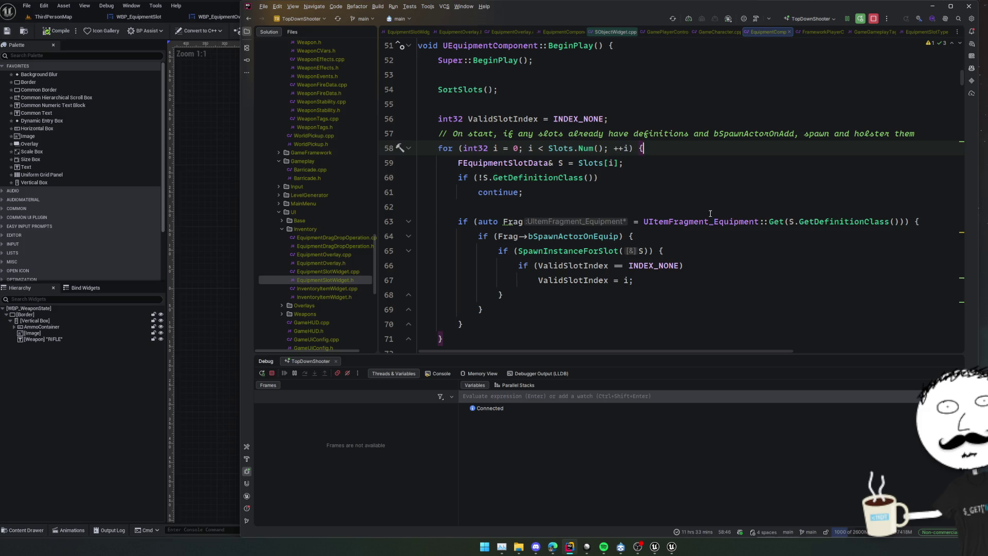
scroll(711, 213, "up", 2)
scroll(742, 180, "up", 3)
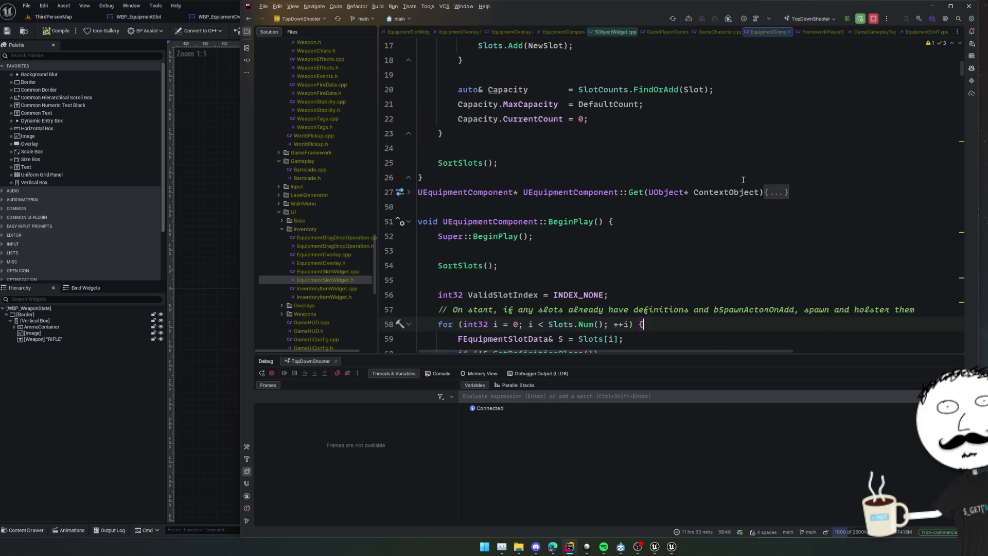
scroll(788, 179, "up", 3)
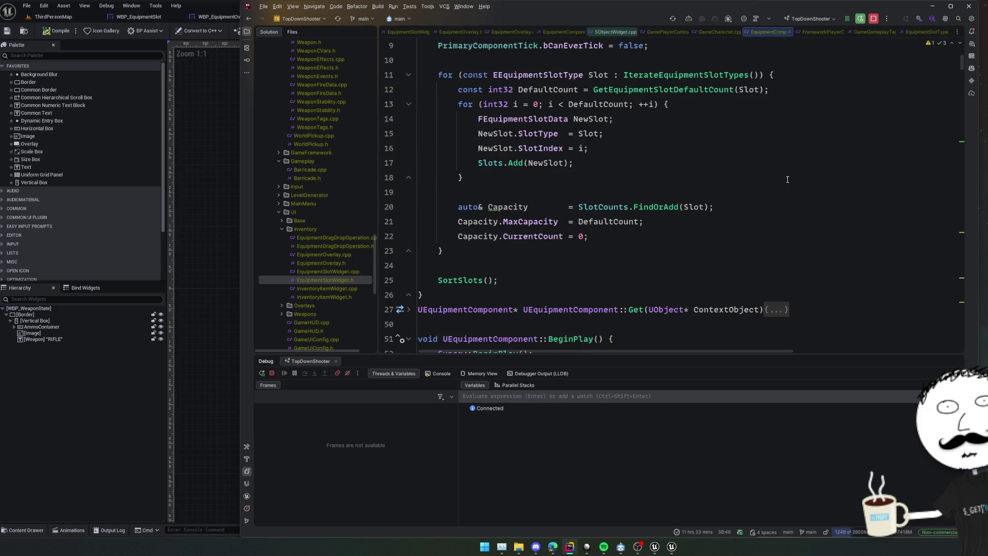
left_click(613, 206)
scroll(627, 187, "up", 3)
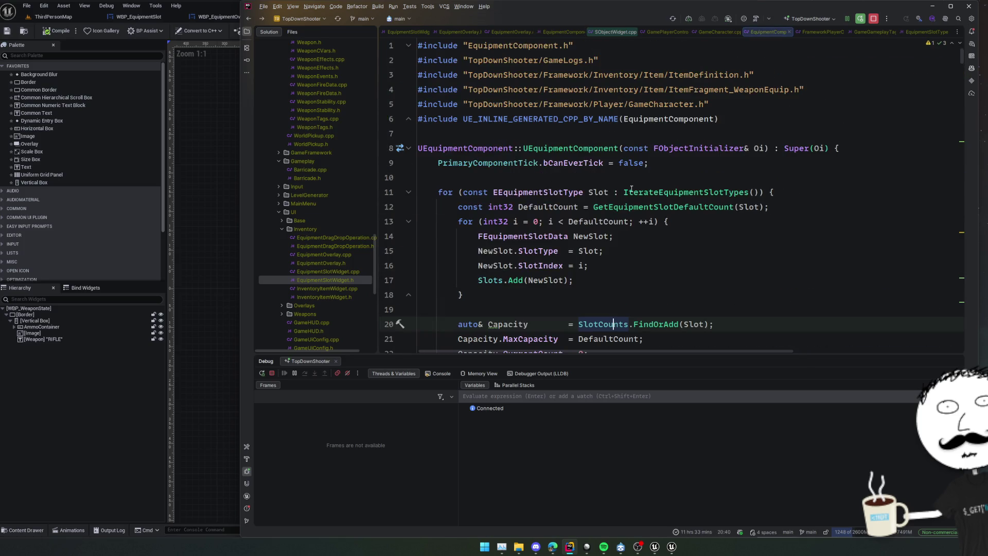
left_click(680, 193, "ctrl")
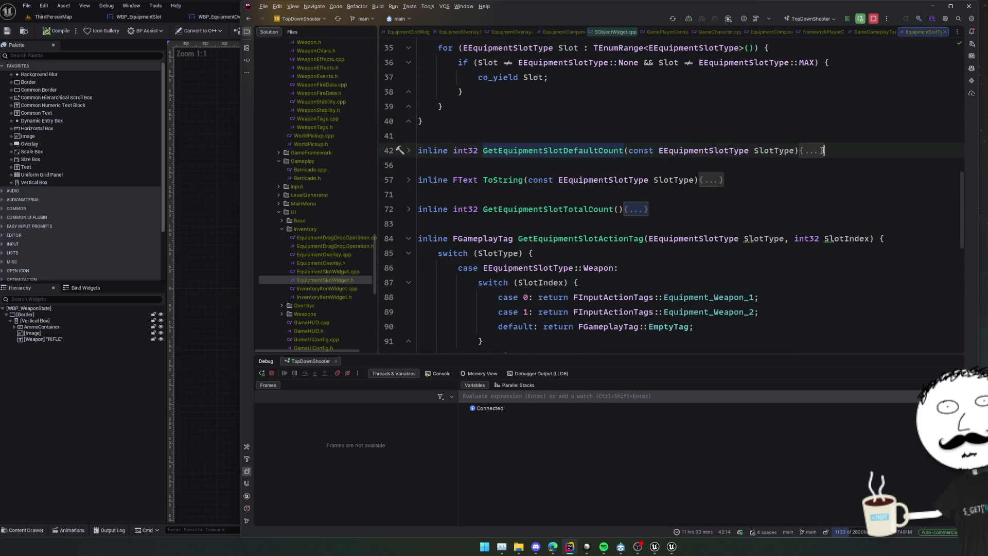
Step: Add a Special case returning 1 to GetEquipmentSlotDefaultCount by duplicating the Med case
key("ctrl+equal")
scroll(743, 216, "down", 2)
left_click_drag(598, 224, 593, 199)
key("ctrl+d")
double_click(602, 238)
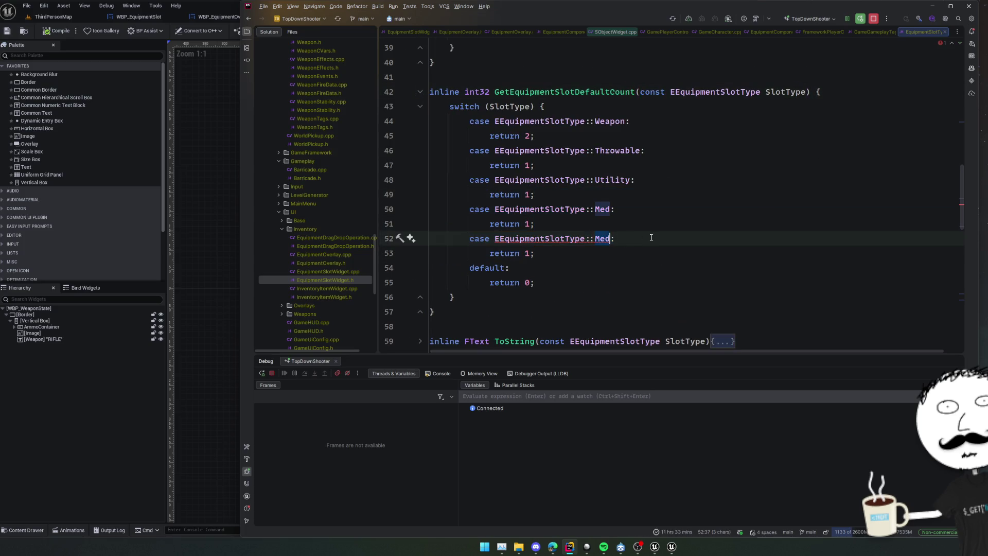
type("Special;")
key("Home")
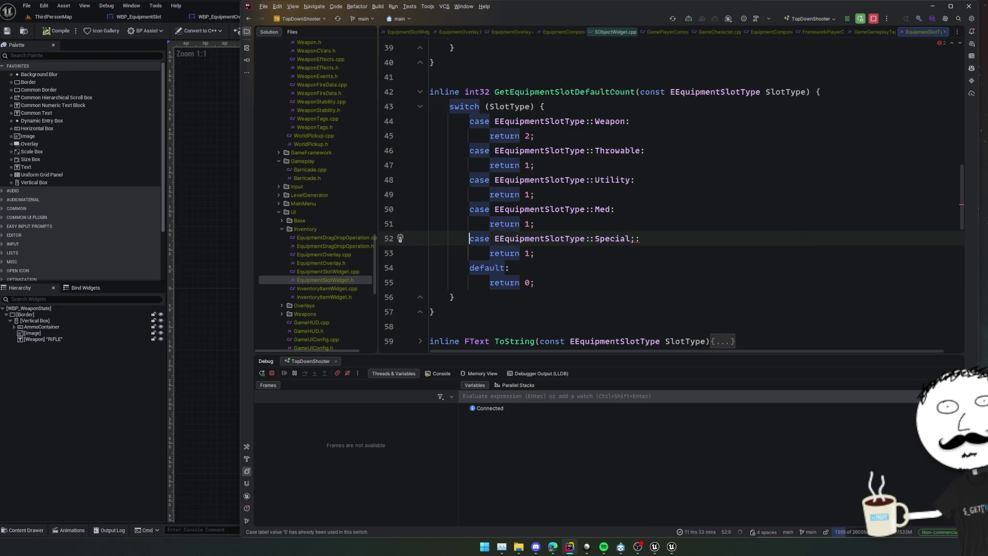
key("ctrl+z")
left_click(654, 206)
key("ctrl+z")
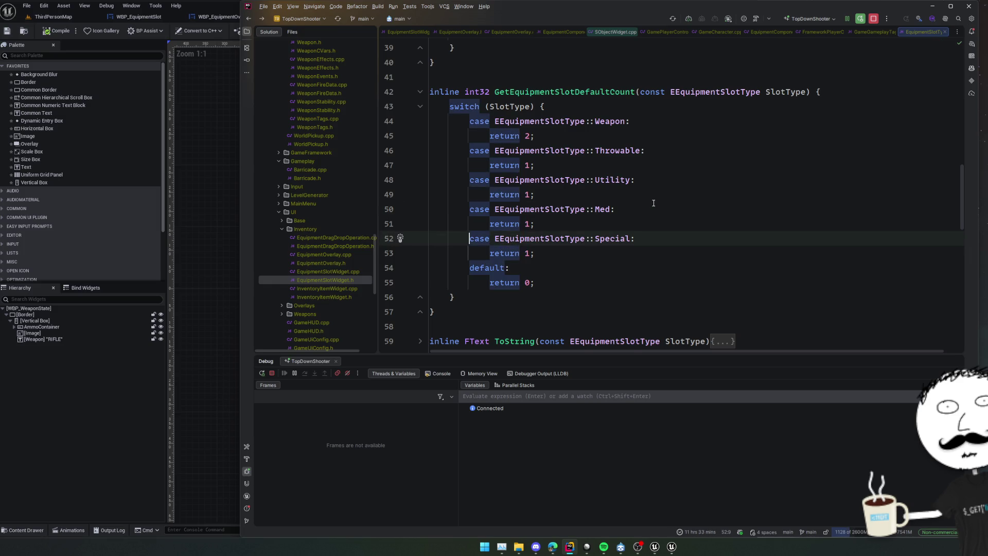
Step: Check the default count's usage in EquipmentComponent.cpp and start a Live Coding patch compile
scroll(654, 203, "down", 3)
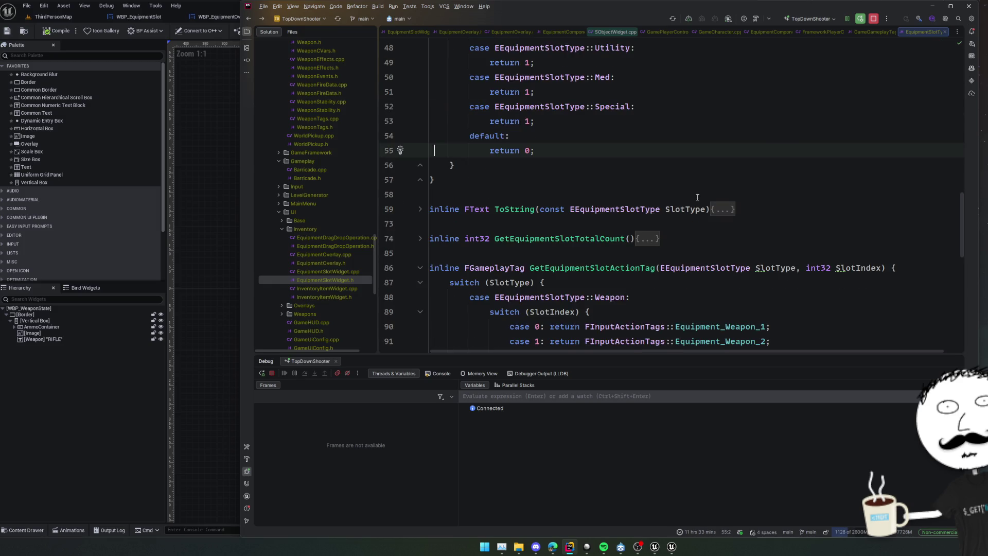
key("alt+Up")
key("ctrl+b")
left_click(696, 179)
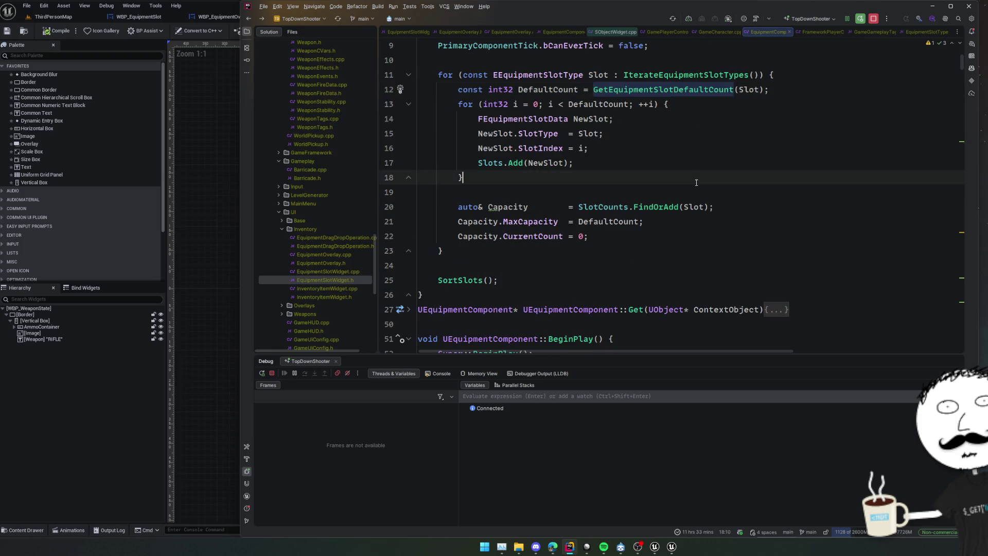
scroll(696, 183, "down", 3)
scroll(682, 200, "down", 7)
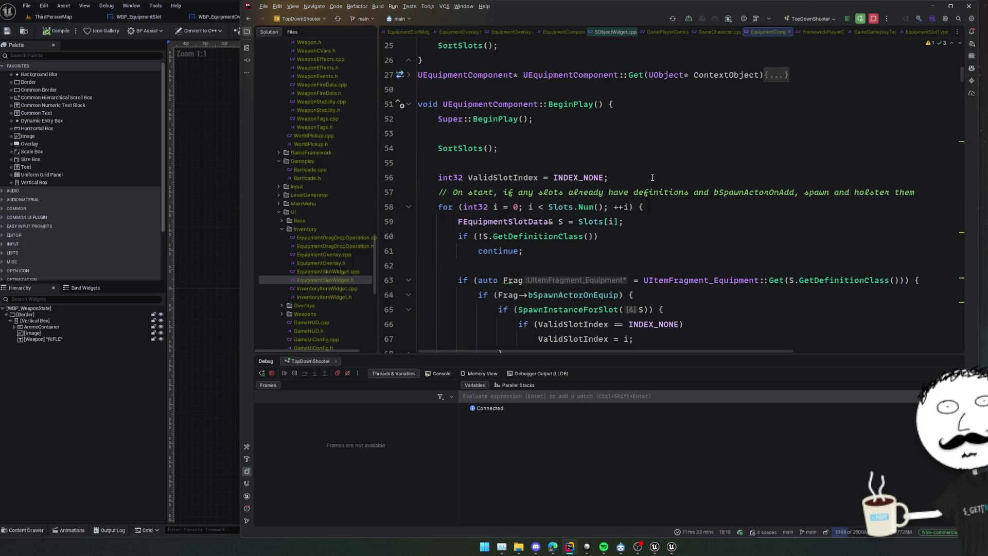
scroll(638, 174, "down", 4)
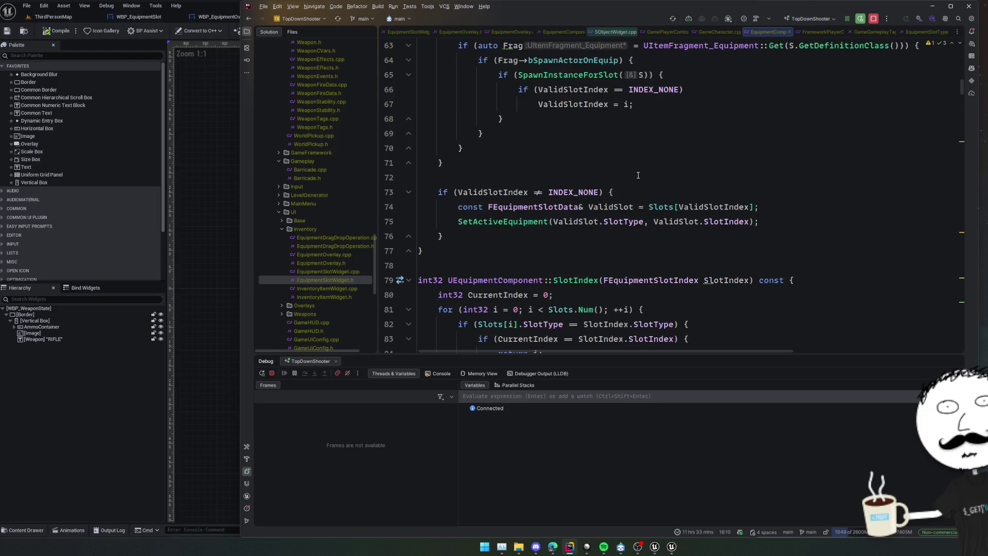
scroll(639, 175, "down", 3)
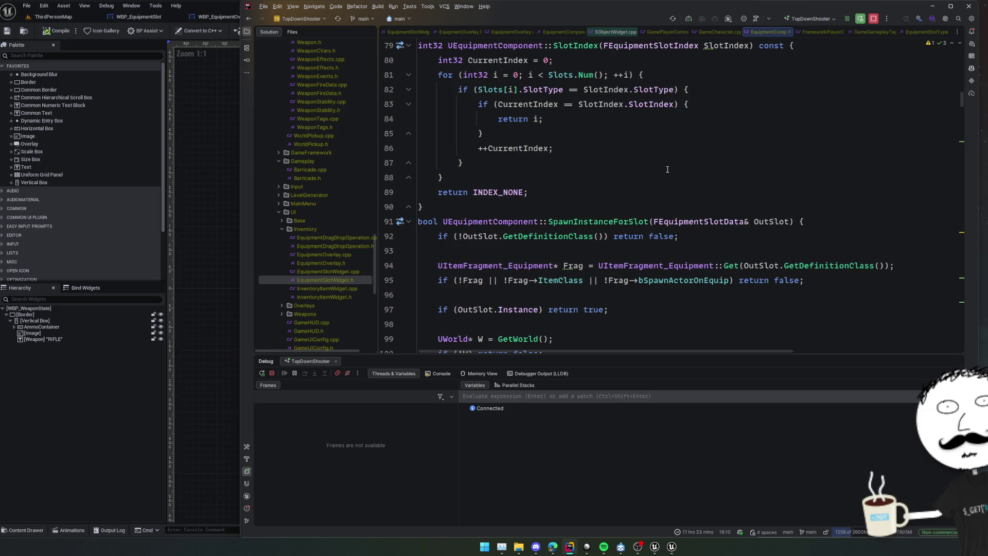
scroll(692, 144, "down", 2)
left_click(722, 90)
key("ctrl+alt+F11")
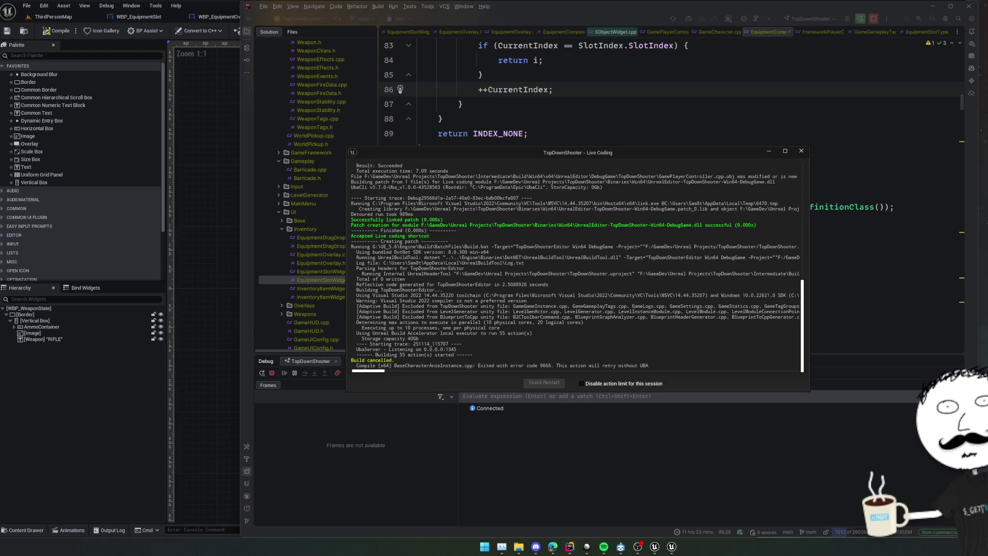
Step: Close the Live Coding log, end the debug session and build the selected projects
left_click(801, 151)
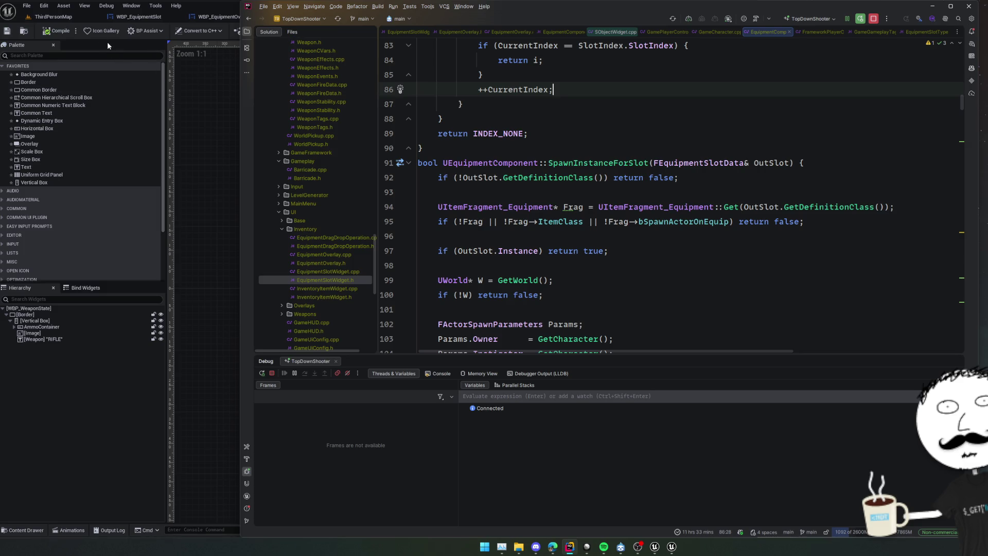
left_click(222, 100)
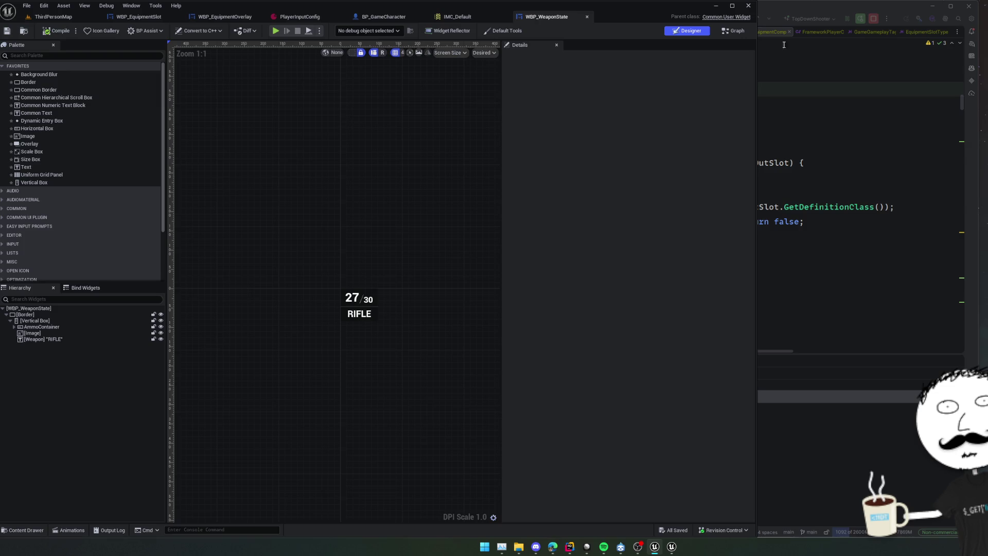
left_click(790, 68)
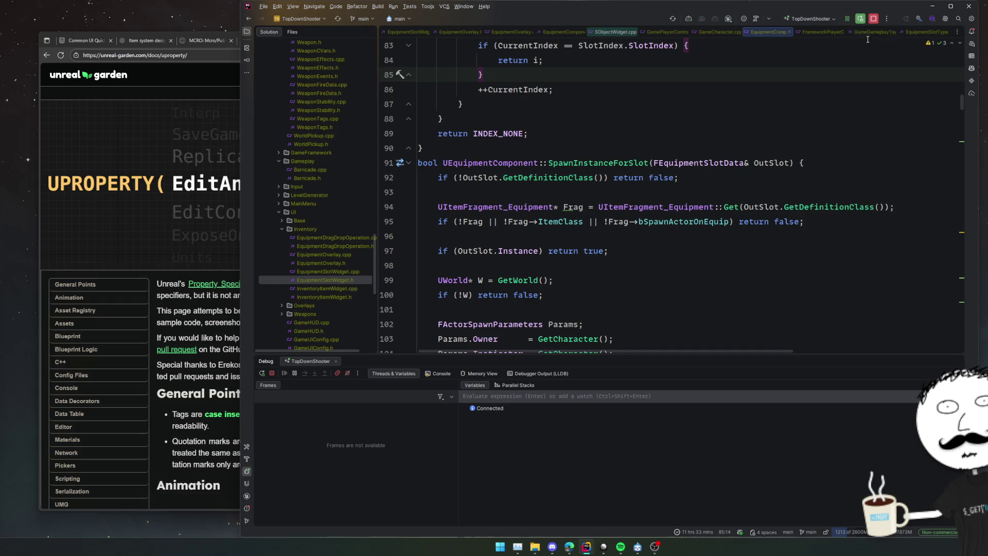
left_click(777, 87)
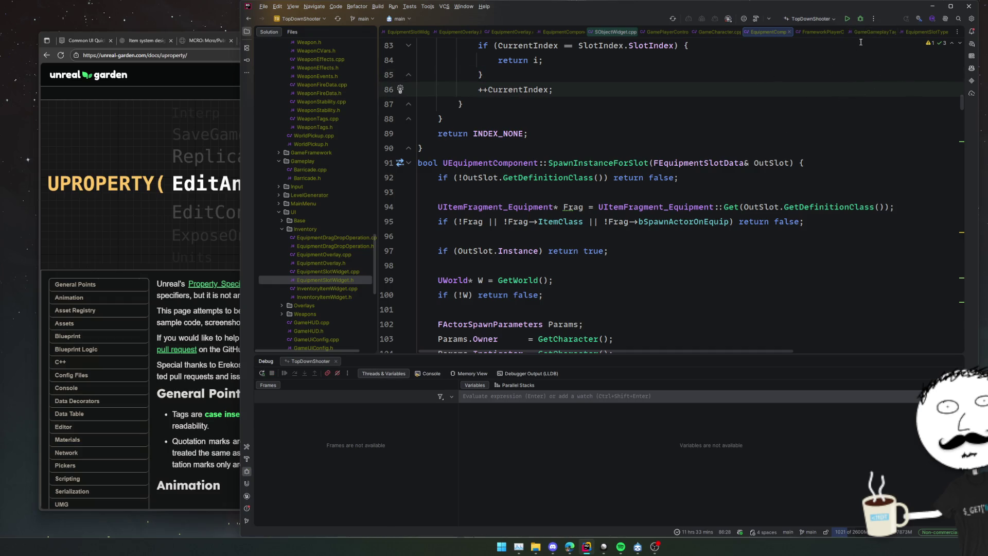
left_click(861, 19)
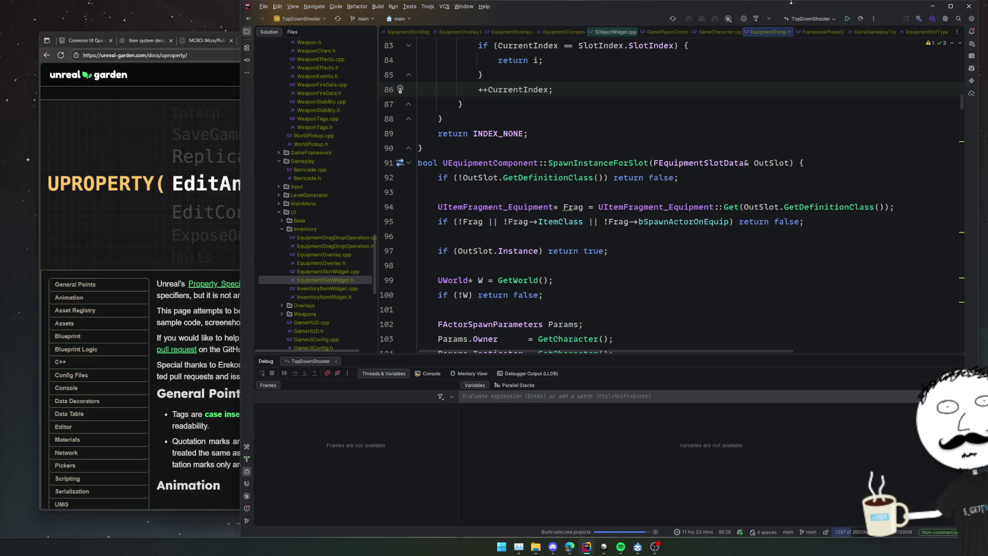
Step: Close unneeded file tabs and go from GameCharacter.cpp to the GameCharacter.h class declaration
left_click(632, 32)
left_click(632, 32)
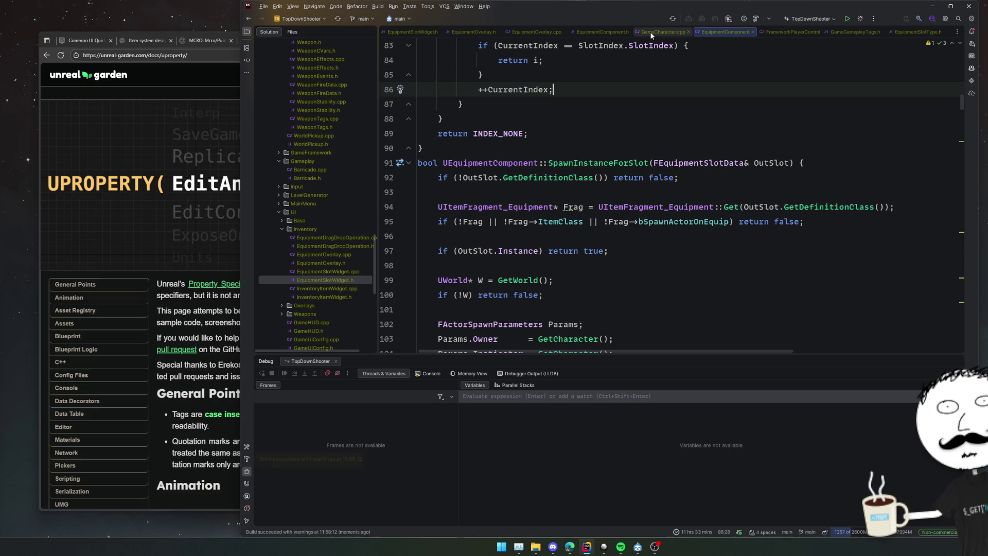
left_click(650, 32)
left_click(479, 121, "ctrl")
Step: Scroll down to PreviousWeapon and list its 5 usages in GameCharacter.cpp
scroll(612, 150, "down", 7)
scroll(613, 150, "down", 7)
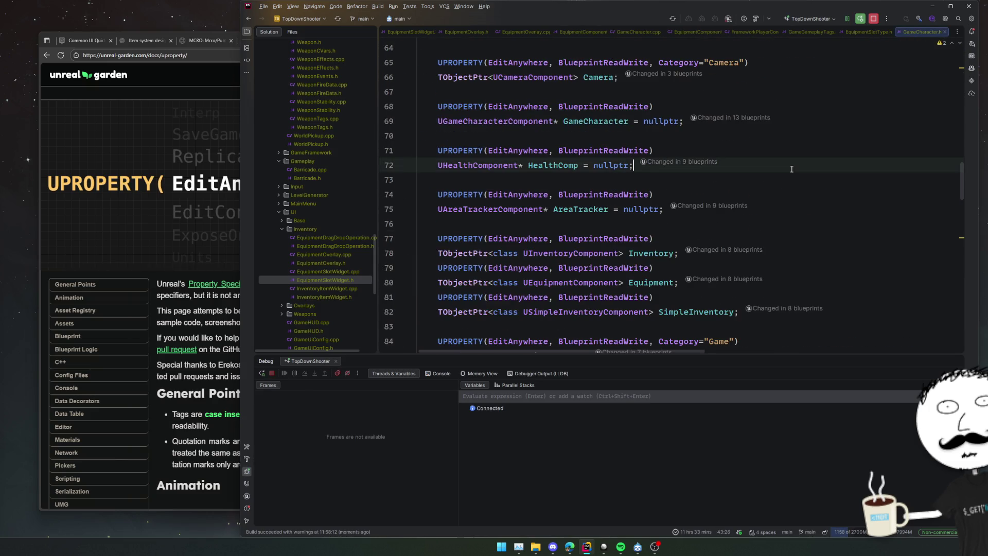
scroll(824, 193, "down", 4)
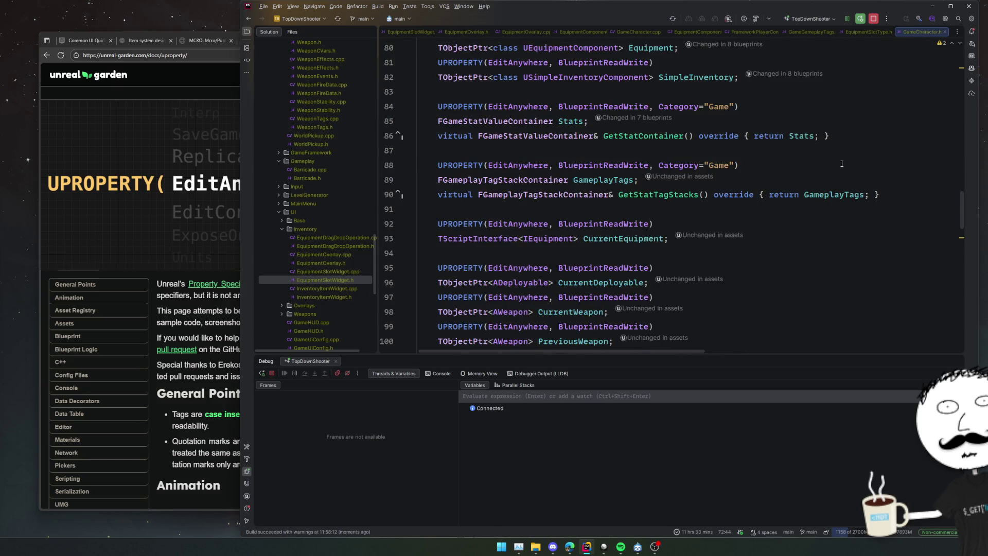
left_click(702, 165)
left_click(583, 224)
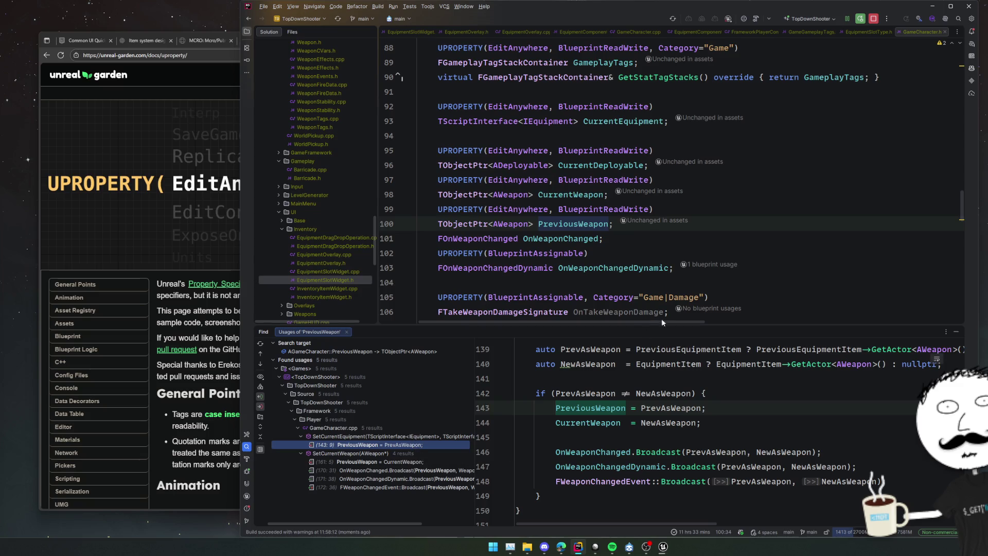
Step: Select PreviousWeapon, move to OnWeaponChanged, then switch to Unreal's WBP_WeaponState designer
mouse_move(696, 290)
double_click(567, 229)
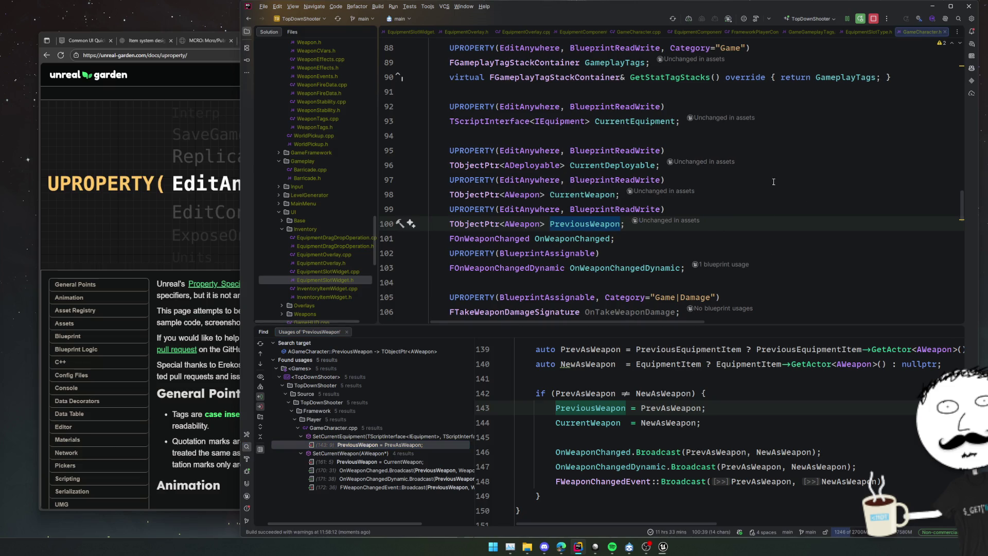
scroll(806, 213, "down", 2)
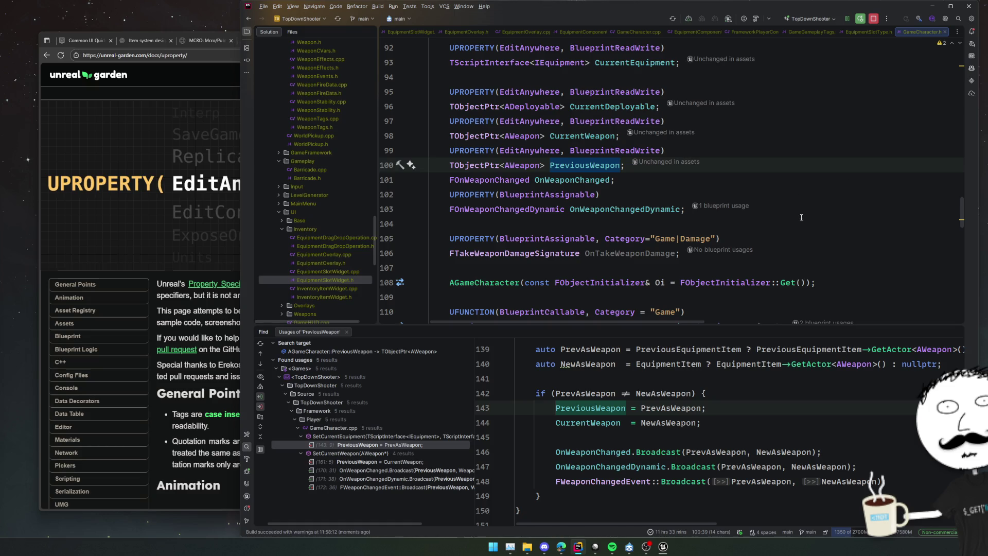
key("Down")
key("Down")
key("Up")
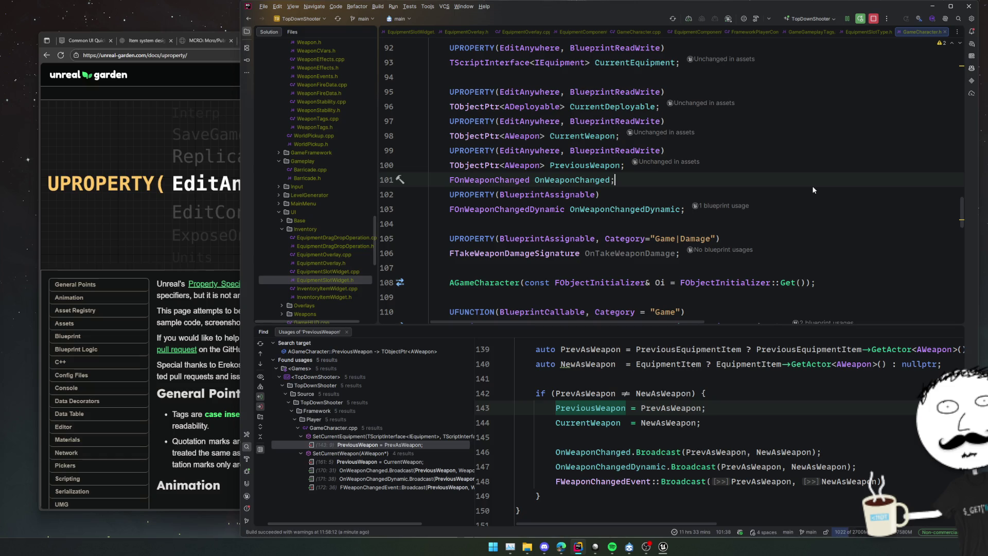
key("alt+Tab")
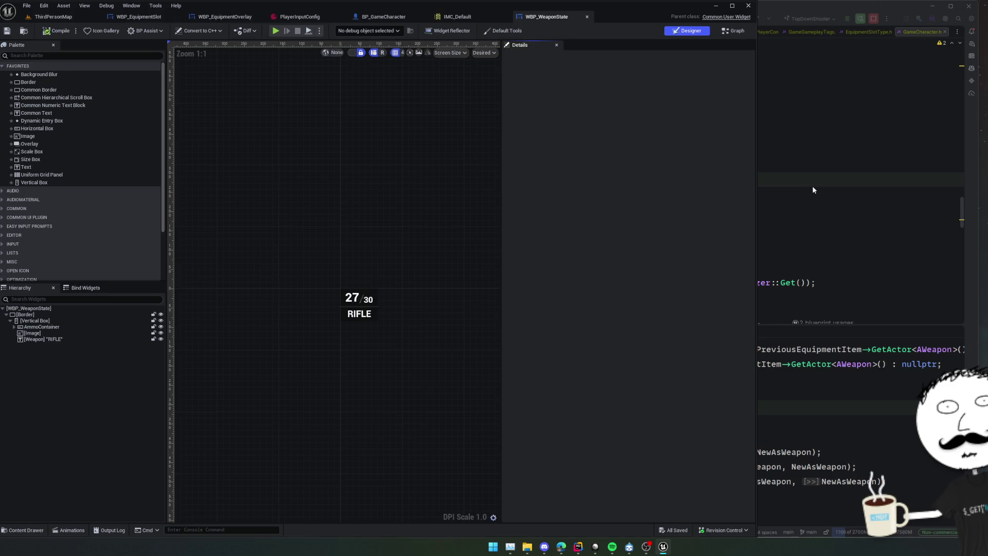
Step: Close the IMC_Default and PlayerInputConfig asset tabs
middle_click(442, 17)
left_click(295, 16)
middle_click(294, 16)
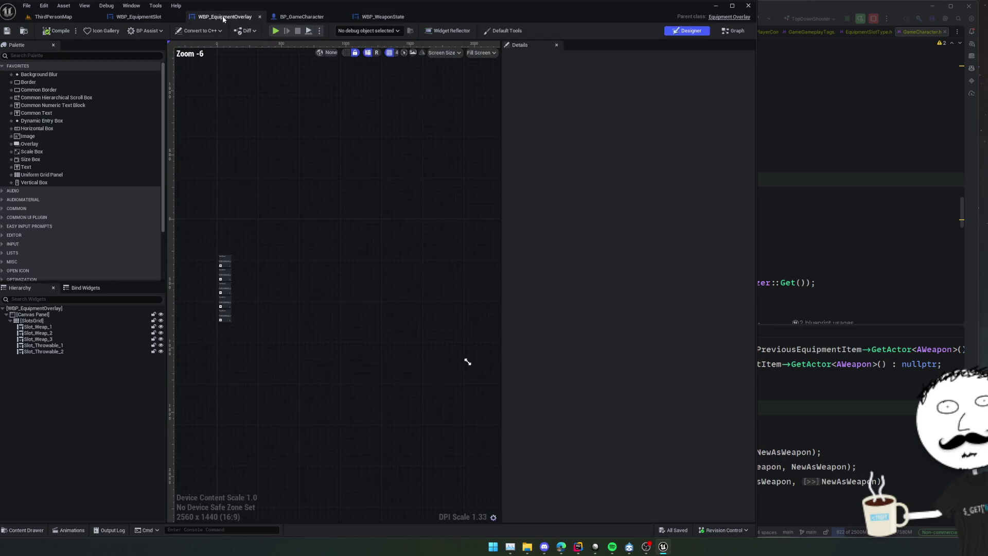
Step: Run a quick play test, fire the pistol, then stop and close the preview
left_click(280, 30)
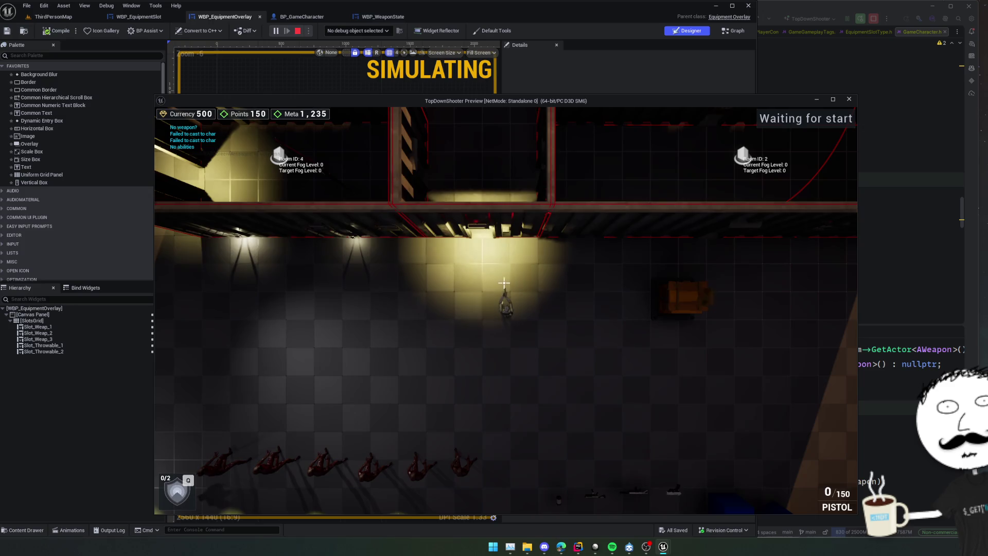
left_click(504, 309)
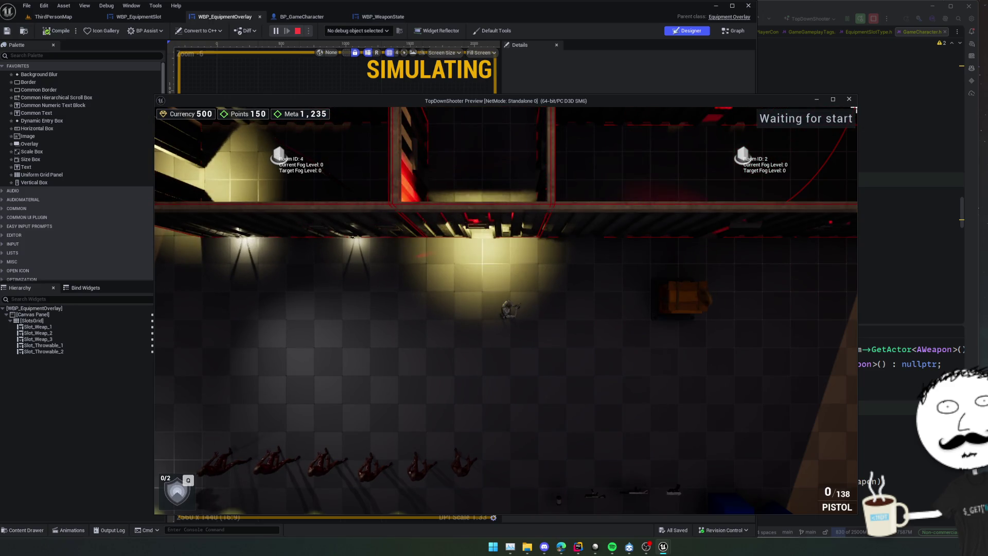
key("Escape")
left_click(850, 100)
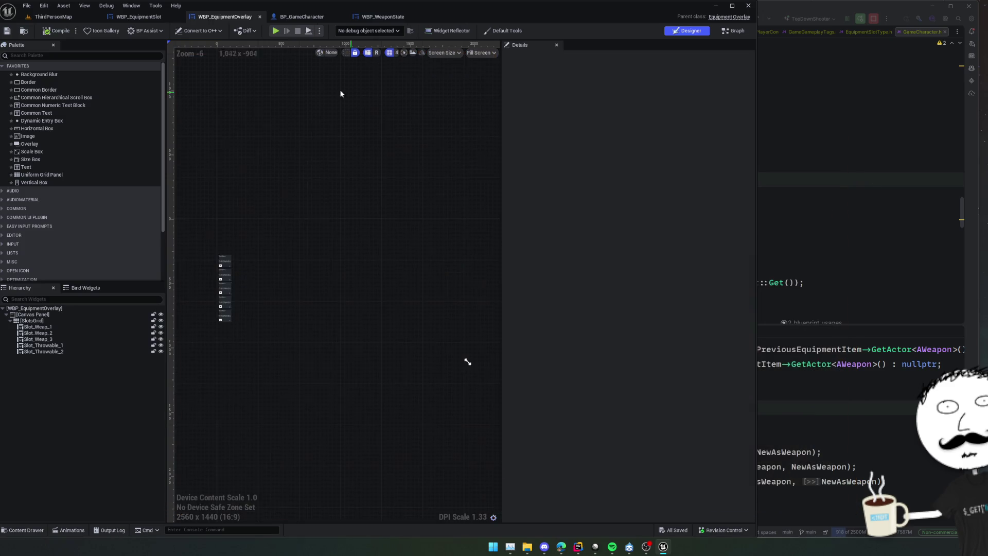
Step: Inspect BP_GameCharacter's Equipment component, expanding slot Index [4], then return to Rider
left_click(302, 17)
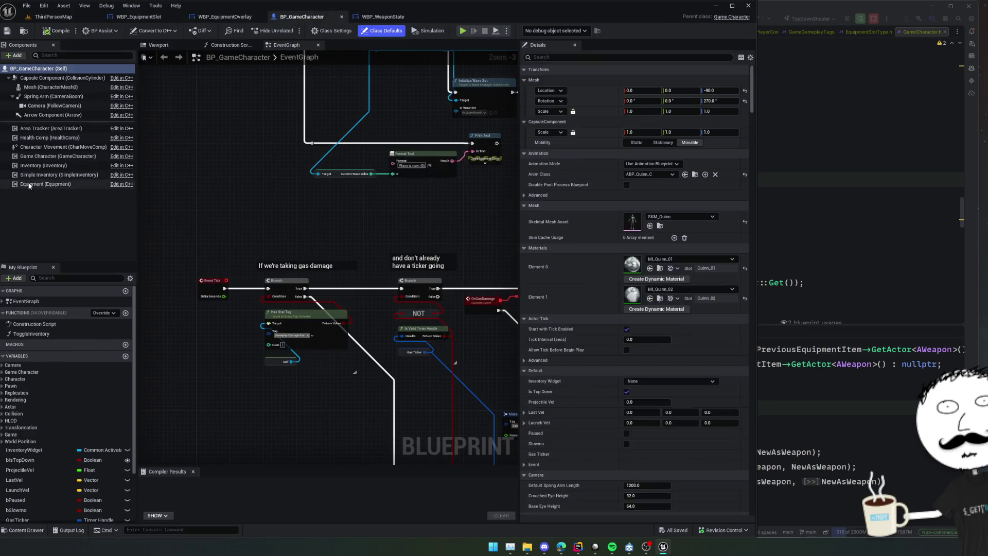
left_click(46, 184)
scroll(581, 185, "down", 1)
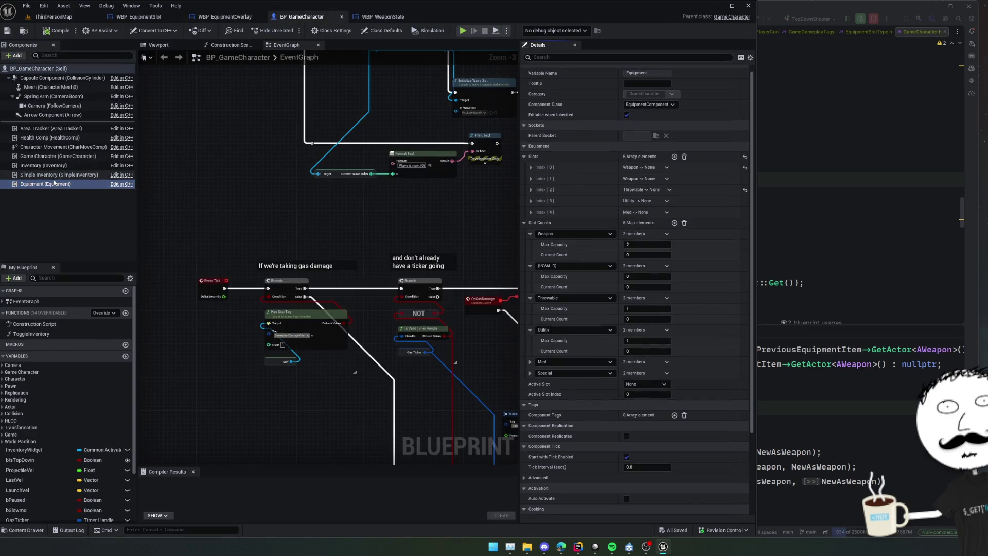
scroll(587, 200, "up", 1)
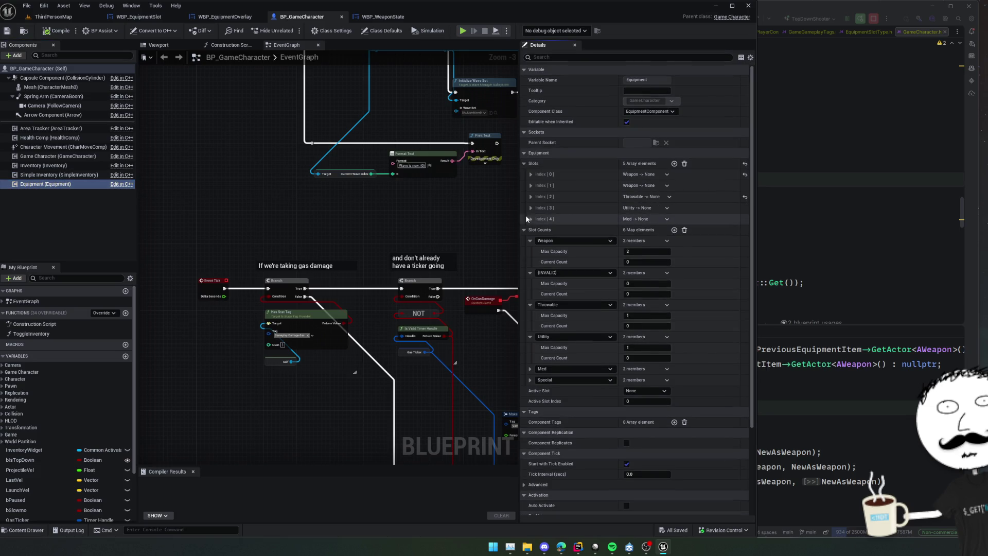
left_click(531, 218)
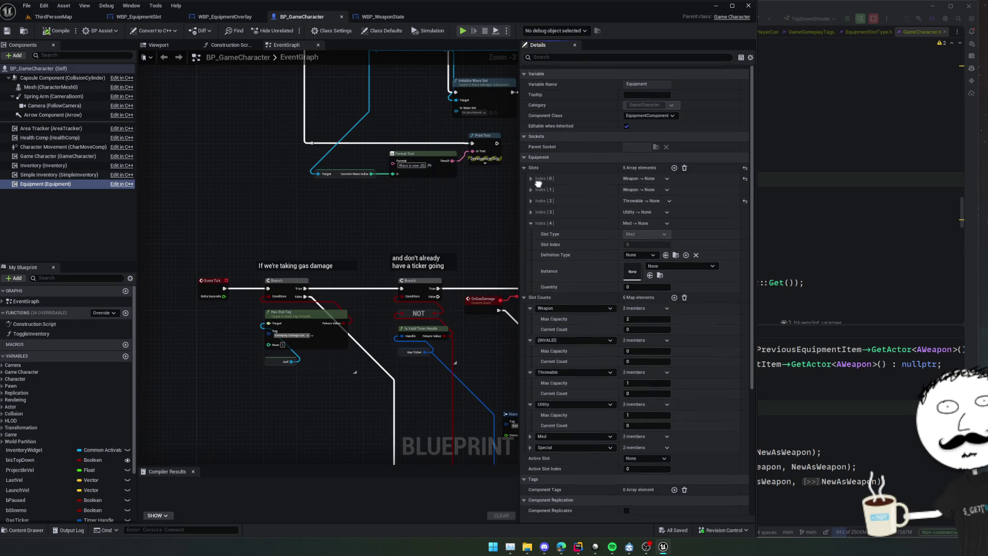
key("alt+Tab")
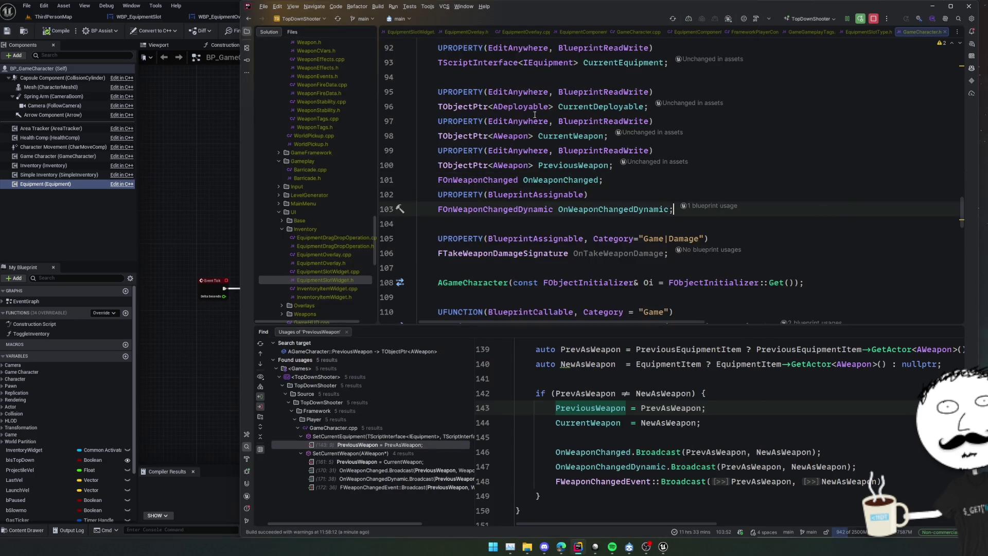
Step: In EquipmentComponent.h, insert a blank line just above the public section
left_click(579, 32)
scroll(594, 165, "down", 4)
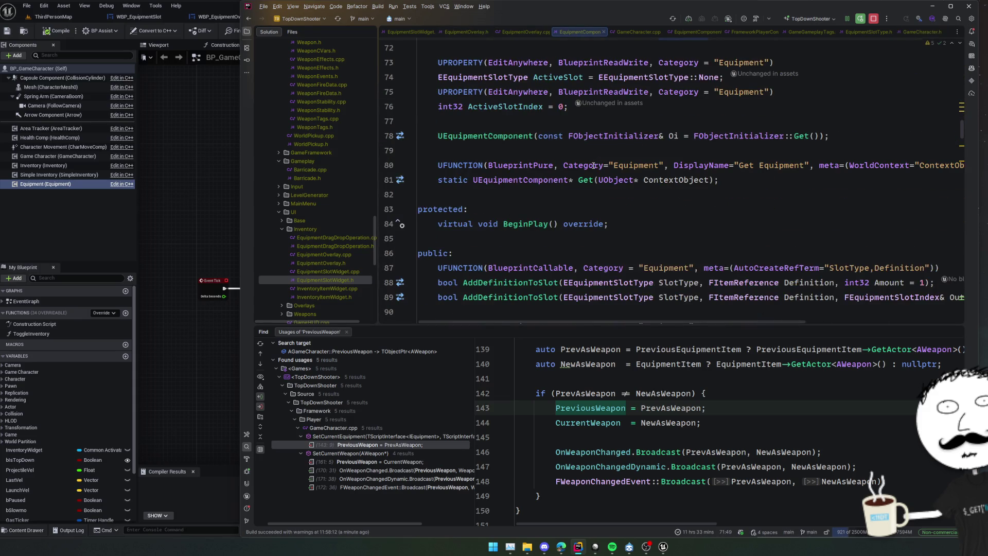
left_click(686, 168)
left_click(614, 191)
scroll(614, 191, "up", 2)
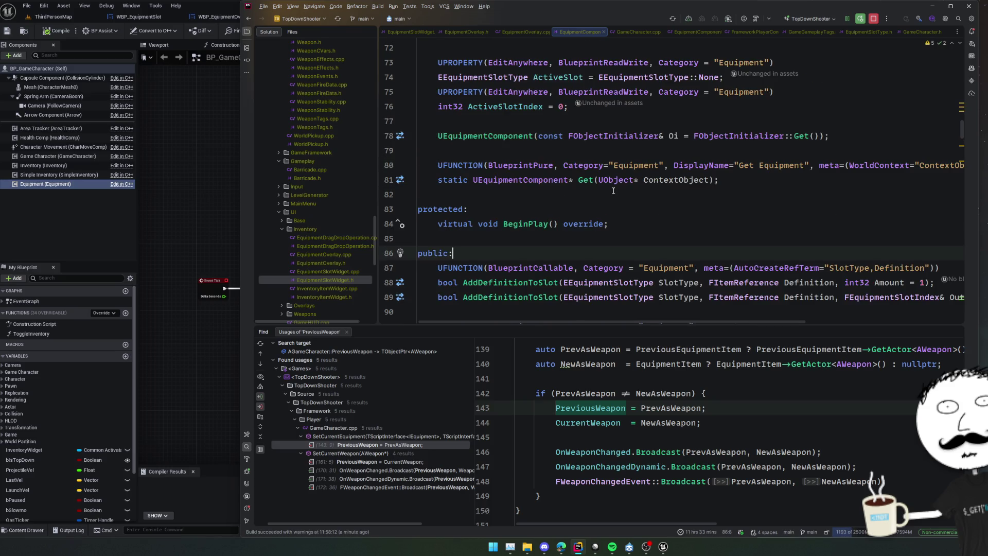
scroll(614, 191, "down", 2)
left_click(614, 180)
key("Return")
Step: Add a UFUNCTION(CallInEditor) macro using autocomplete
type("UFU")
key("Return")
type("(Bluep")
key("BackSpace")
key("BackSpace")
key("BackSpace")
type("Call")
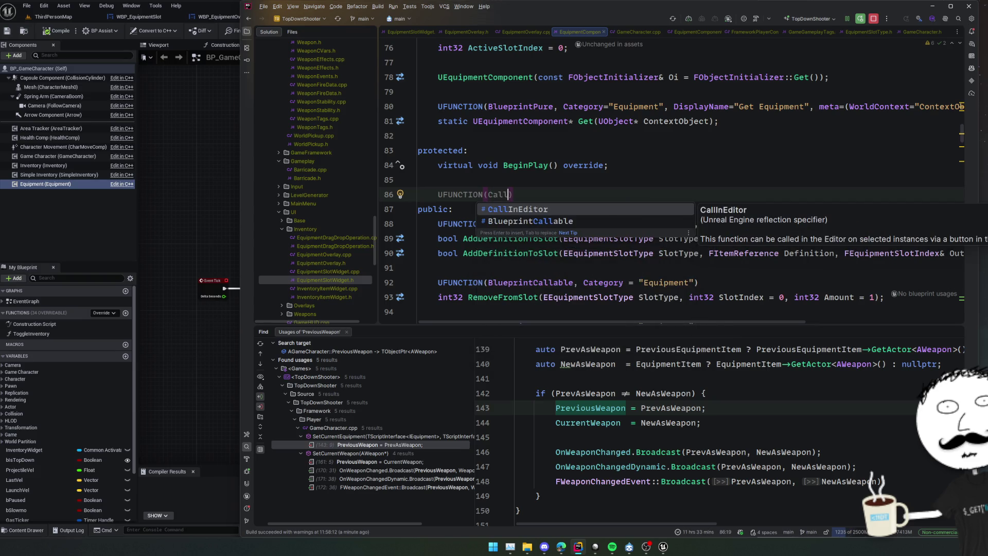
key("Return")
key("ctrl+Left")
type("BlueprintC")
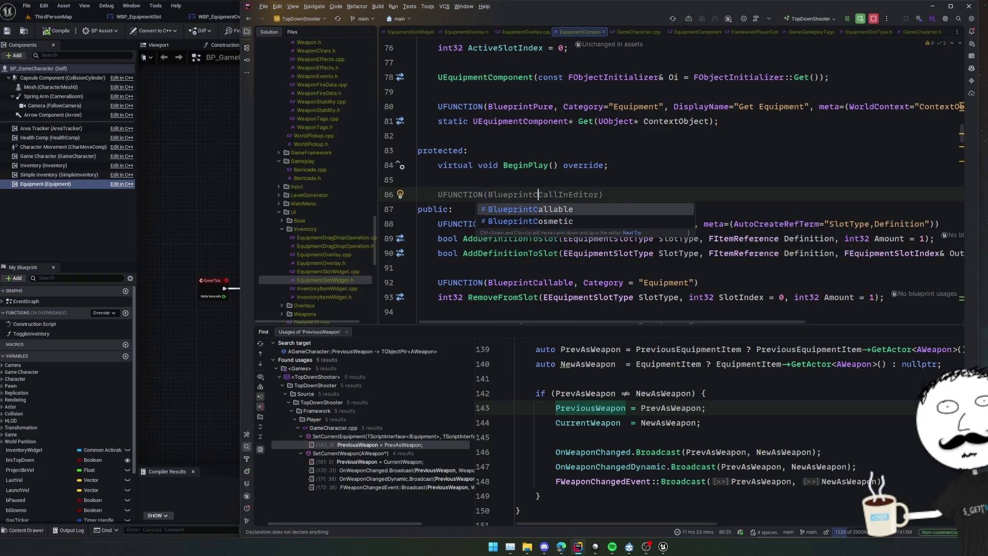
key("BackSpace")
key("BackSpace")
key("BackSpace")
key("End")
key("Return")
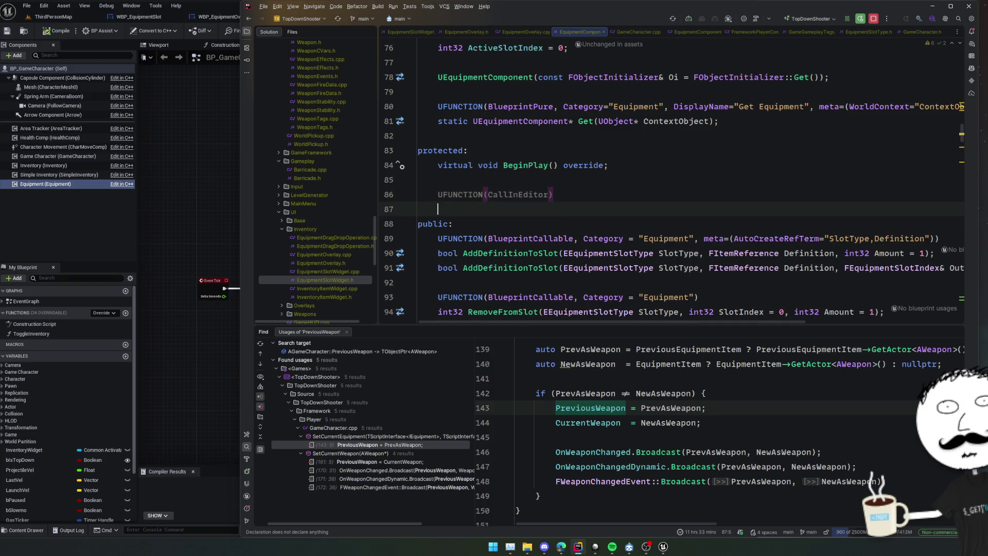
Step: Declare void UpdateSlotDefaults() and generate its empty definition
type("void Update")
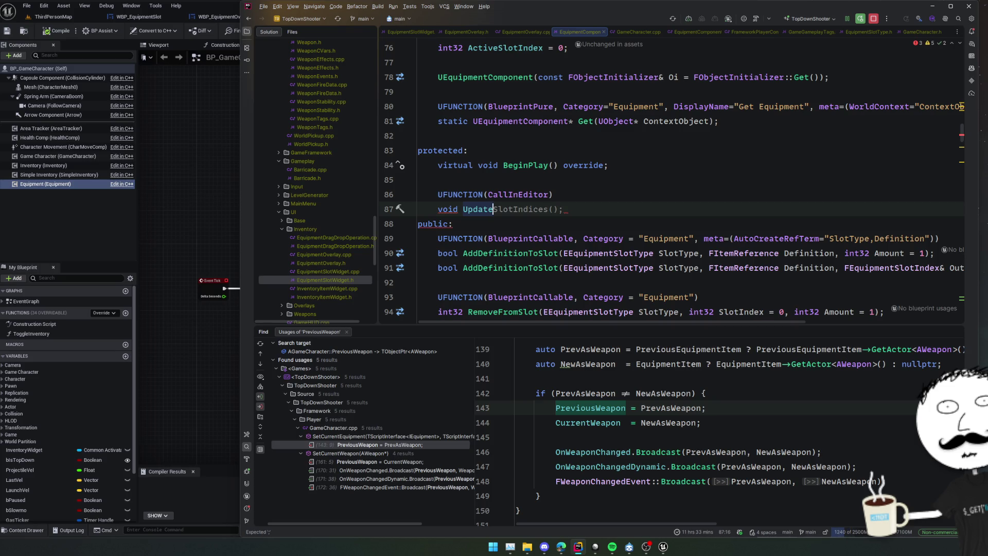
type("S")
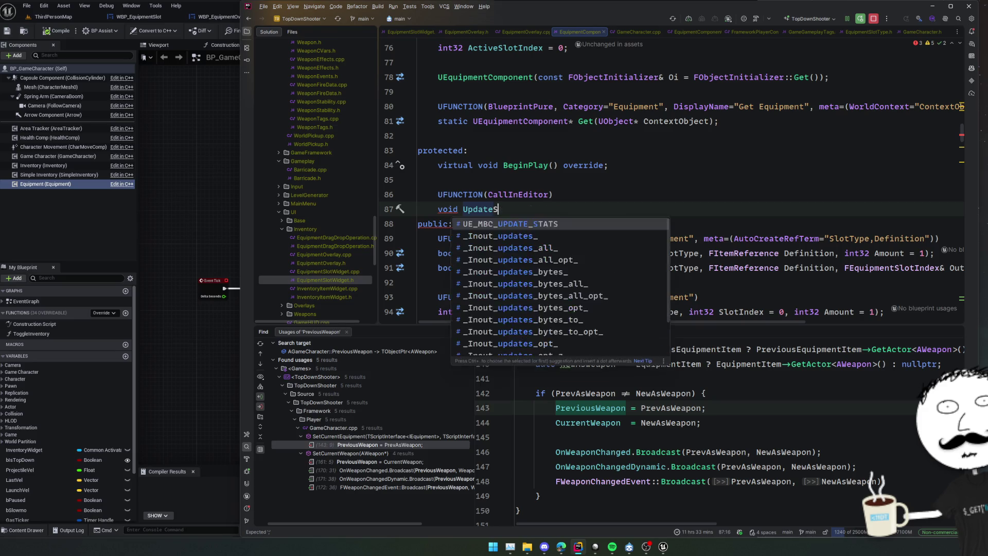
type("lotDefaults")
key("Tab")
key("alt+Return")
key("Return")
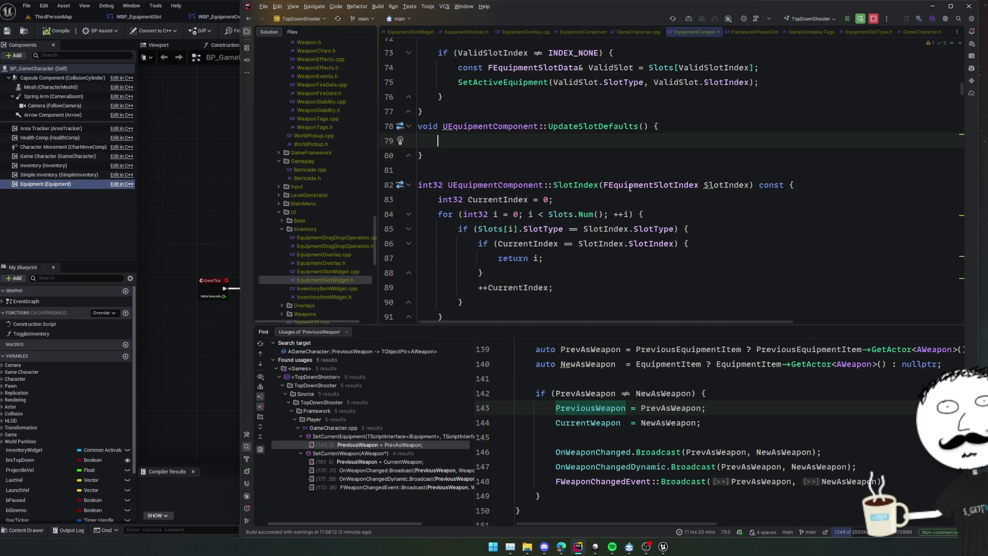
Step: Collapse BeginPlay, and delete then restore the empty UpdateSlotDefaults definition
scroll(584, 227, "up", 3)
left_click(412, 227)
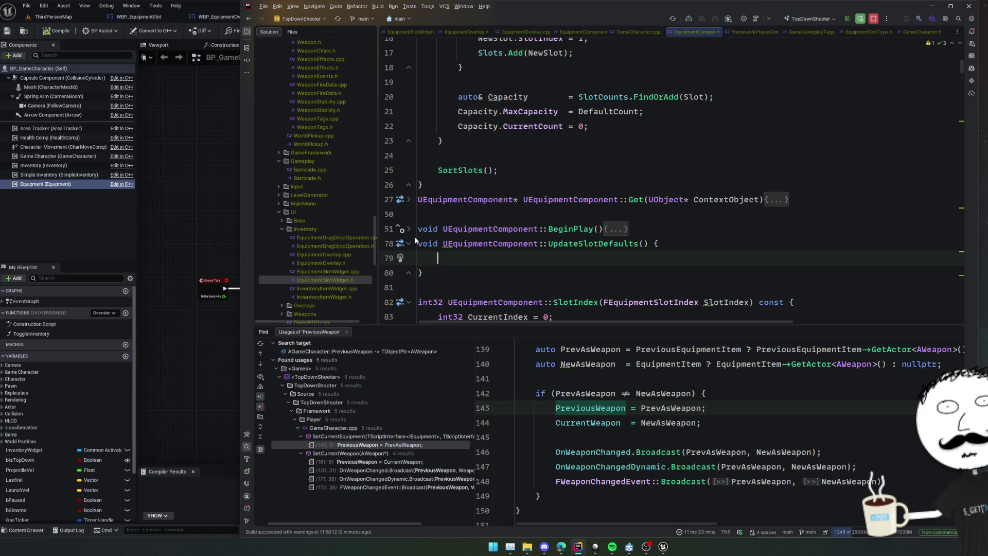
key("ctrl+w")
key("ctrl+w")
key("ctrl+w")
key("Delete")
scroll(497, 270, "up", 10)
scroll(497, 270, "down", 4)
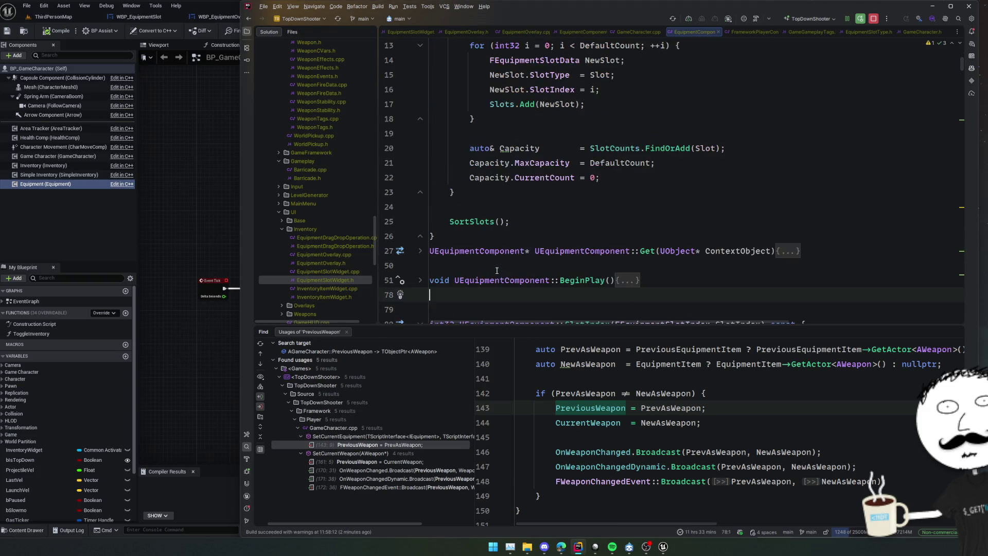
key("ctrl+z")
key("ctrl+z")
key("ctrl+z")
Step: Inspect the default slot creation loop and its slot count lookup
scroll(556, 223, "up", 2)
scroll(556, 222, "up", 2)
left_click(555, 222)
scroll(664, 222, "down", 2)
left_click(734, 185)
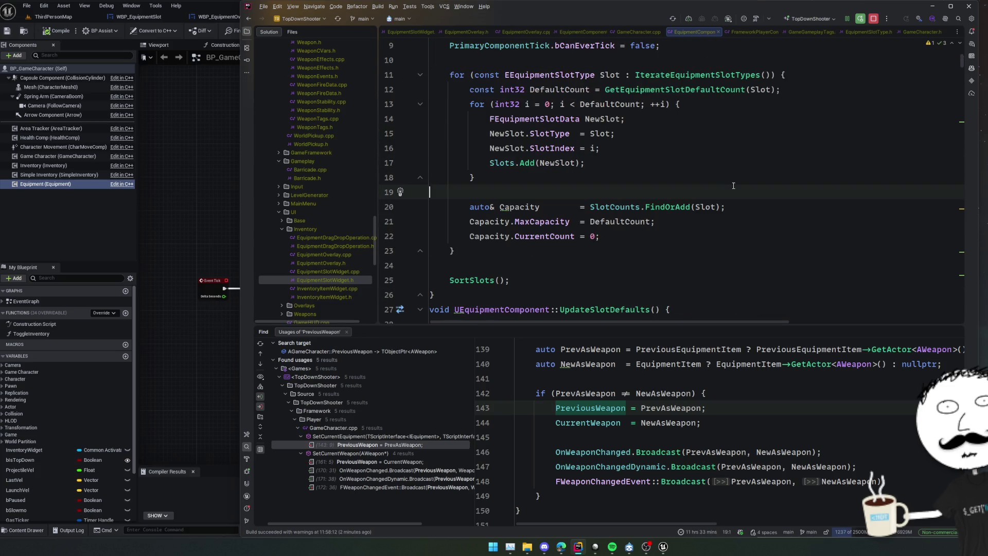
left_click(677, 177)
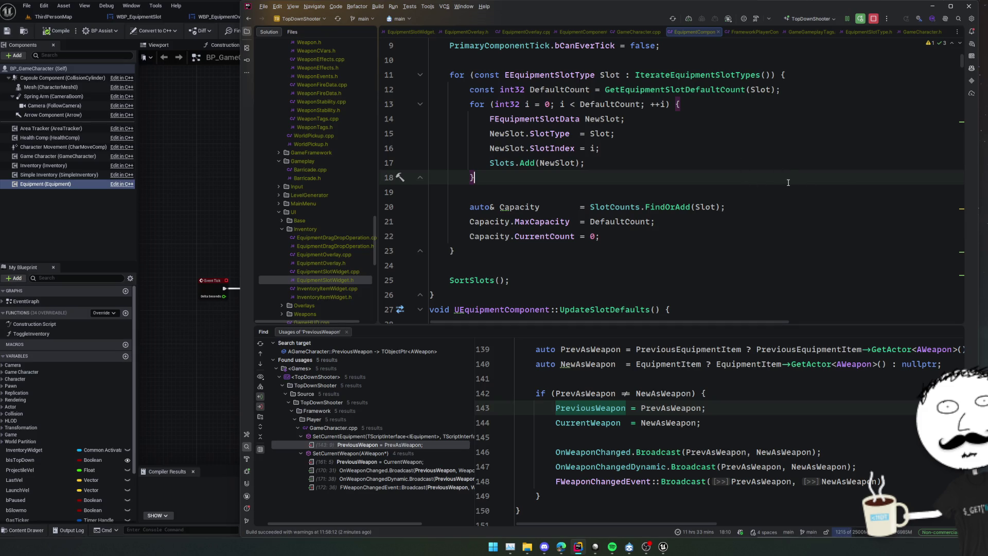
left_click(644, 104)
left_click(661, 90)
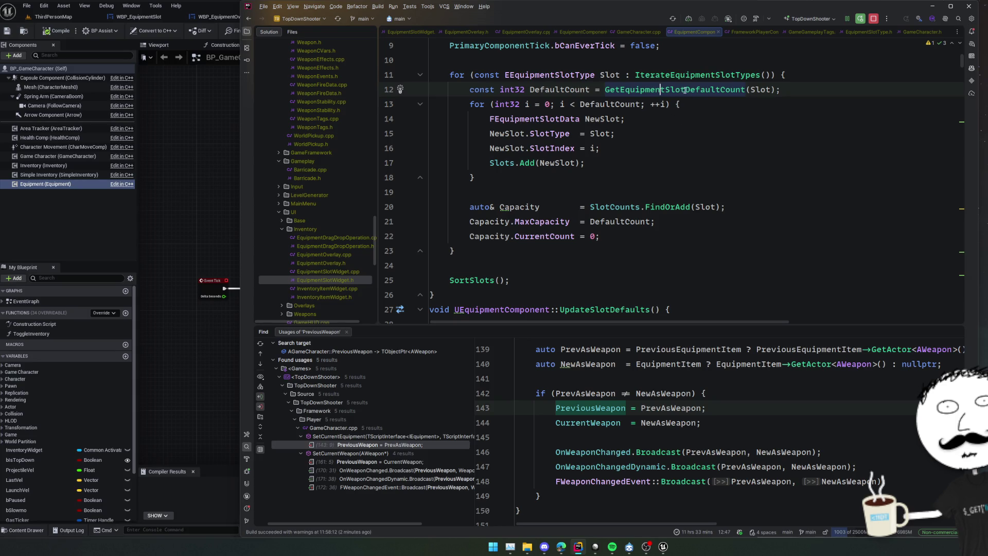
left_click(716, 75)
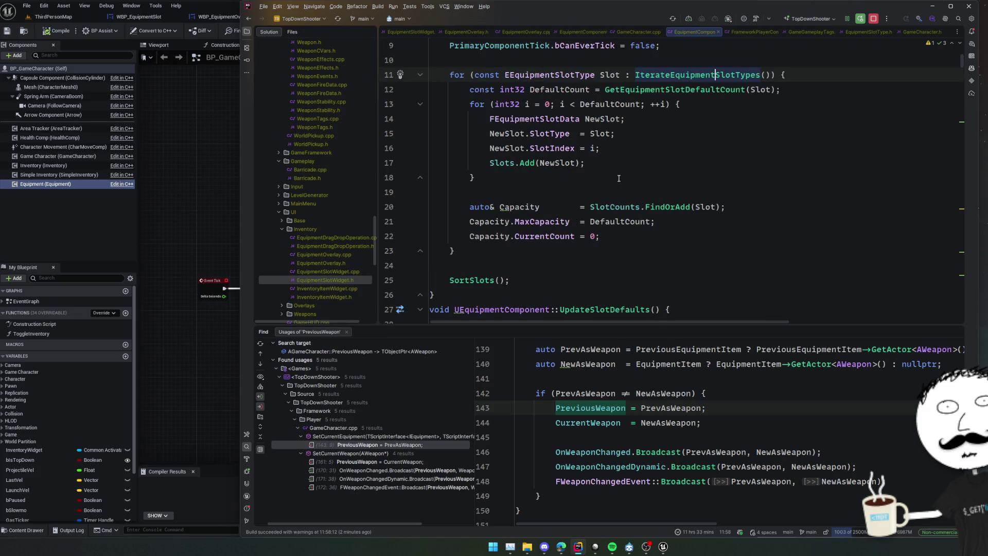
Step: Copy the slot-building loop through SortSlots() into the UpdateSlotDefaults body
mouse_move(509, 280)
left_mouse_down()
mouse_move(504, 269)
mouse_move(669, 77)
mouse_move(433, 74)
left_mouse_up()
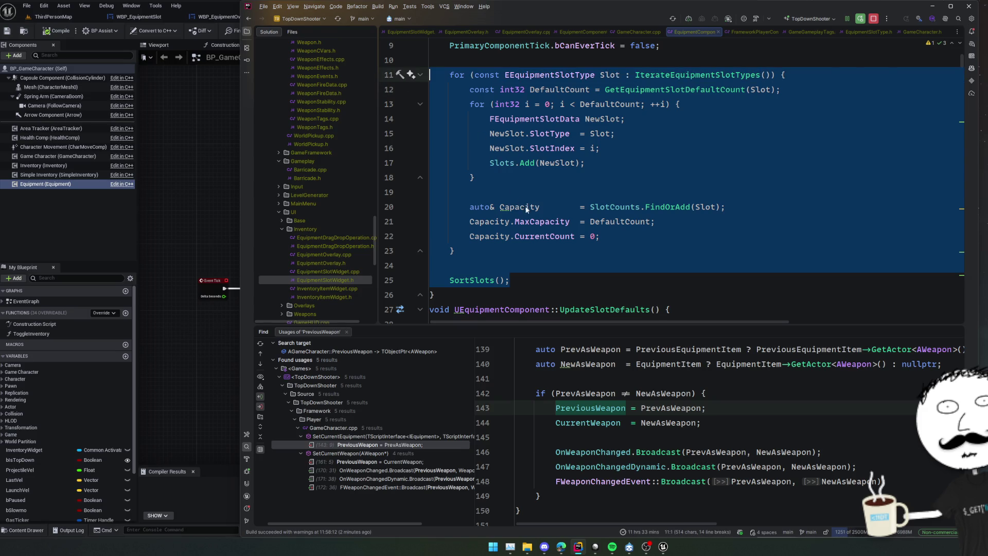
key("ctrl+c")
scroll(526, 208, "down", 5)
left_click(587, 100)
key("ctrl+v")
Step: Review the pasted loop's GetEquipmentSlotDefaultCount call and select the whole copied for statement
left_click(762, 88)
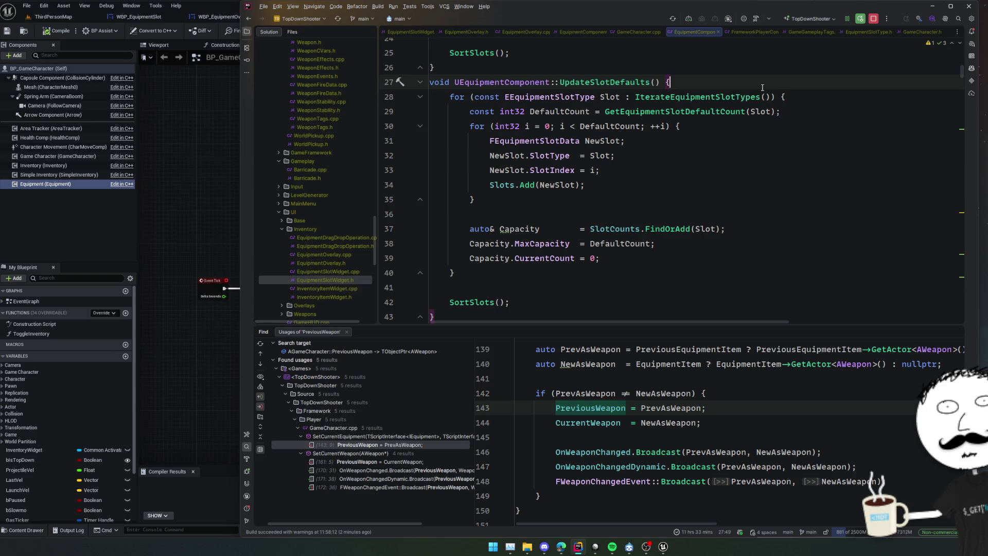
left_click(706, 111)
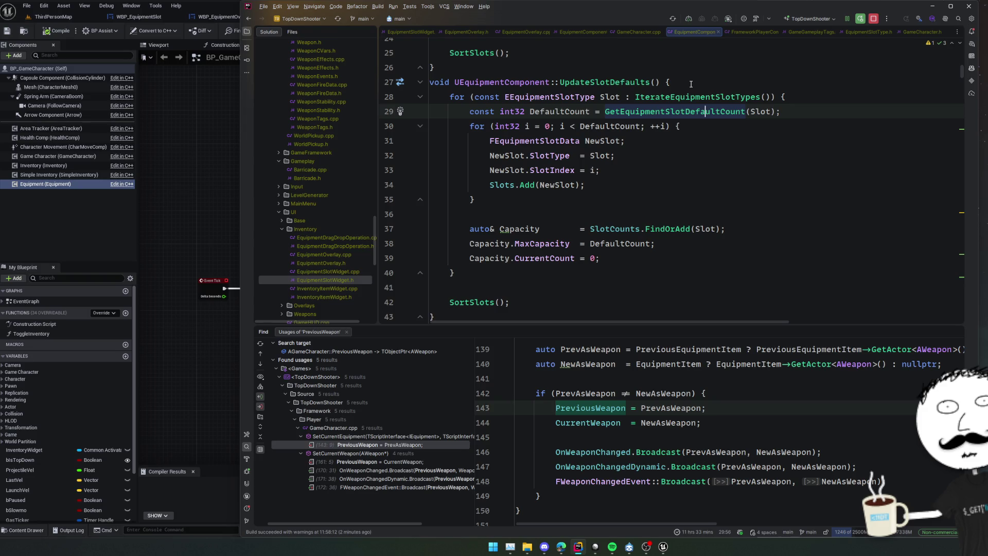
left_click(462, 302)
left_click(462, 272)
key("ctrl+w")
key("ctrl+w")
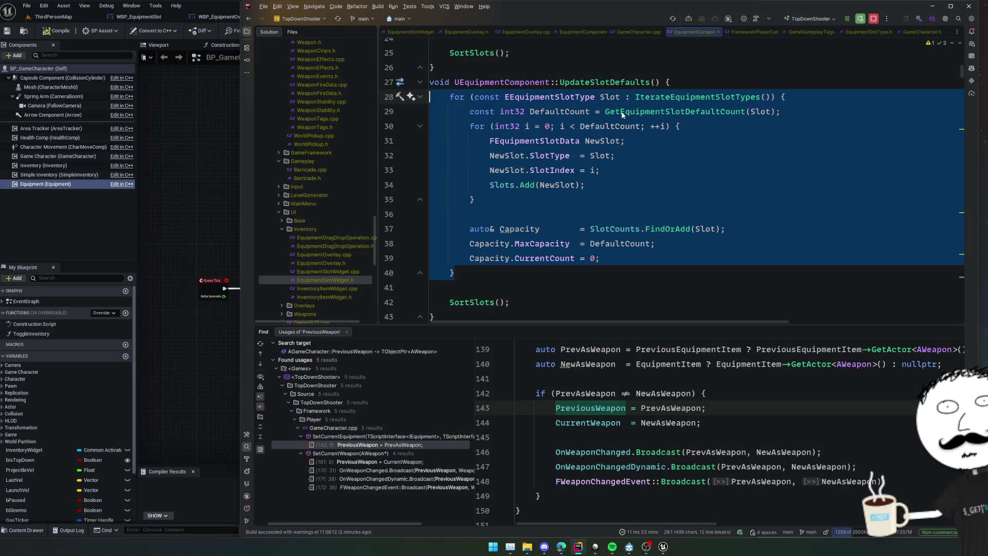
Step: Replace the copied inner loop with the comment '// Now we need to make sure that'
left_click(627, 126)
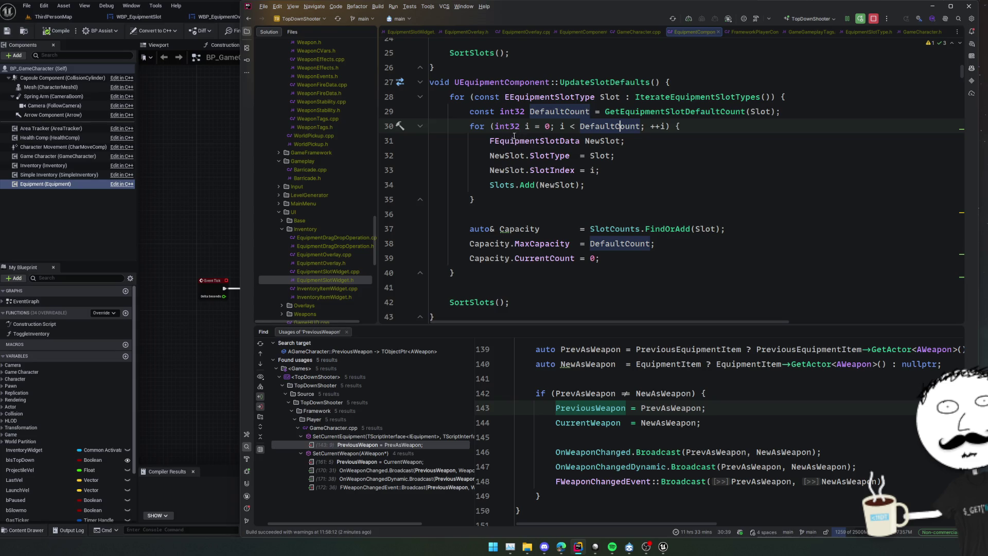
mouse_move(466, 127)
left_mouse_down()
mouse_move(710, 232)
mouse_move(704, 253)
left_mouse_up()
key("BackSpace")
key("Return")
key("ctrl+slash")
type("No")
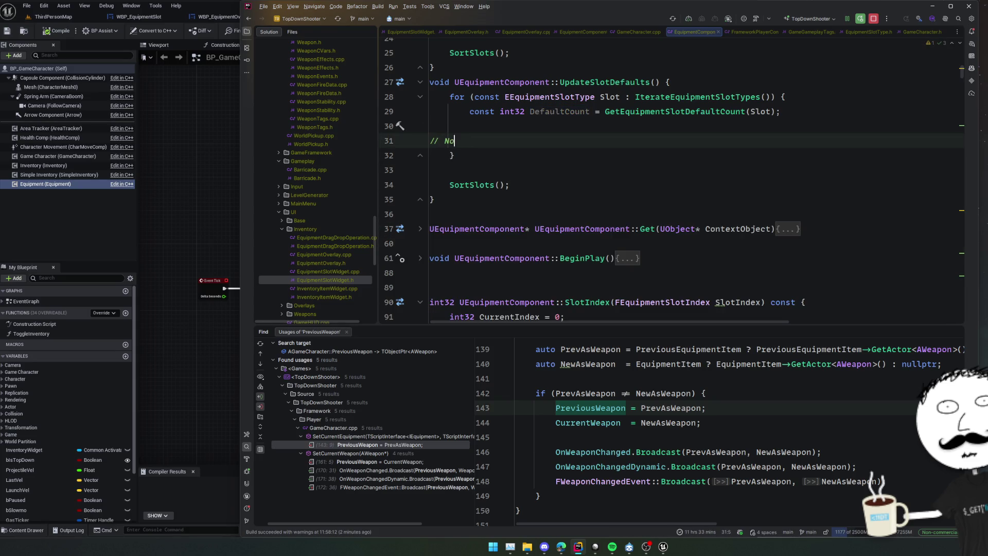
type("w we need to make ")
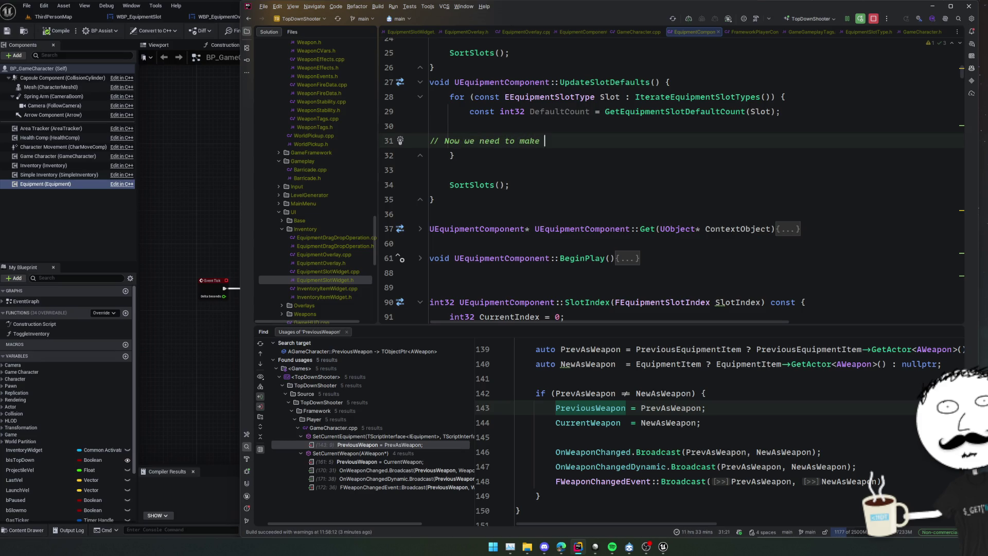
type("sure that")
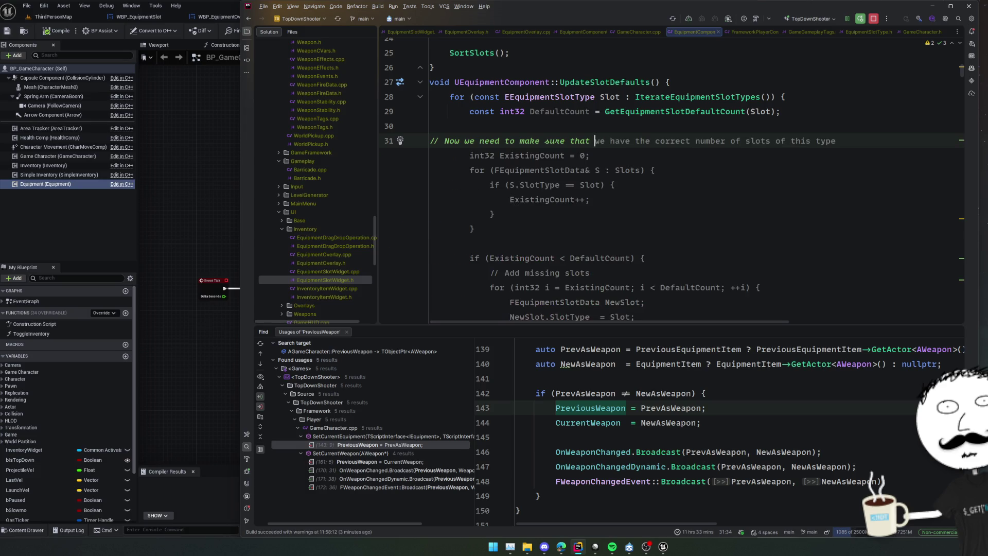
Step: Accept the suggested slot count reconciliation code and reformat its indentation
scroll(791, 234, "down", 2)
scroll(791, 234, "down", 6)
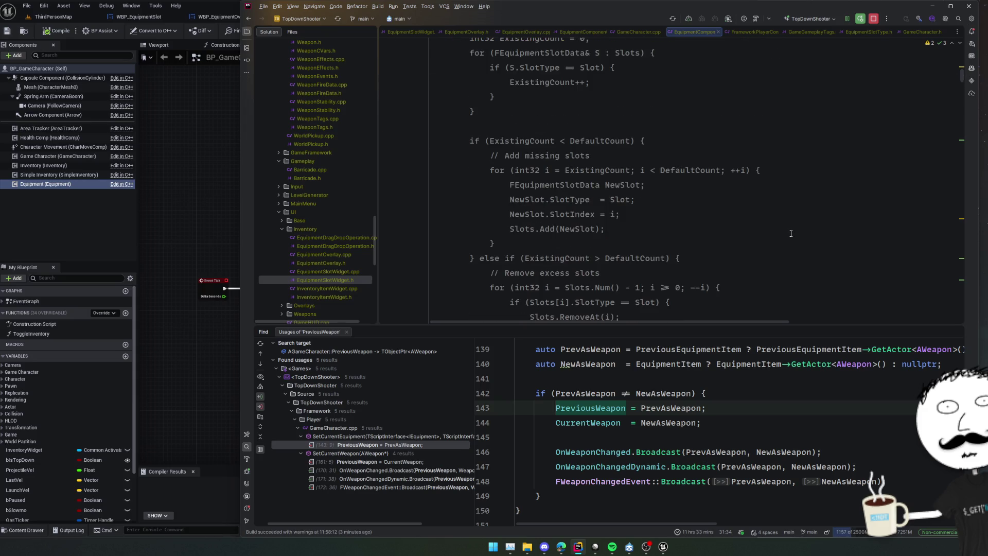
scroll(795, 232, "down", 4)
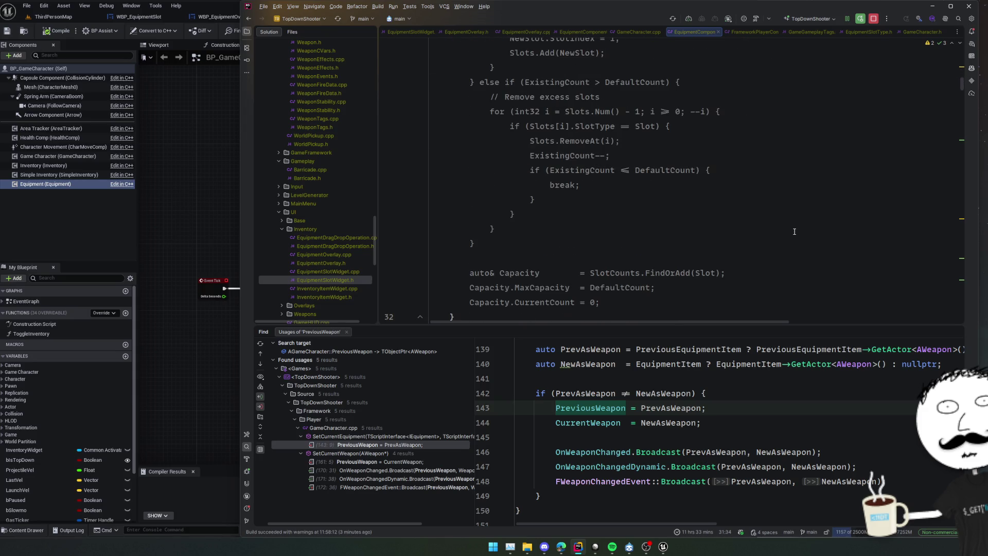
key("Tab")
scroll(795, 232, "up", 10)
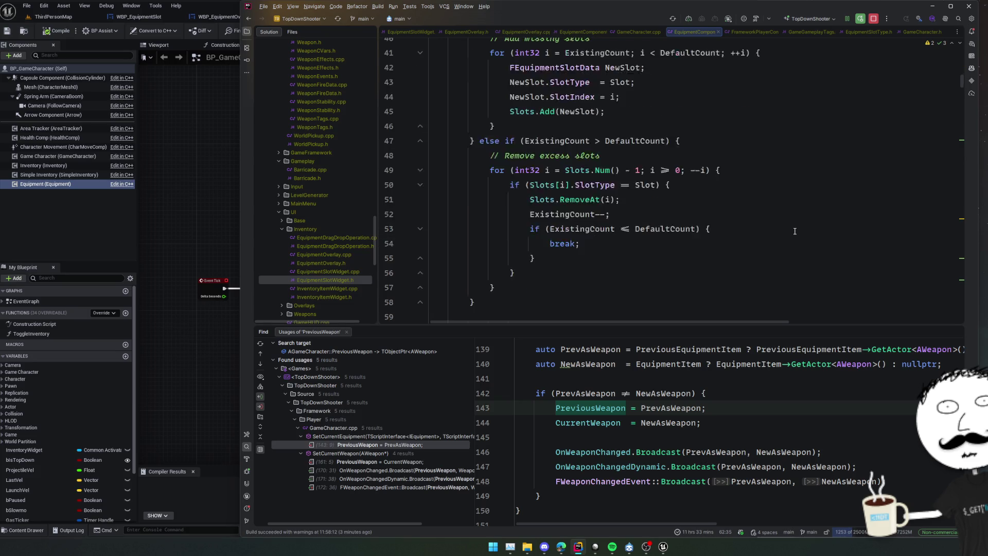
left_click(796, 231)
key("ctrl+alt+l")
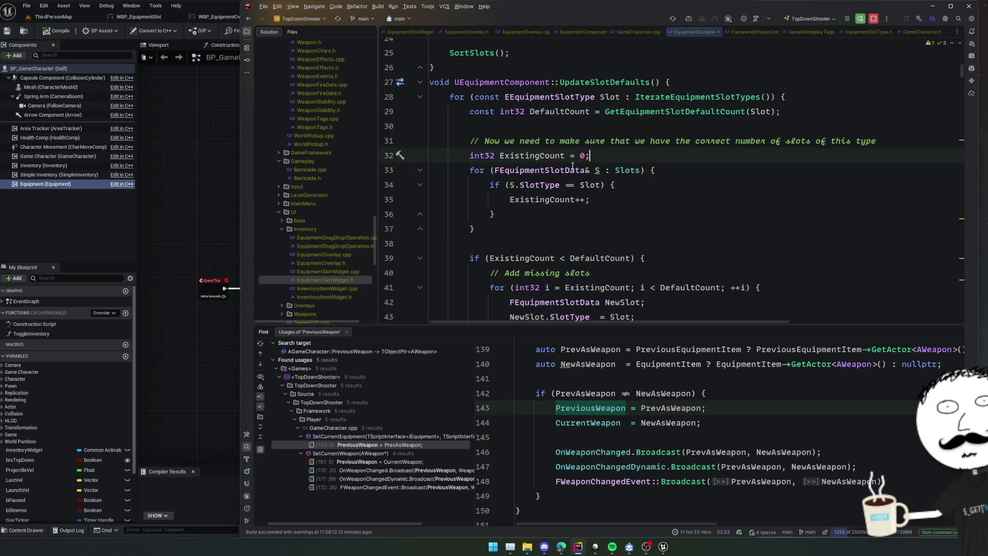
Step: Review the ExistingCount reconciliation logic and trigger a Live Coding recompile
left_click(554, 170)
left_click(550, 200)
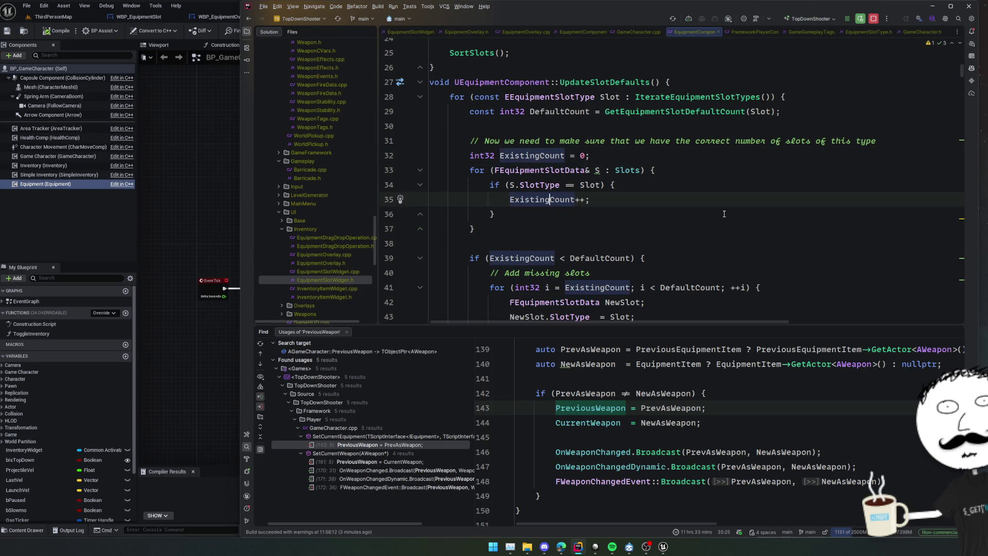
scroll(749, 231, "down", 2)
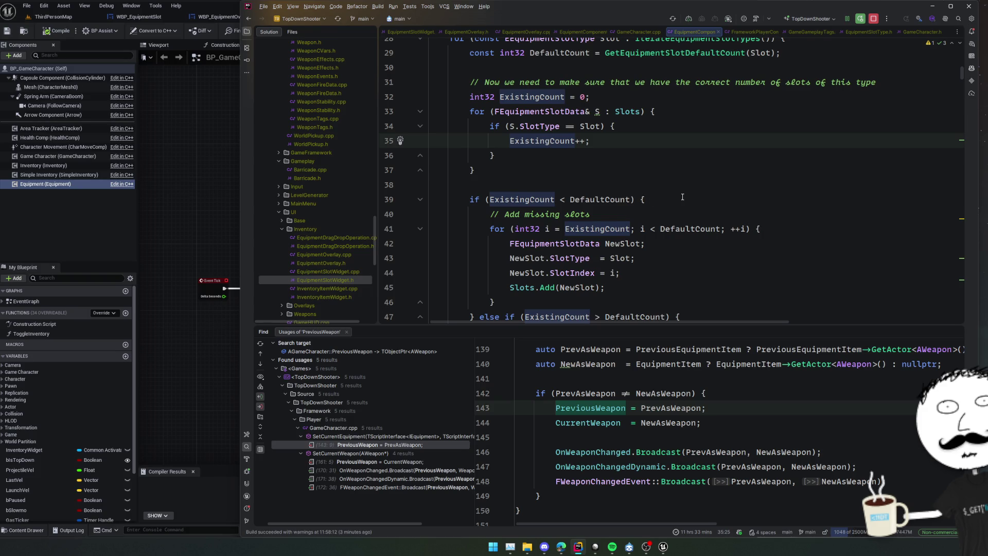
scroll(703, 198, "down", 2)
scroll(674, 211, "down", 2)
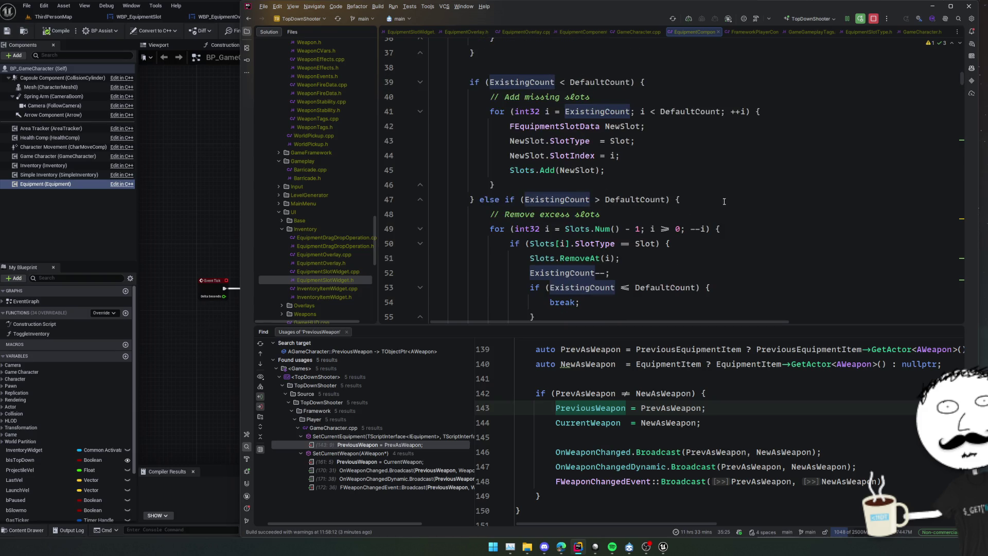
scroll(696, 205, "down", 2)
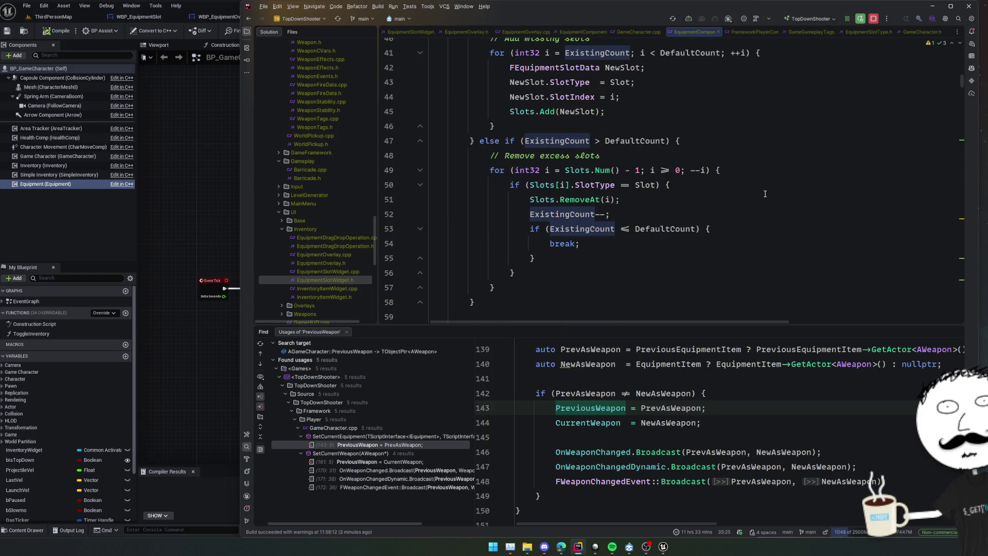
scroll(766, 194, "down", 4)
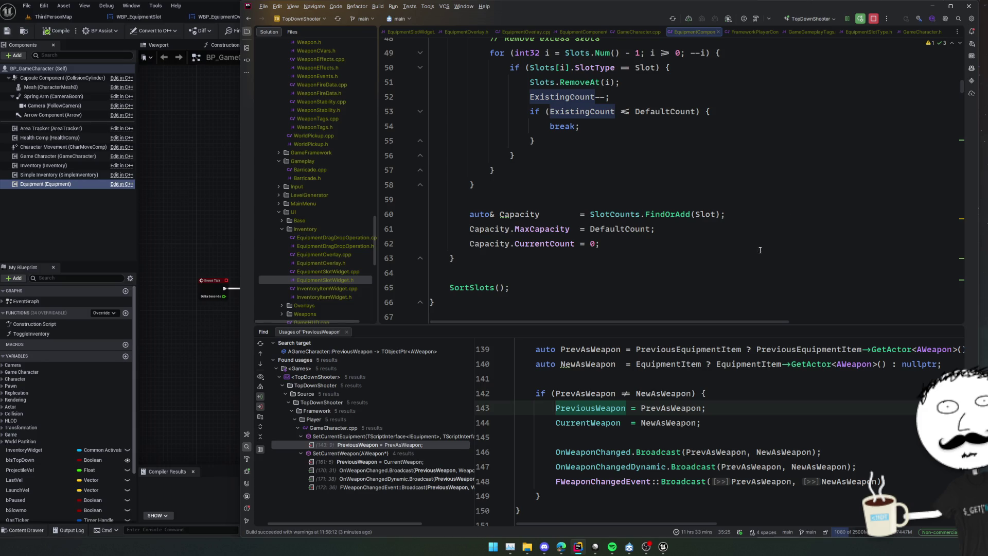
left_click(739, 259)
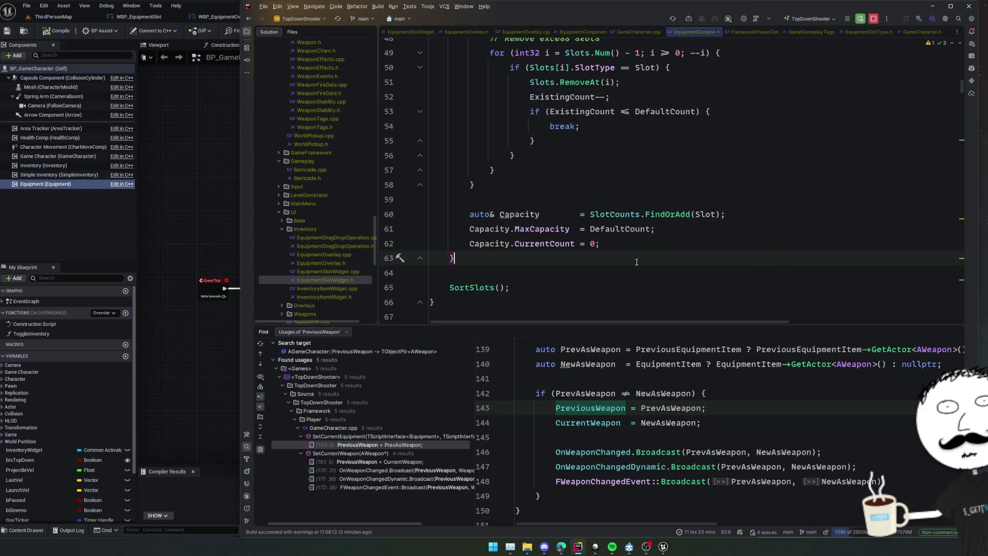
scroll(640, 261, "up", 8)
scroll(636, 262, "down", 10)
left_click(652, 242)
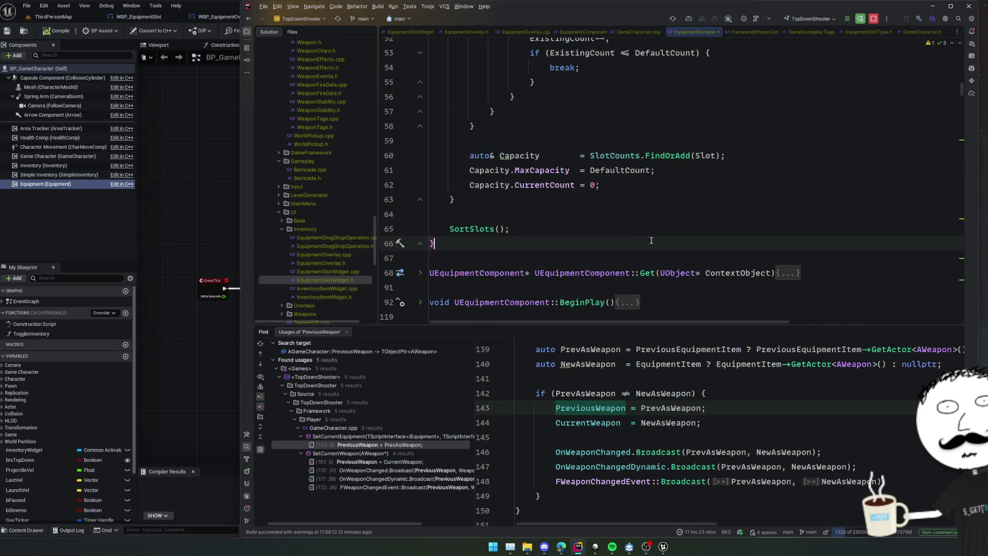
key("ctrl+alt+F11")
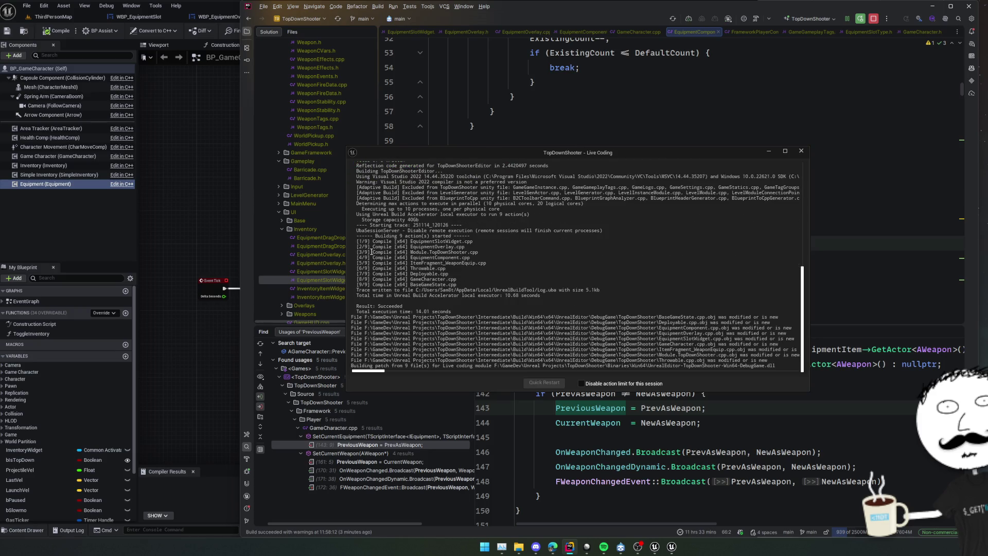
Step: After Live Coding succeeds, bring Unreal Editor to the front on BP_GameCharacter's EventGraph
left_click(51, 186)
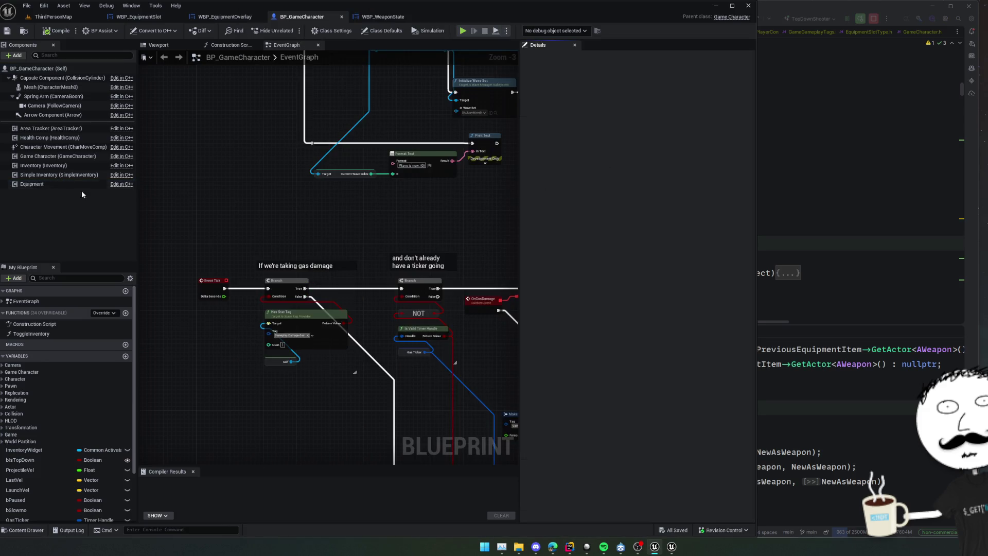
Step: Run UpdateSlotDefaults from the Equipment component details to refresh the slots
left_click(61, 186)
scroll(570, 170, "down", 1)
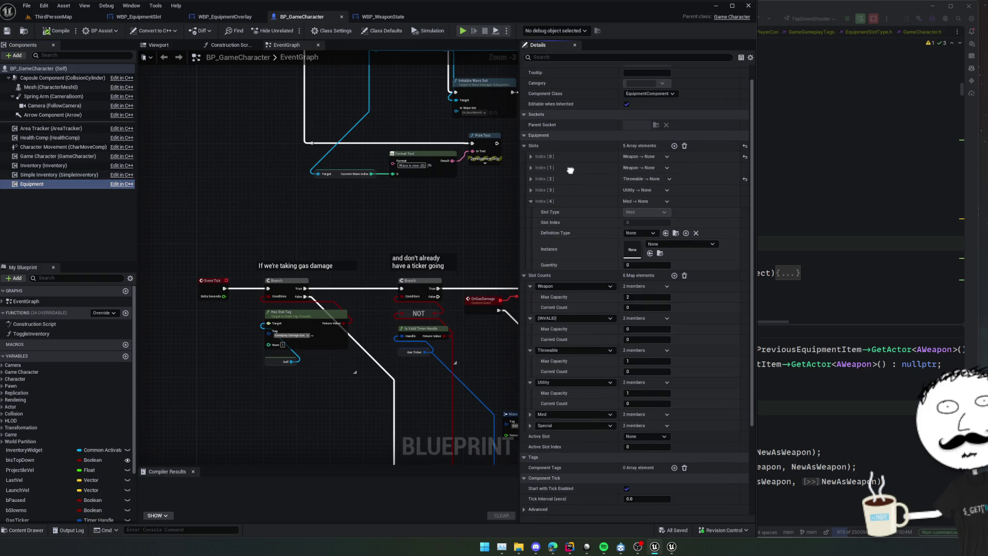
scroll(626, 186, "down", 5)
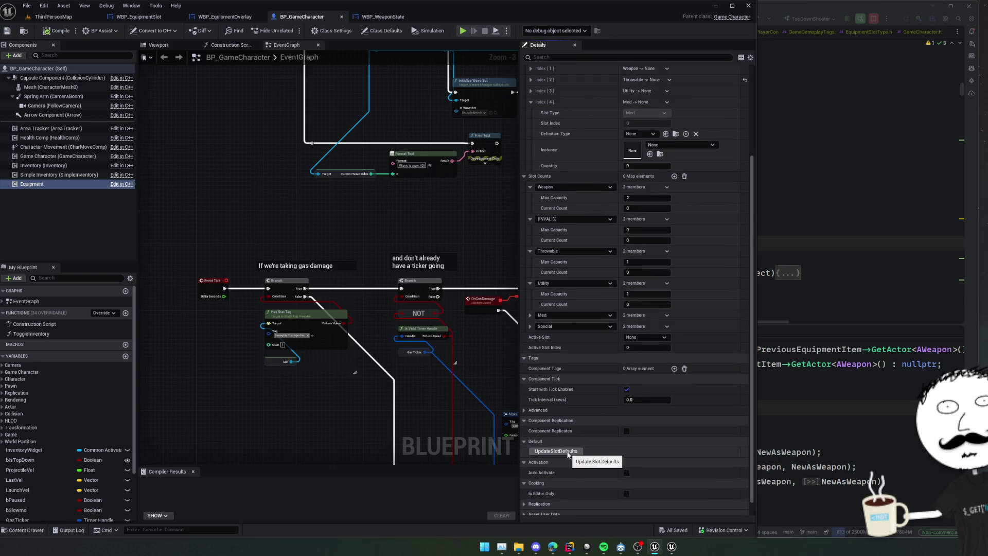
left_click(568, 455)
scroll(574, 237, "up", 5)
scroll(574, 237, "down", 5)
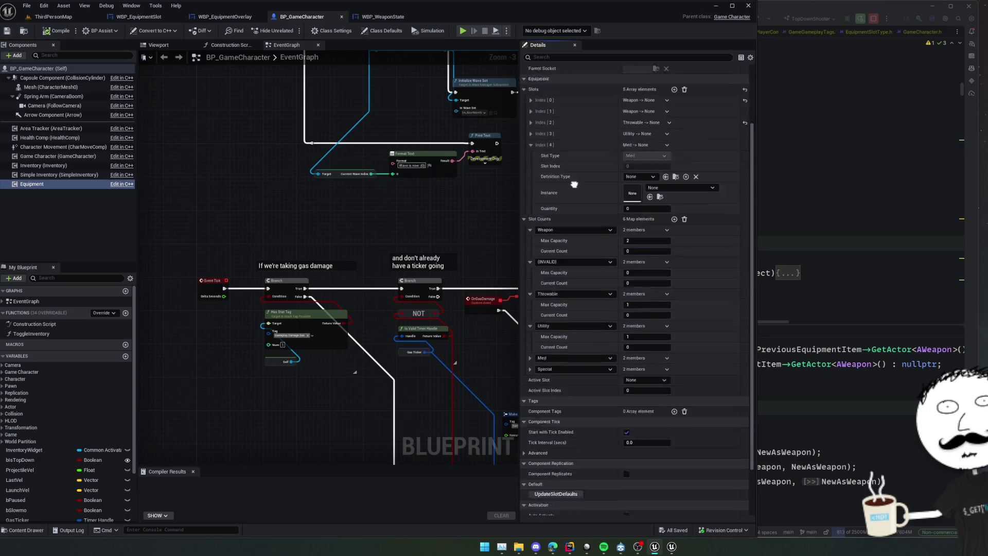
Step: Set a breakpoint on line 28 in Rider
key("alt+Tab")
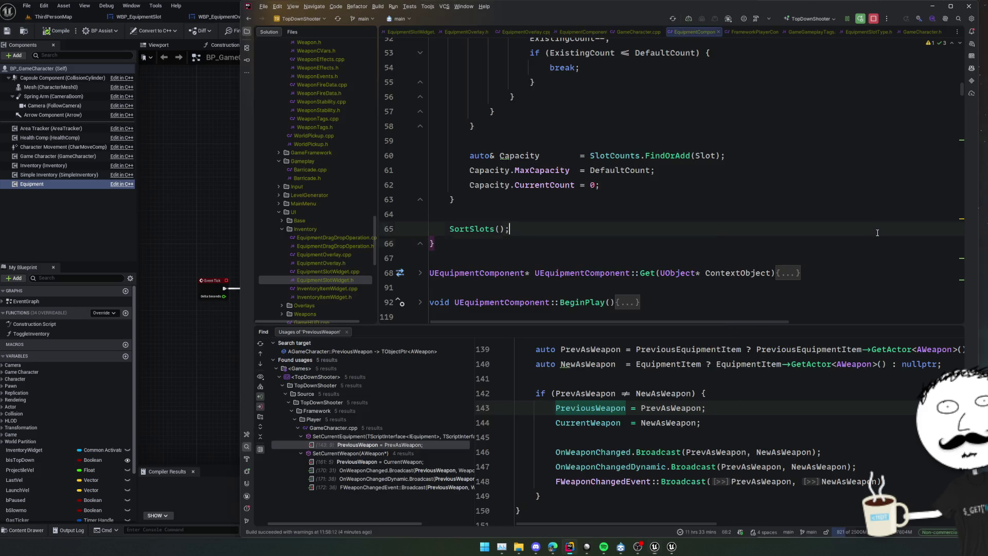
scroll(602, 263, "up", 5)
scroll(603, 263, "up", 4)
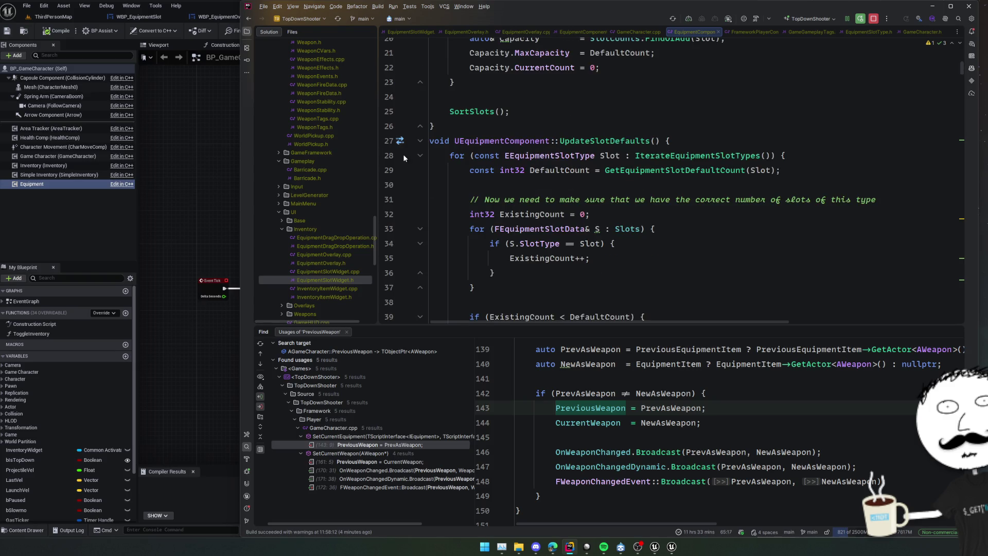
left_click(389, 155)
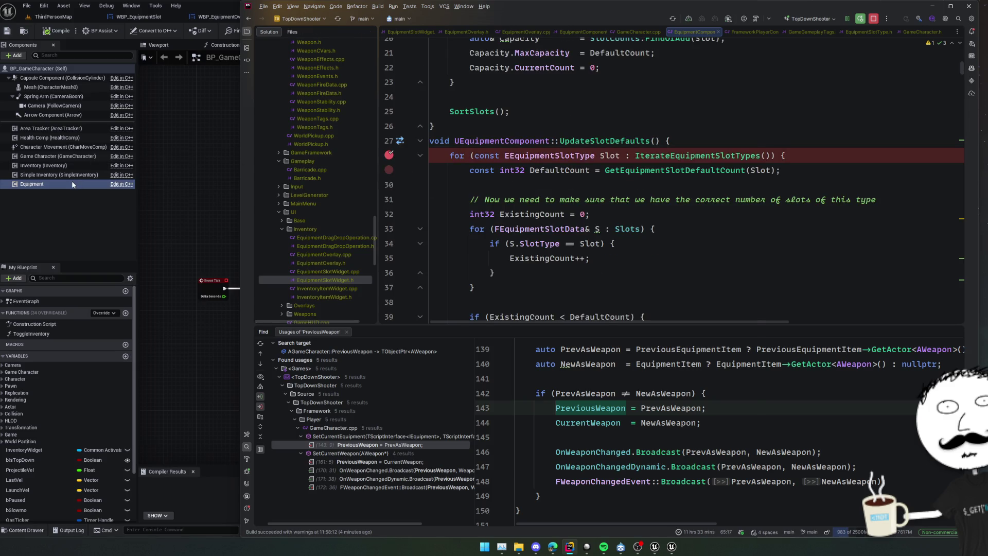
Step: Collapse the Index [4] slot entry and check UpdateSlotDefaults' copy options
left_click(72, 184)
scroll(617, 210, "down", 2)
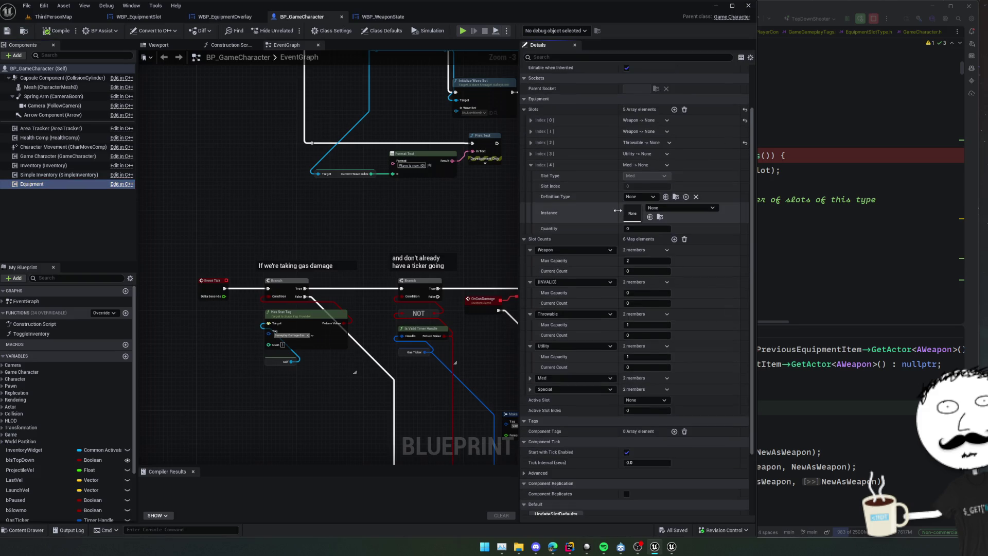
left_click(531, 165)
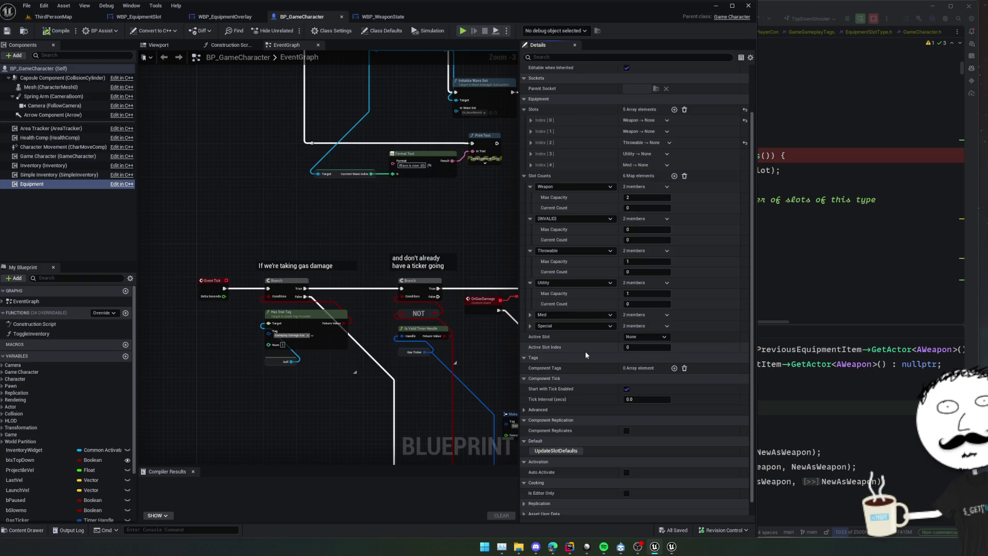
scroll(585, 351, "down", 1)
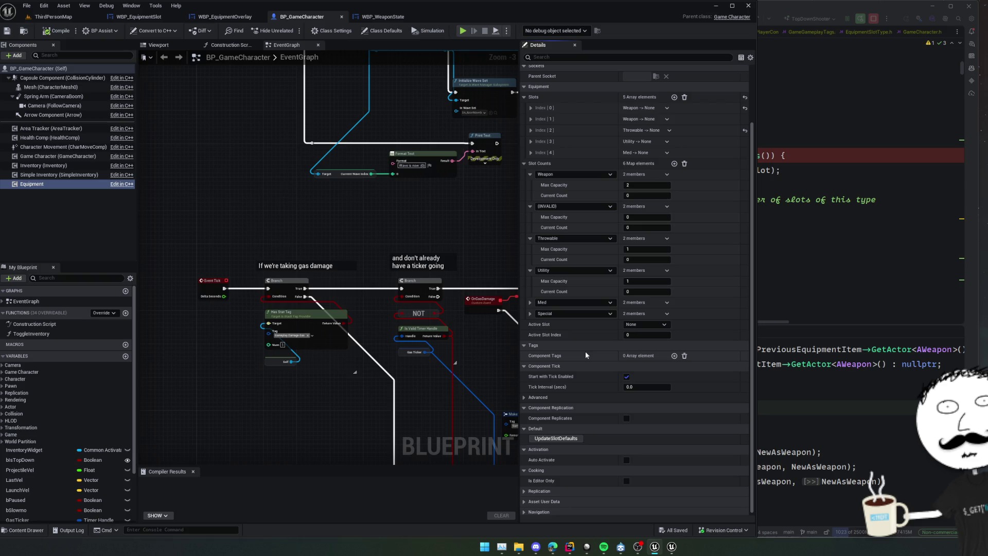
right_click(550, 440)
left_click(539, 440)
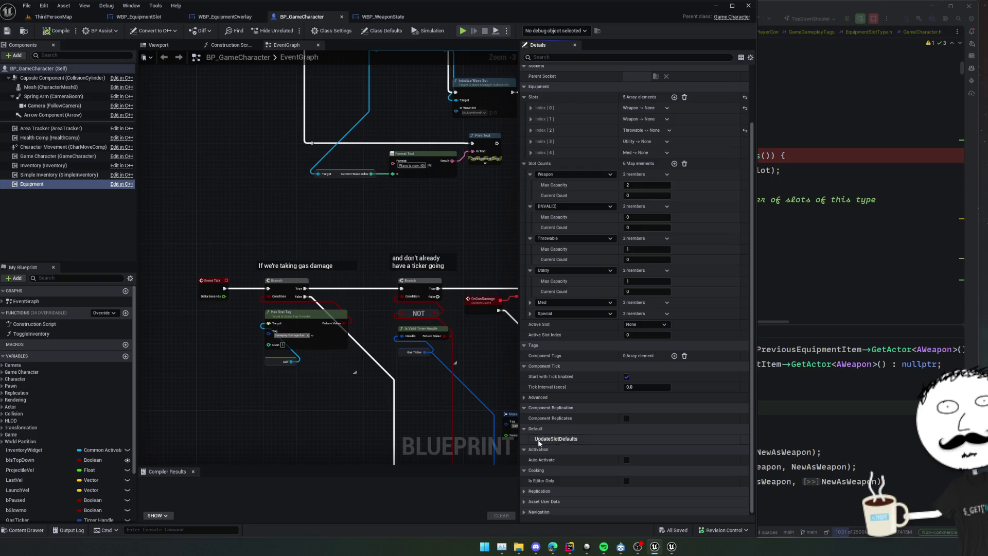
Step: Re-expand slot Index [4], check the Slots array options, then return to the ThirdPersonMap level
scroll(577, 318, "up", 5)
left_click(531, 219)
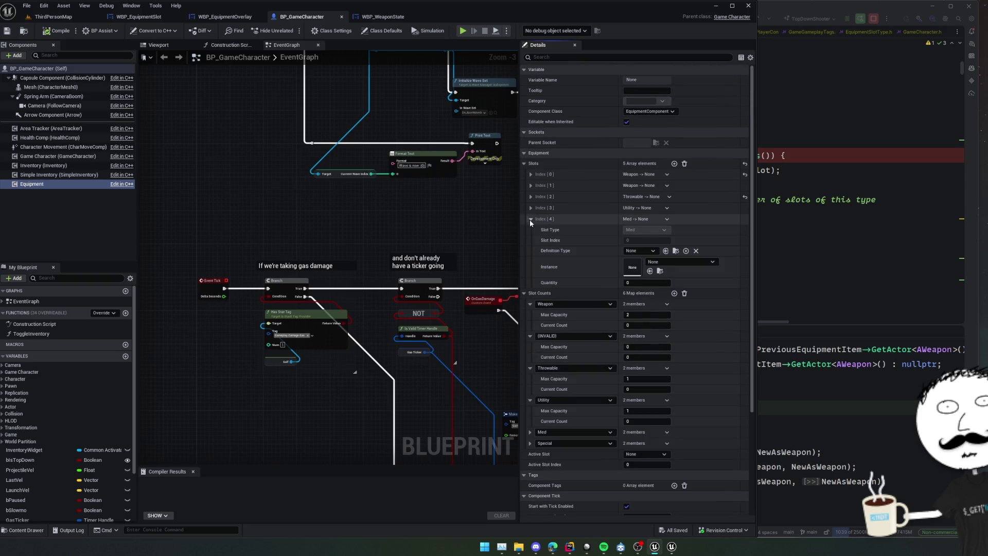
scroll(572, 201, "down", 1)
scroll(572, 198, "up", 1)
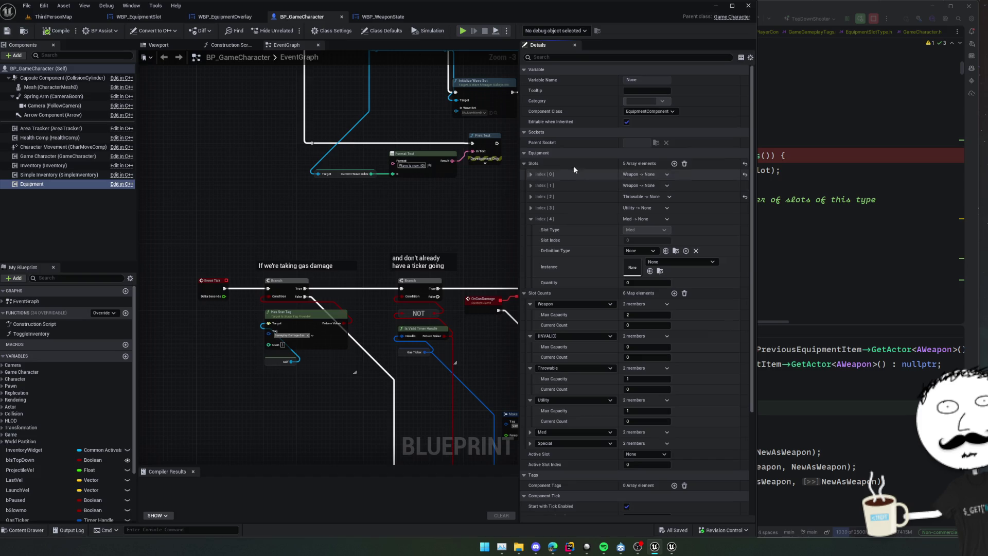
right_click(553, 164)
key("Escape")
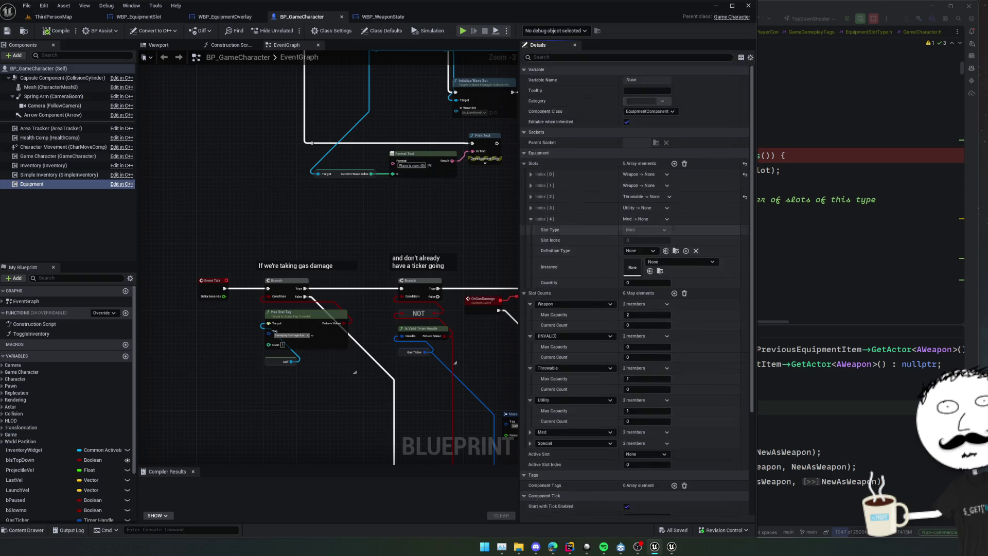
left_click(24, 32)
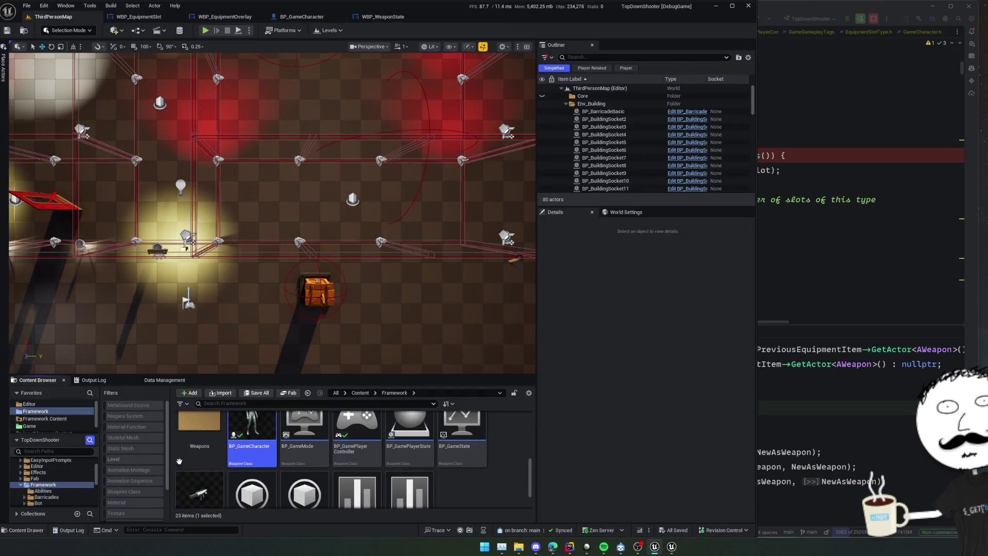
Step: Update redirector references in the Framework folder
scroll(199, 463, "down", 1)
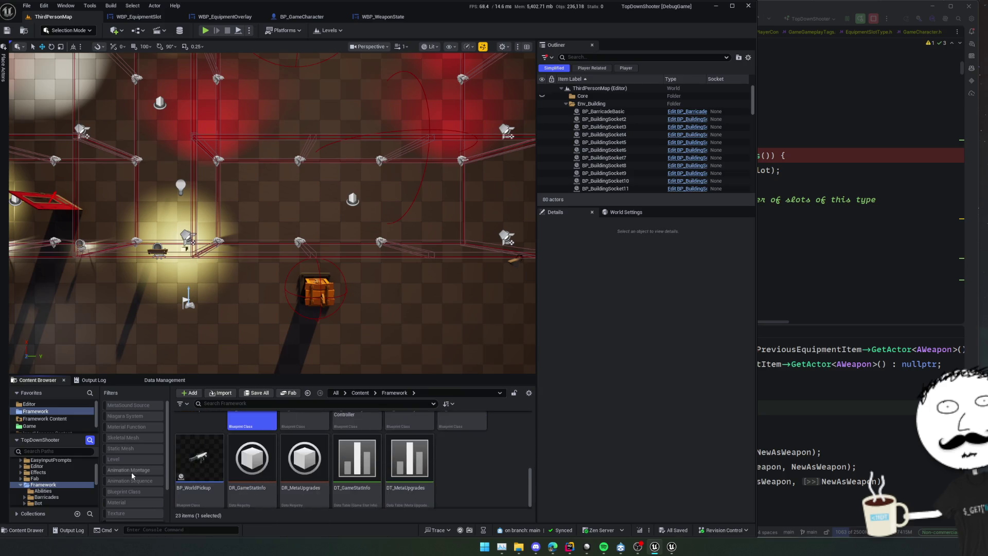
right_click(67, 484)
left_click(127, 412)
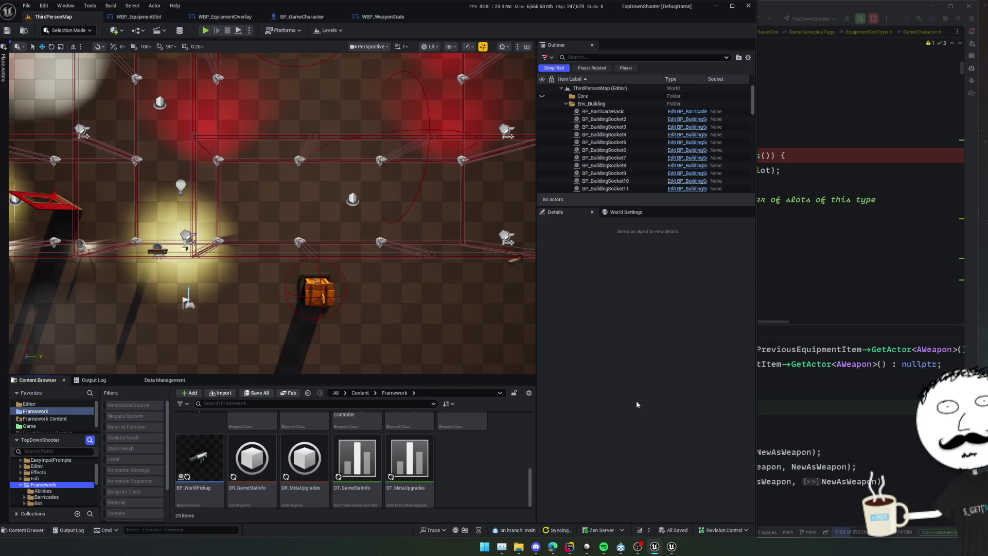
Step: Review Map Check, load error and Play In Editor messages, close the Message Log, reopen BP_GameCharacter
scroll(491, 459, "up", 1)
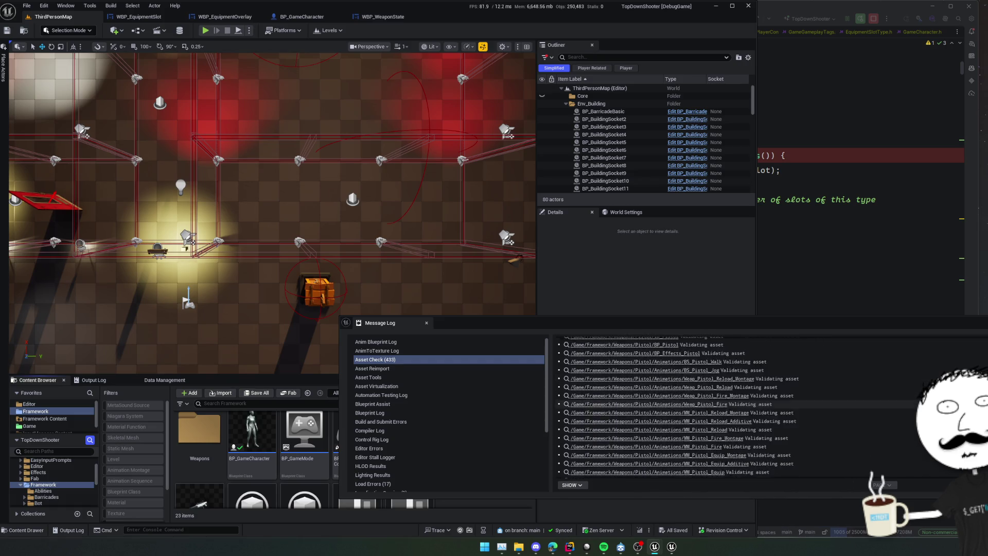
scroll(477, 403, "down", 3)
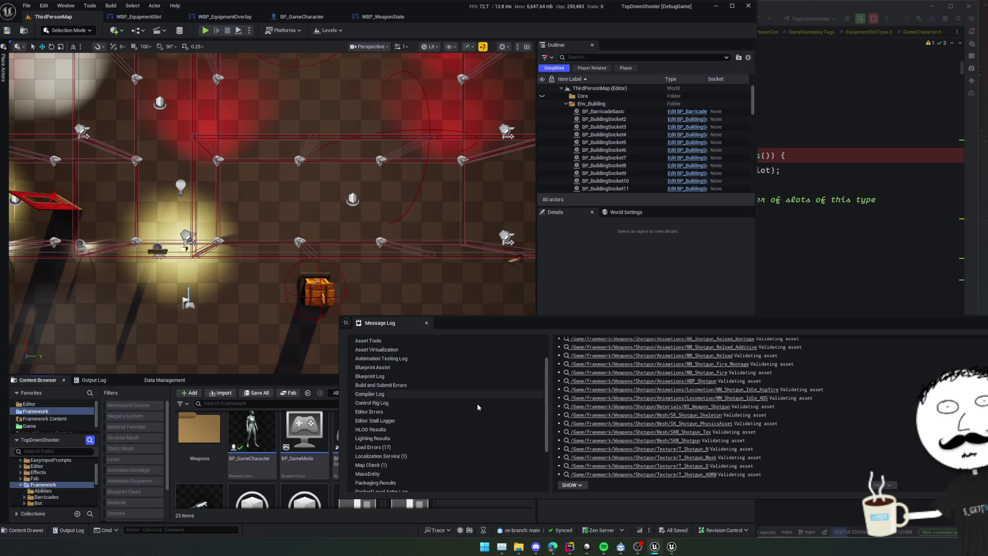
left_click(453, 427)
left_click(457, 411)
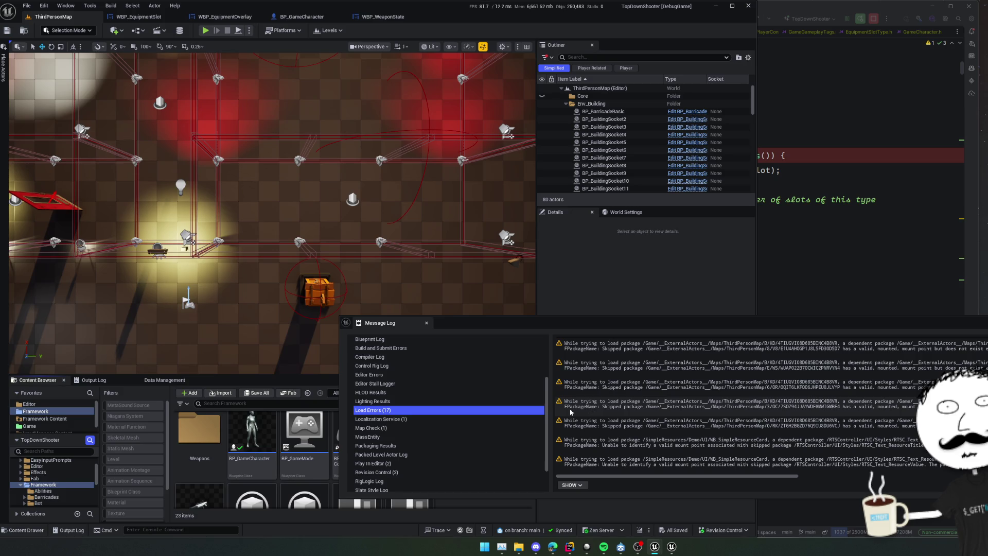
left_click(422, 428)
scroll(422, 425, "down", 3)
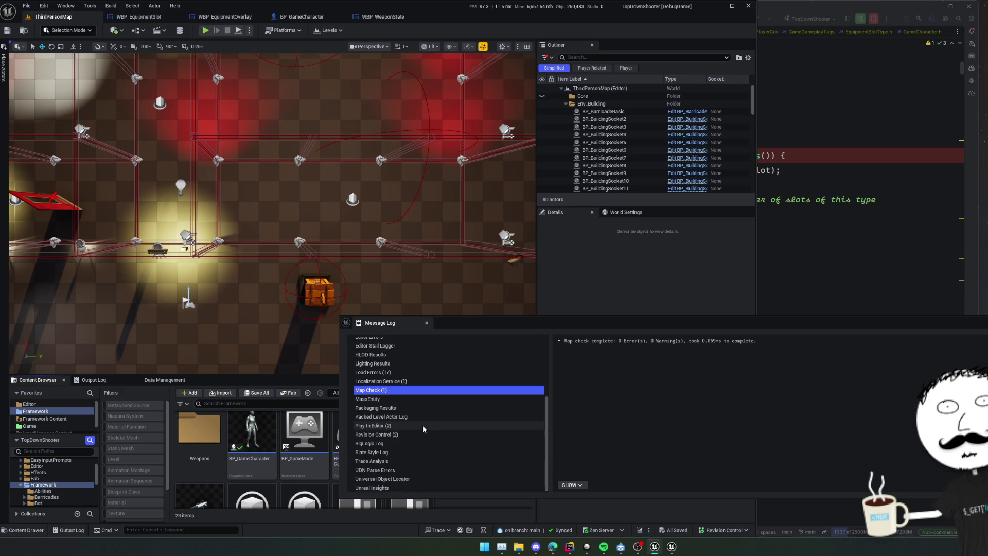
left_click(423, 425)
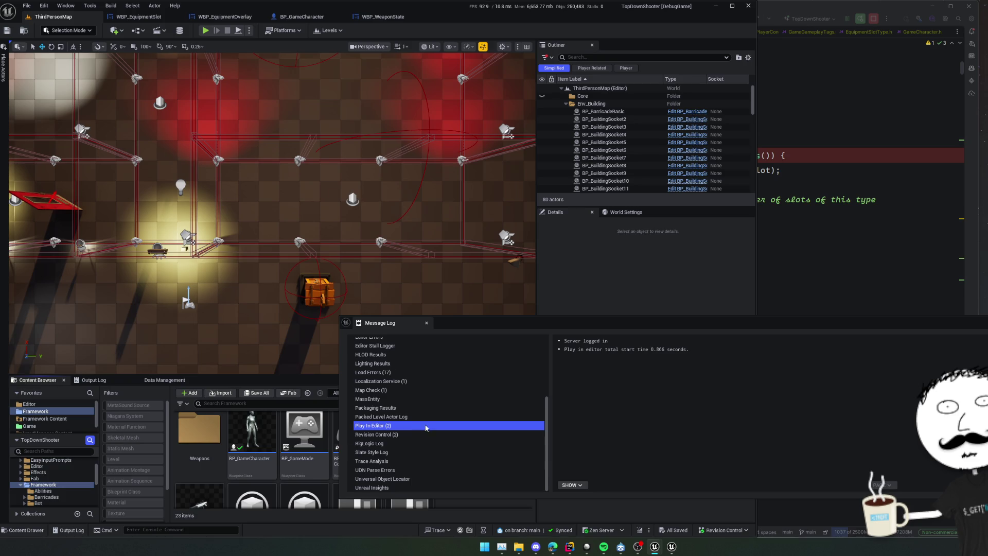
scroll(426, 428, "up", 5)
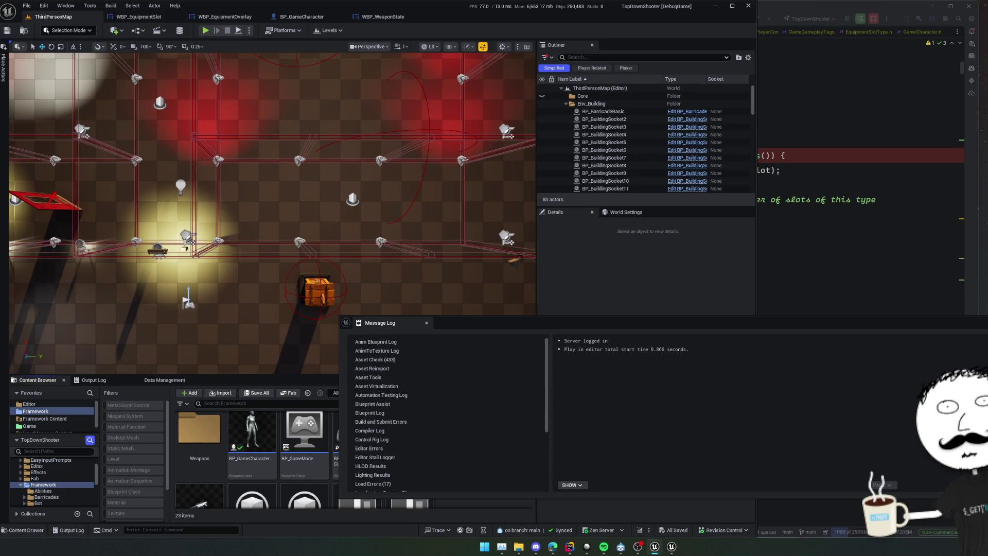
left_click(426, 322)
double_click(252, 435)
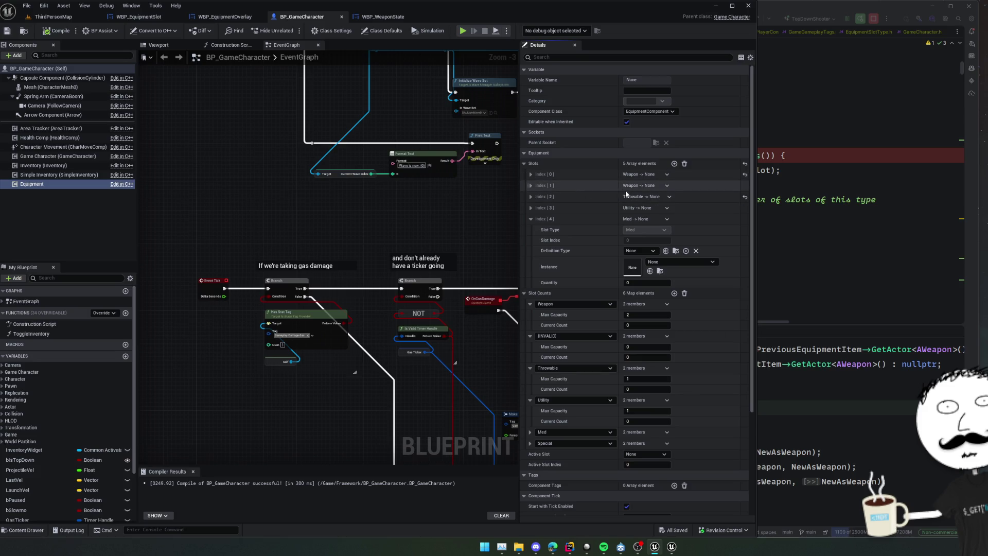
Step: Add a sixth, empty Index [5] entry to the Equipment component's Slots array and expand it
scroll(614, 184, "down", 1)
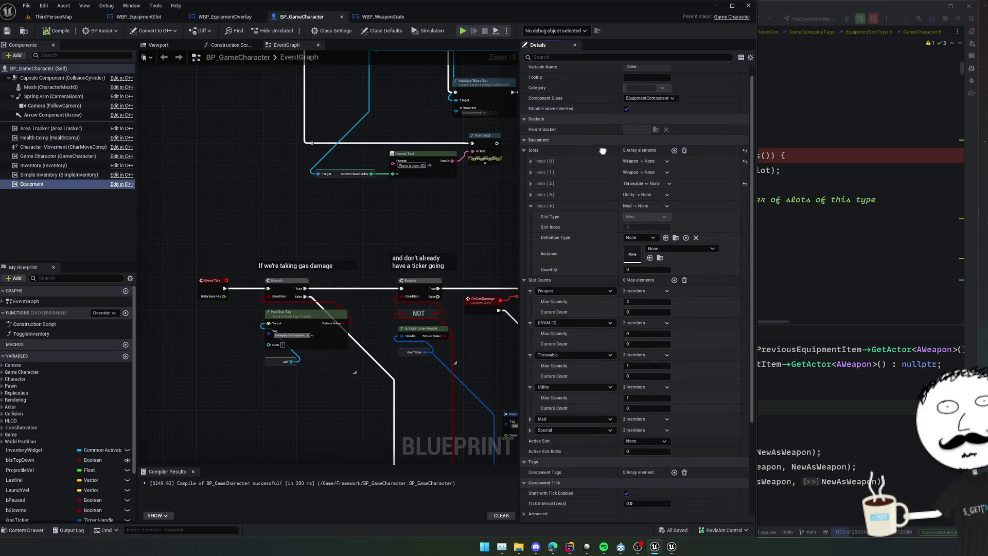
left_click(675, 151)
left_click(532, 282)
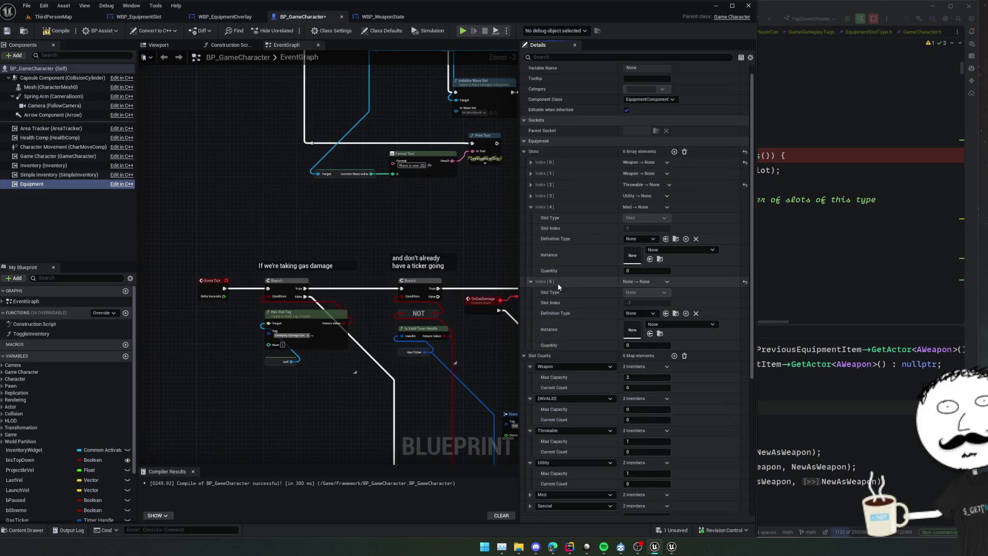
scroll(604, 310, "down", 3)
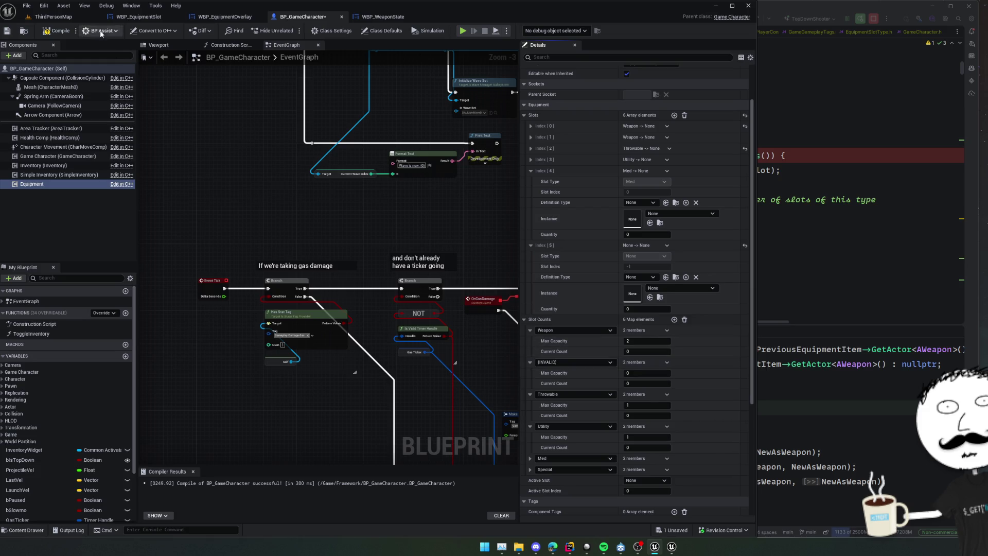
Step: Compile BP_GameCharacter, then return to the Rider code editor
left_click(65, 34)
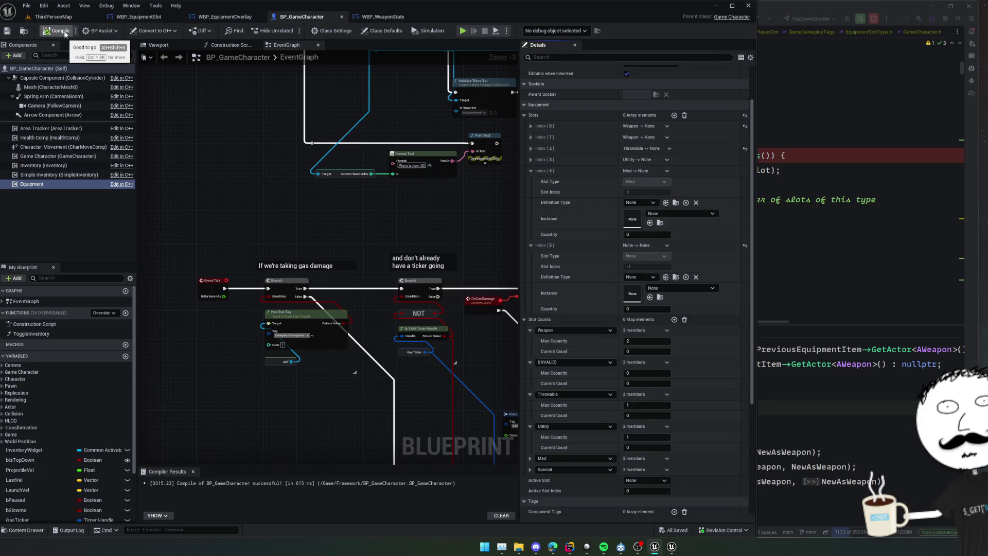
scroll(597, 199, "up", 1)
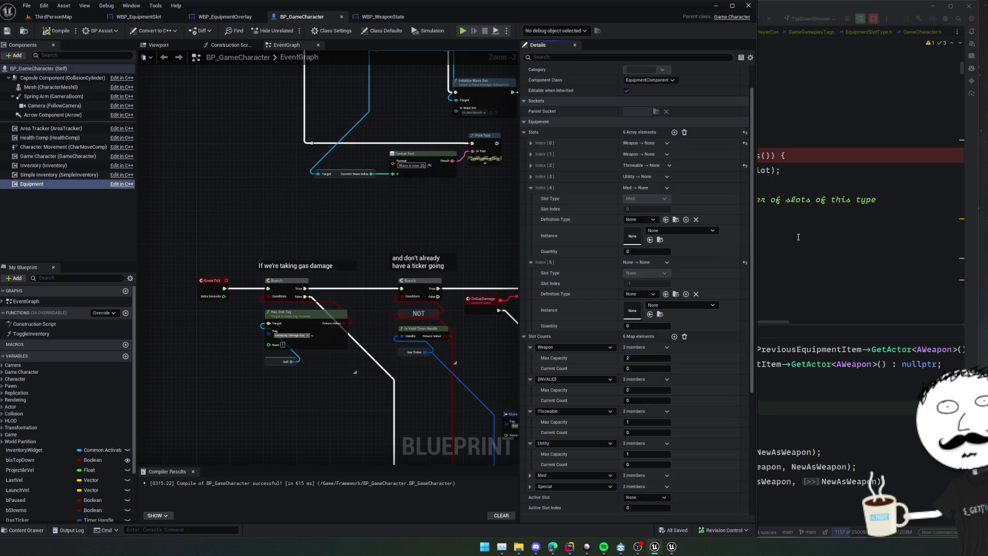
left_click(820, 222)
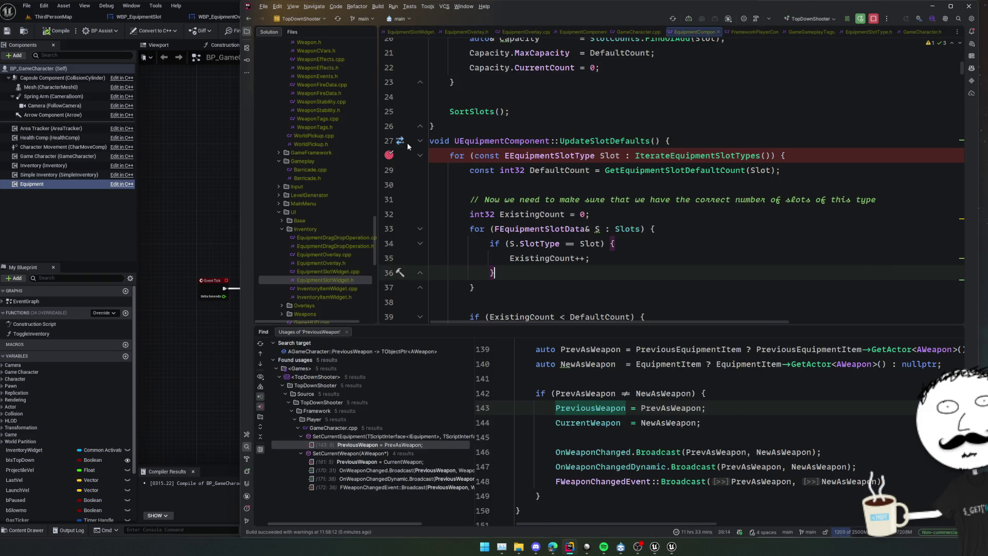
left_click(392, 155)
left_click(597, 141, "ctrl")
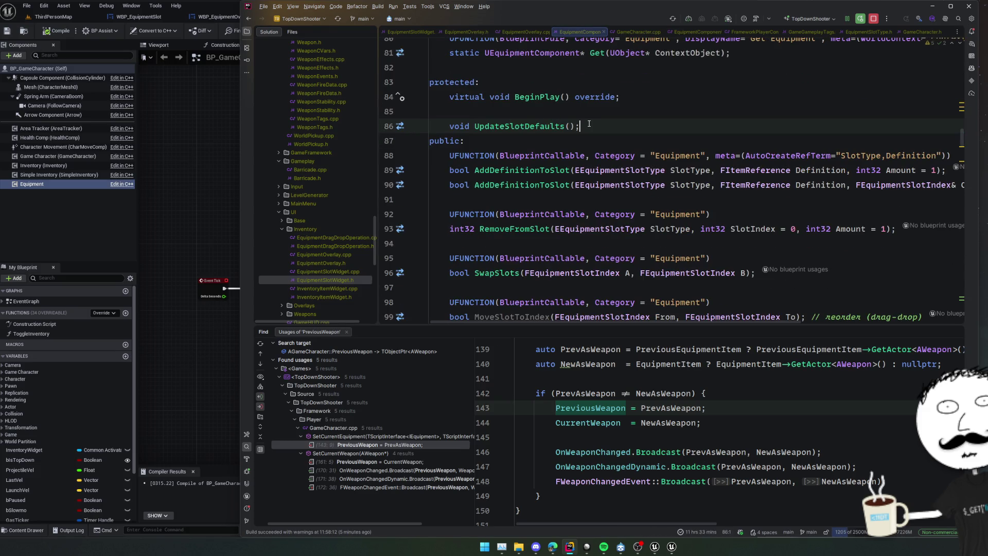
key("Return")
key("Return")
type("virtual ")
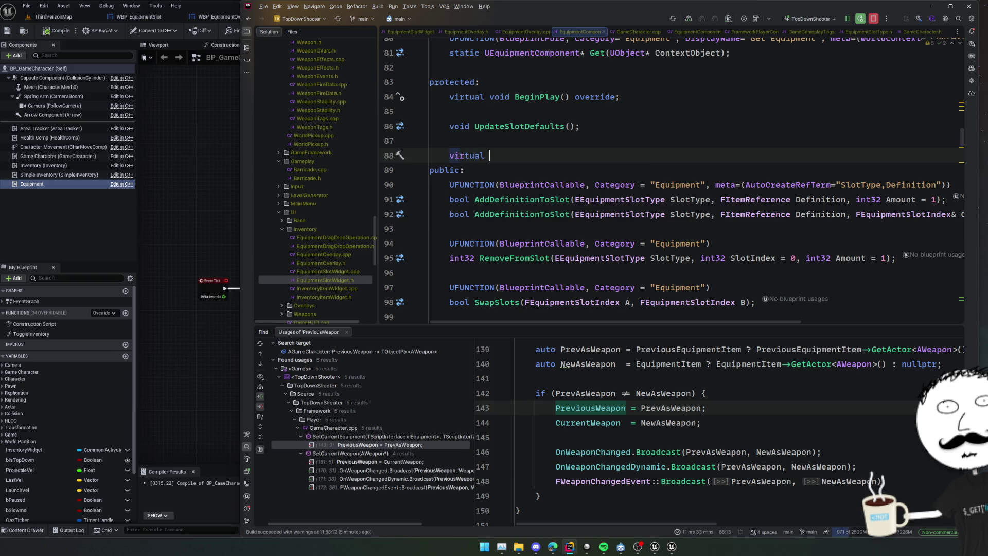
type("PreSa")
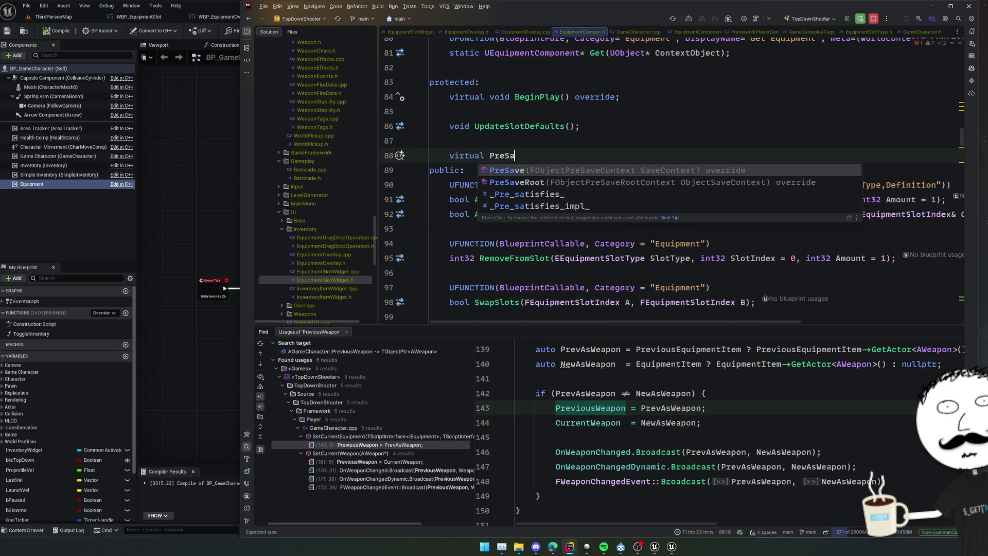
key("Return")
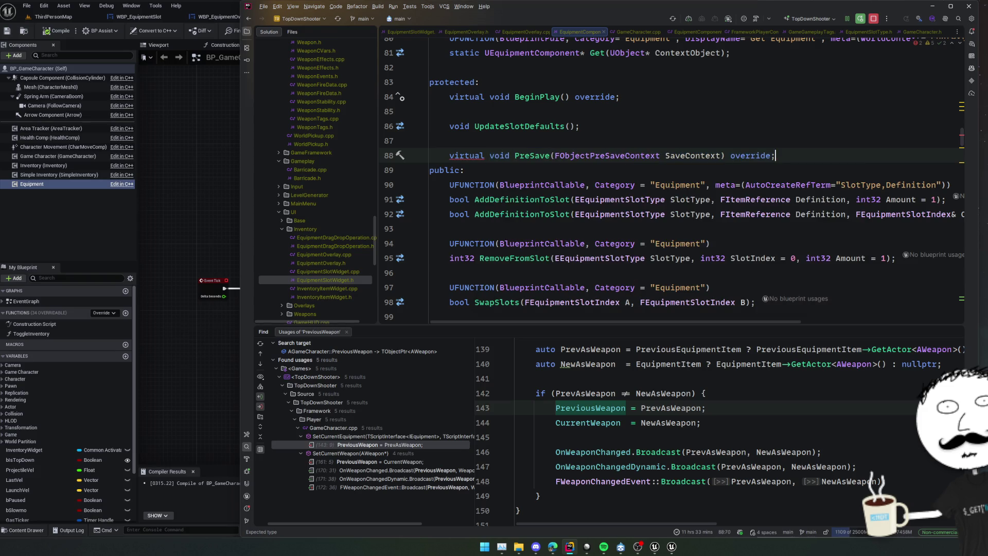
left_click(525, 156)
key("alt+Return")
key("Return")
key("ctrl+Left")
key("ctrl+Left")
key("ctrl+Left")
key("ctrl+b")
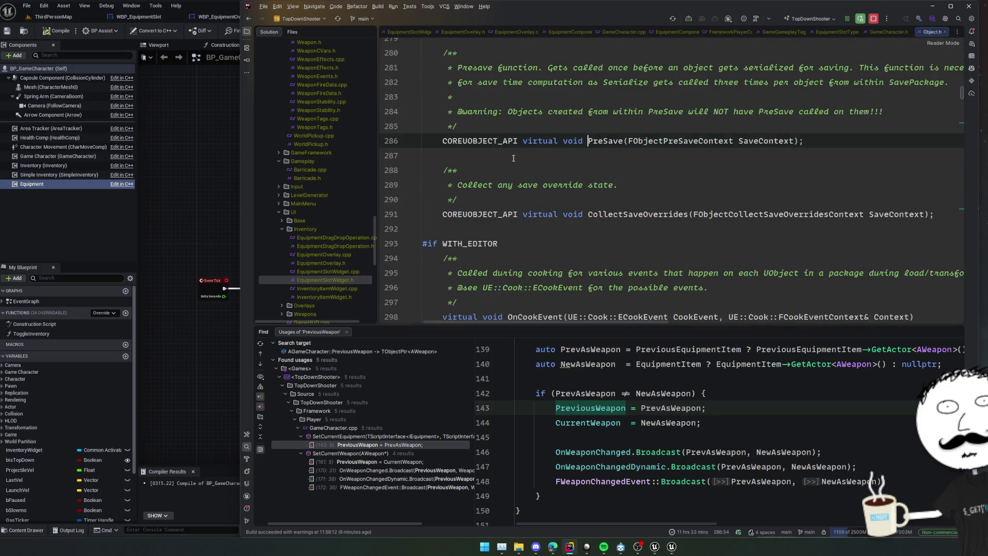
scroll(695, 176, "up", 2)
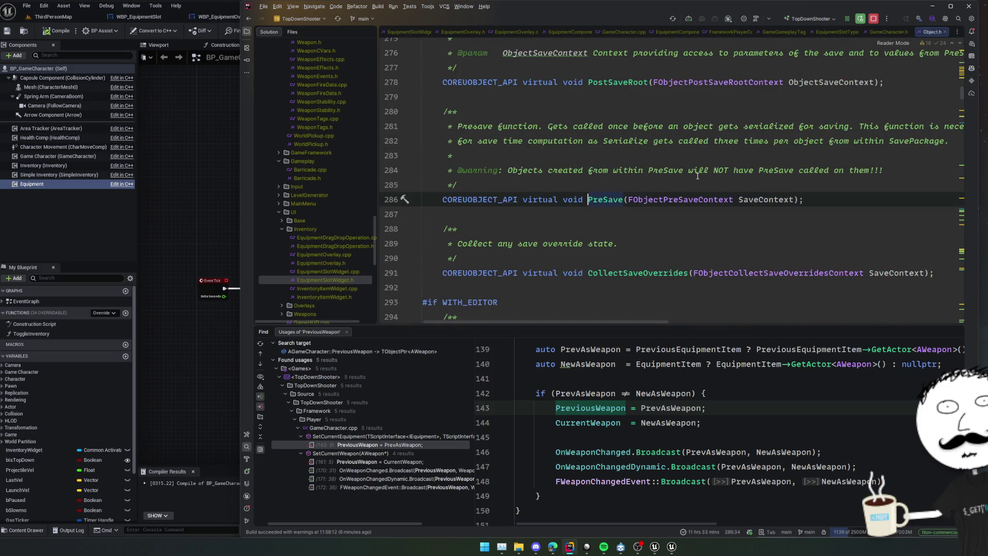
scroll(698, 175, "right", 2)
scroll(697, 176, "left", 2)
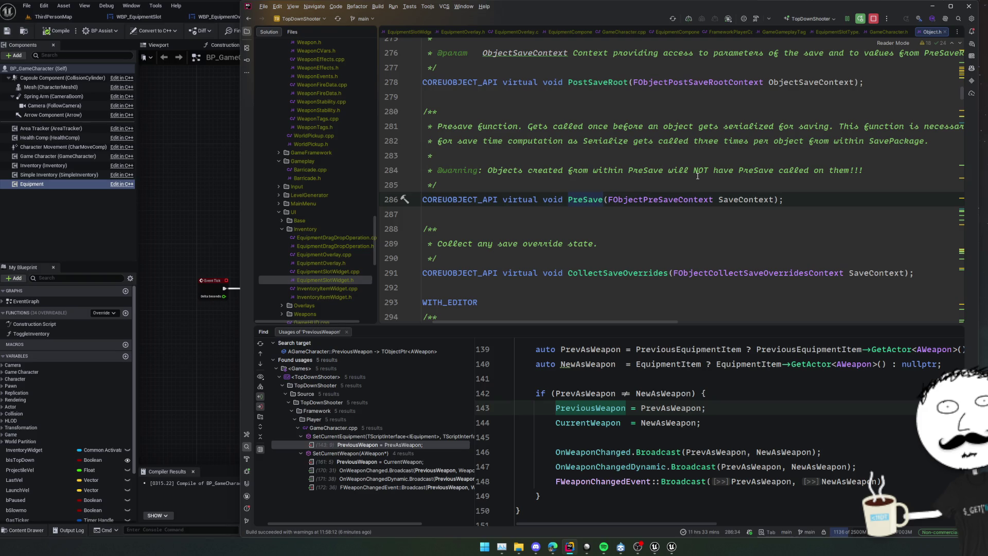
scroll(744, 139, "left", 1)
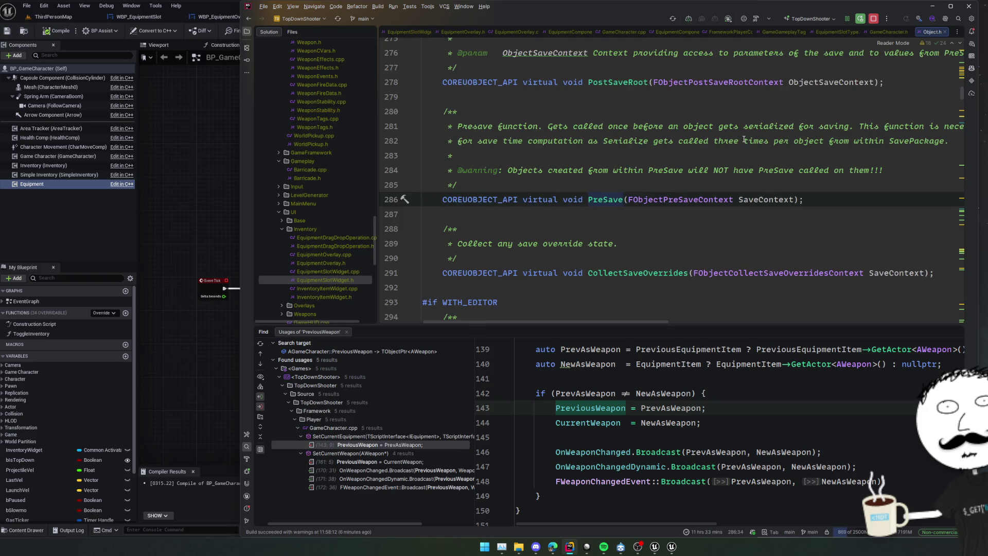
scroll(746, 140, "down", 3)
scroll(747, 140, "up", 8)
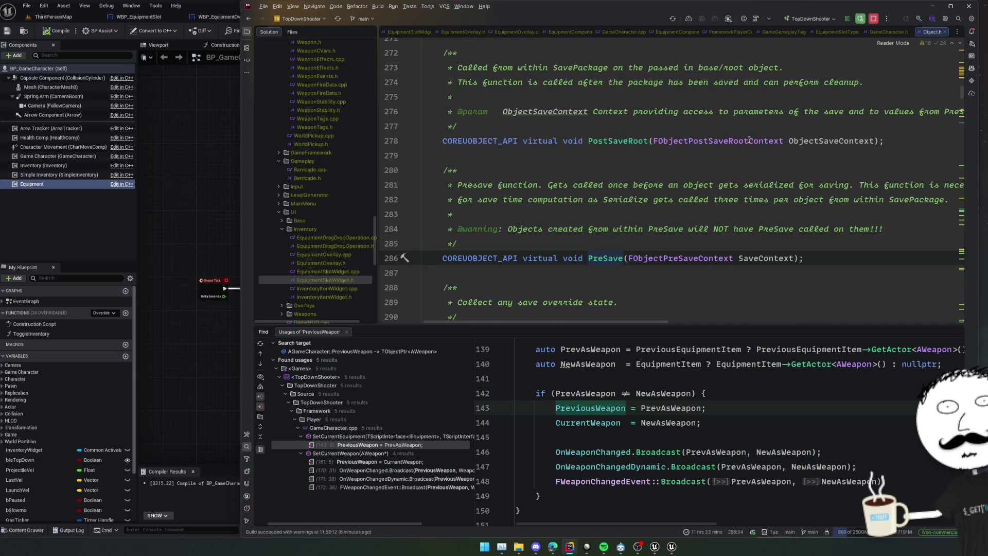
scroll(750, 141, "up", 4)
scroll(749, 141, "up", 8)
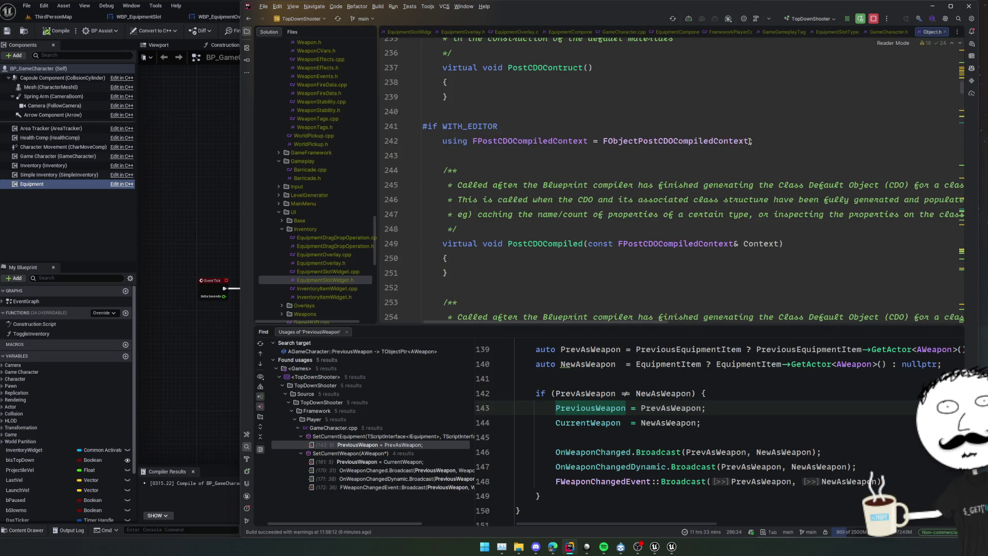
scroll(749, 141, "up", 3)
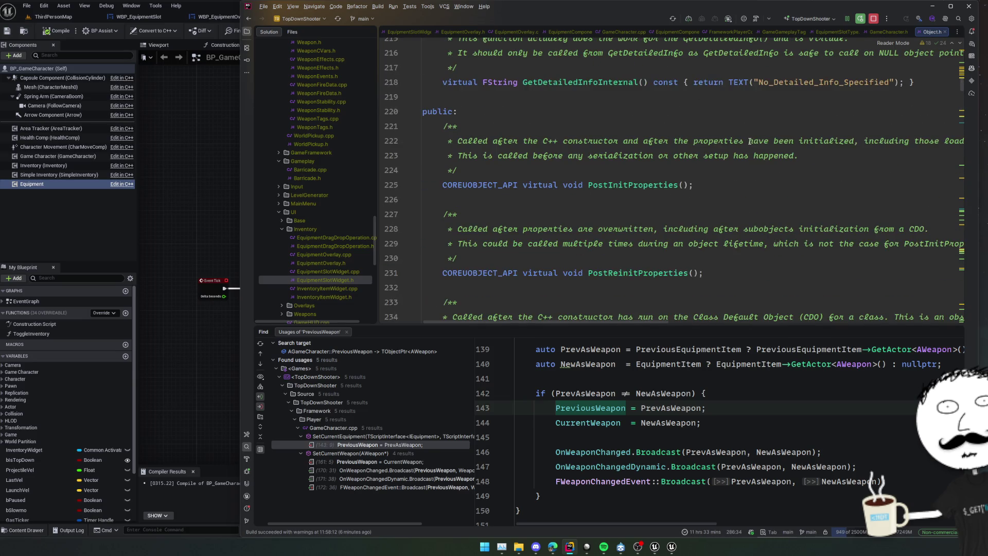
scroll(872, 162, "up", 2)
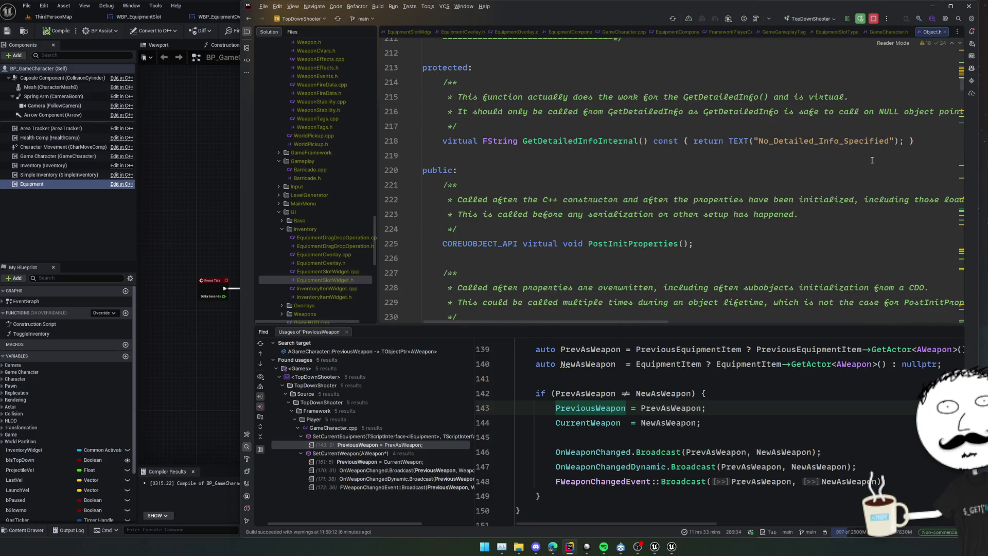
scroll(871, 160, "down", 2)
scroll(875, 157, "up", 15)
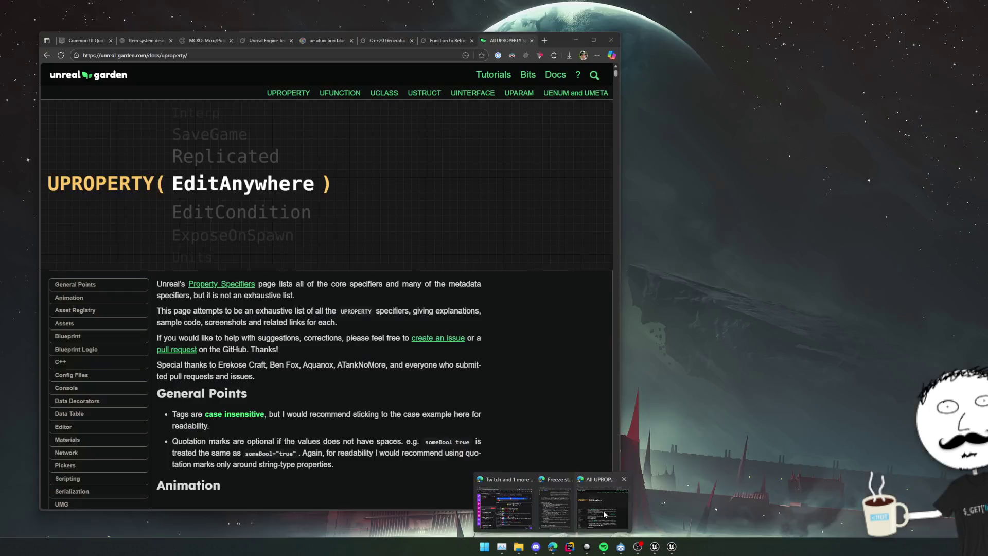
left_click(552, 547)
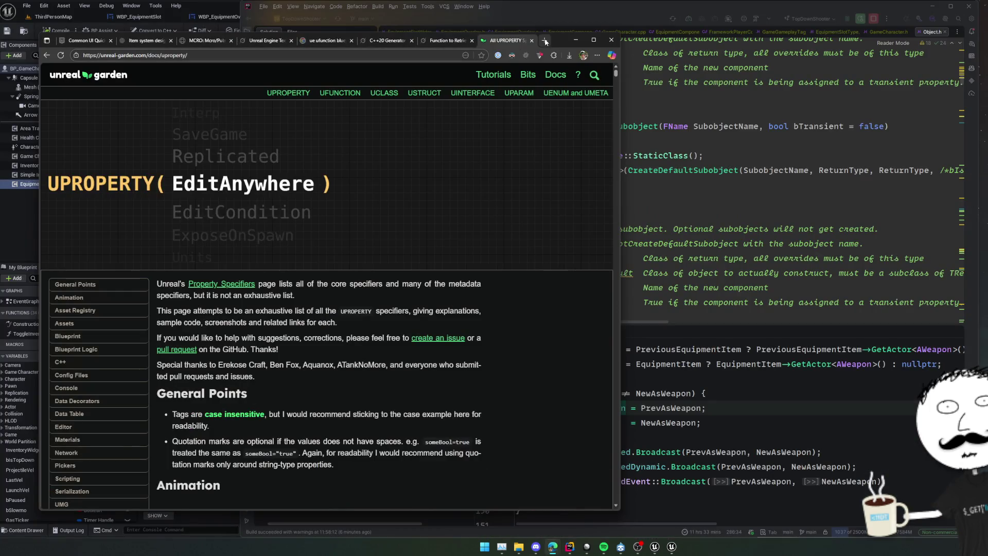
Step: Search Google in a new tab for 'ue c++ make actor constructor run'
left_click(544, 40)
type("ue c++ get ac")
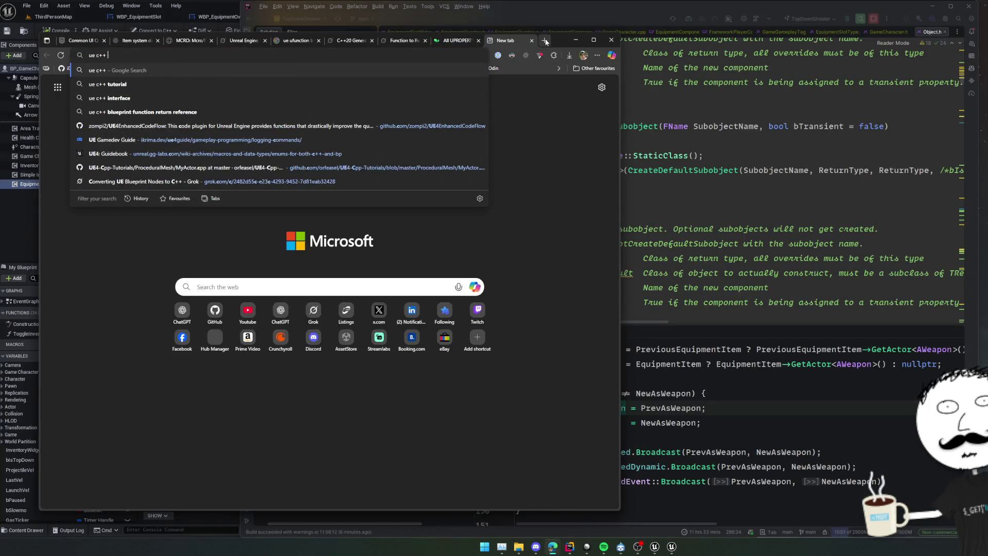
type("tor ")
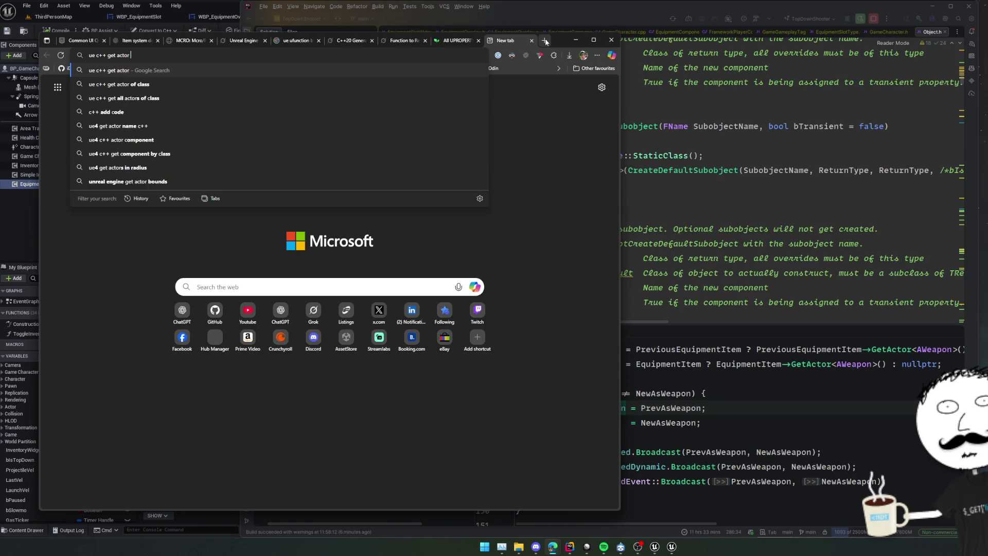
type("constr")
key("BackSpace")
key("BackSpace")
key("BackSpace")
key("BackSpace")
key("BackSpace")
key("BackSpace")
type("mak")
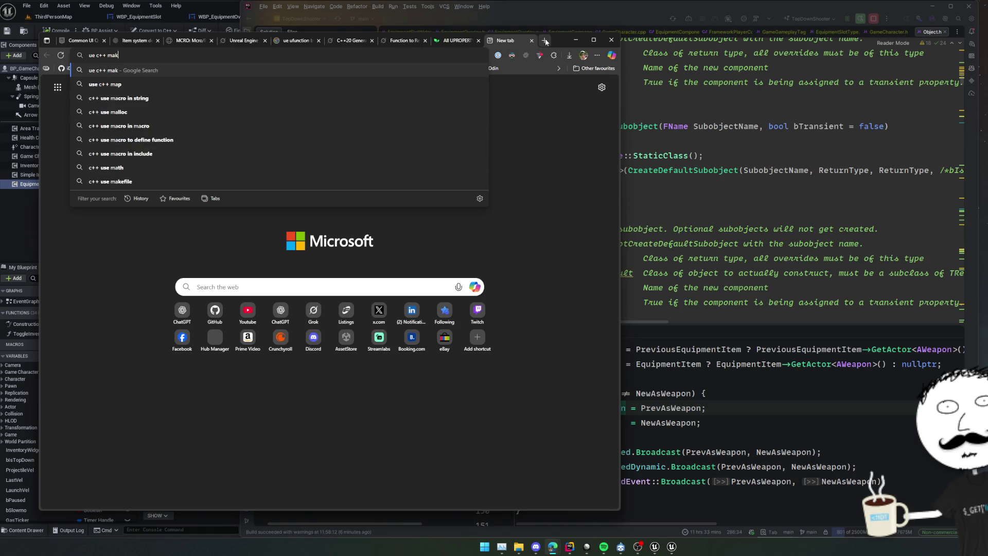
type("e actor construct")
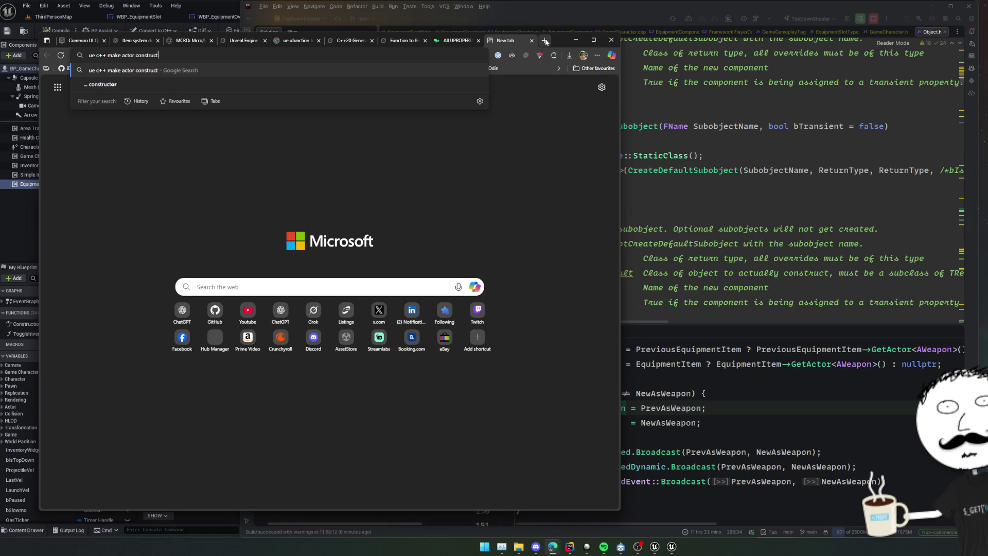
type("or run")
key("Return")
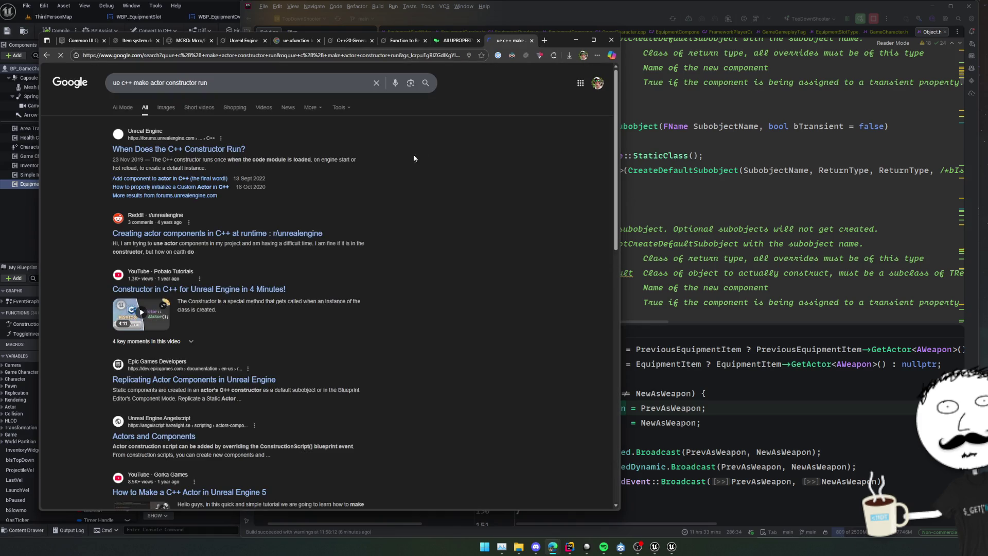
Step: Read the 'When Does the C++ Constructor Run?' forum thread, including the OnRegister explanation, then go back
left_click(239, 150)
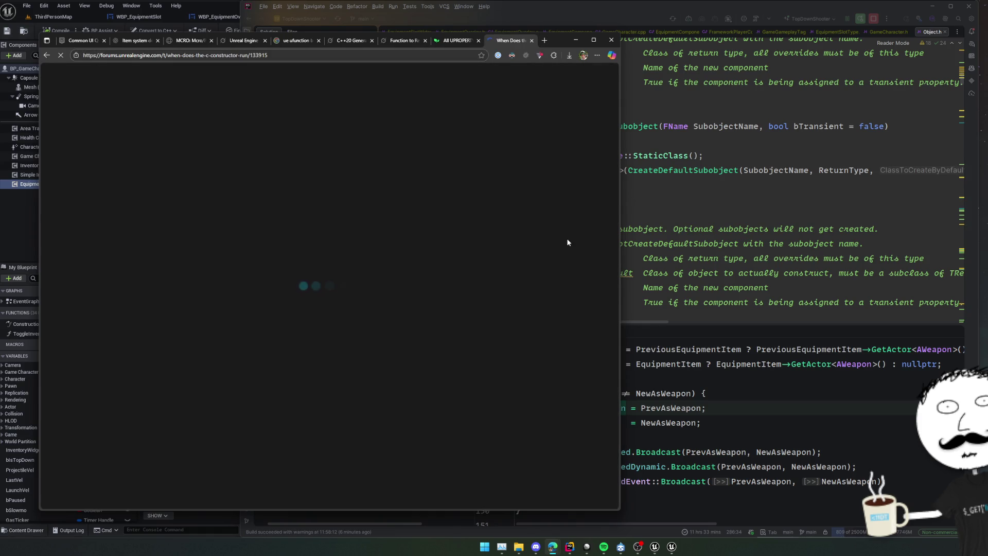
scroll(459, 244, "down", 2)
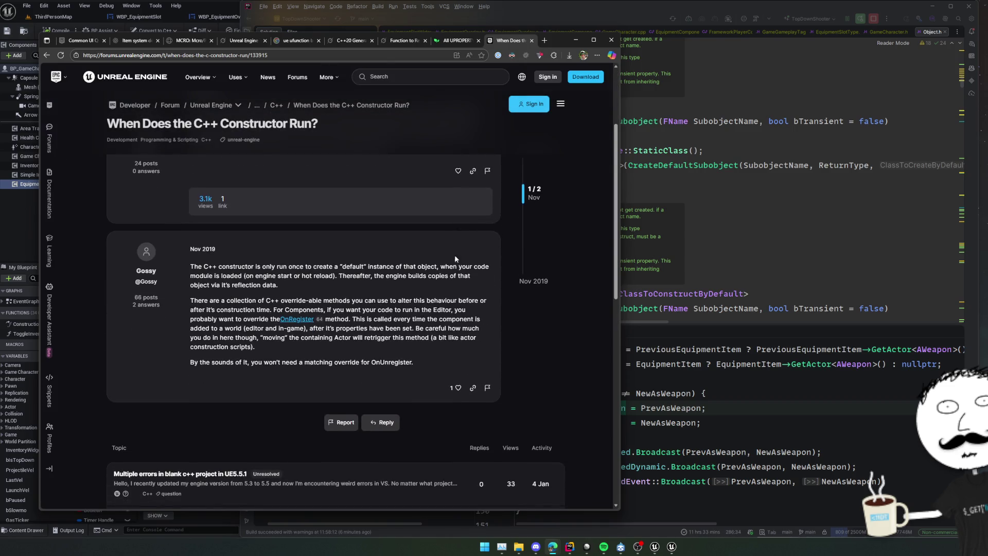
triple_click(332, 286)
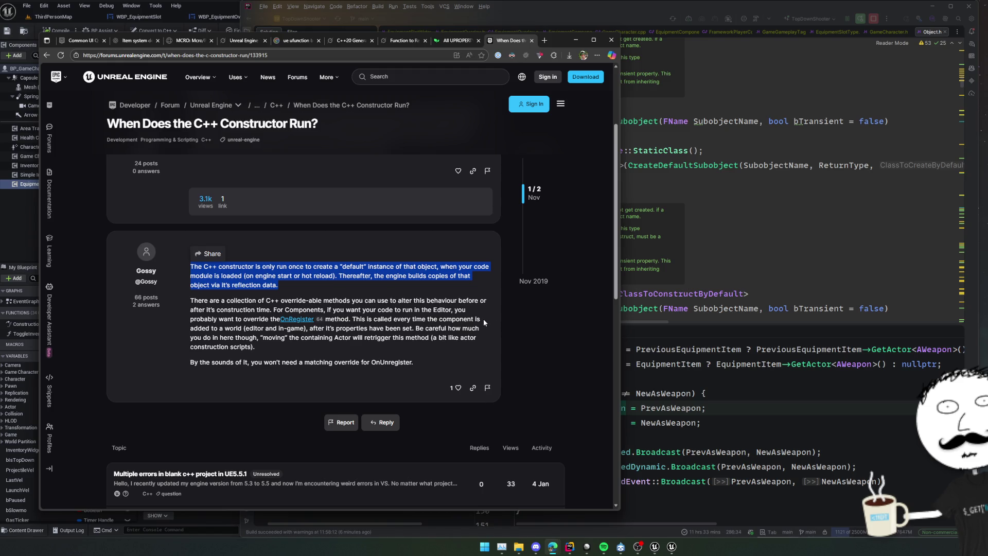
left_click_drag(286, 309, 477, 312)
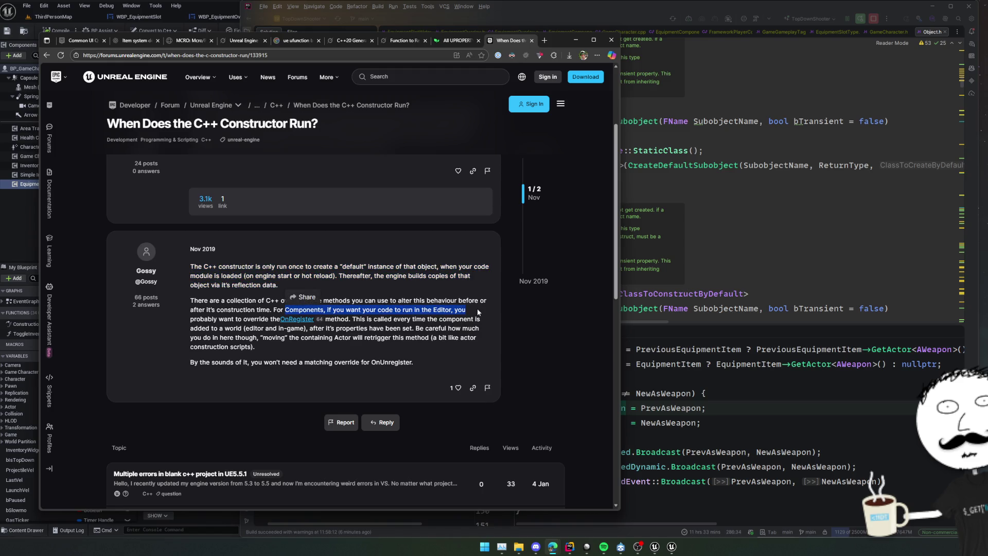
left_click(484, 318, "shift")
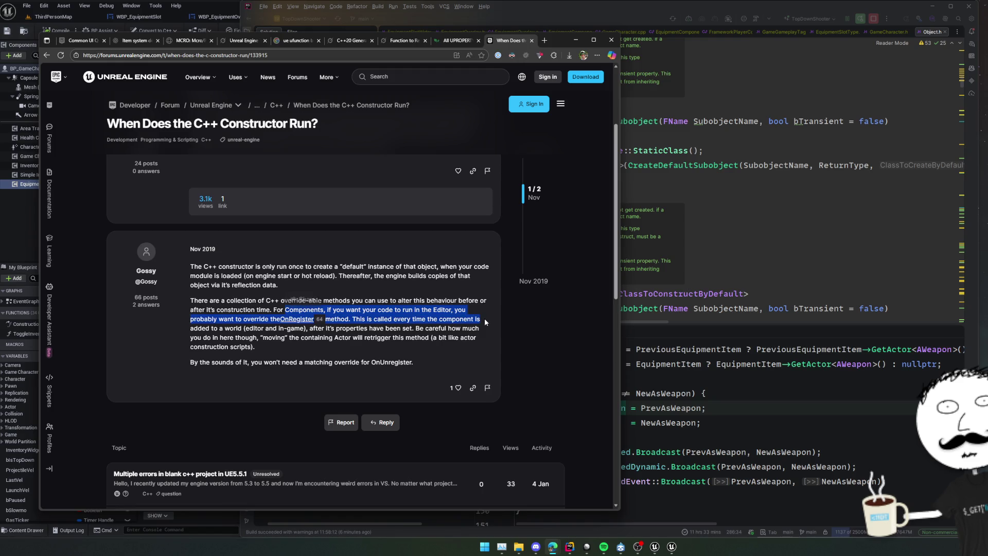
left_click_drag(486, 325, 483, 344)
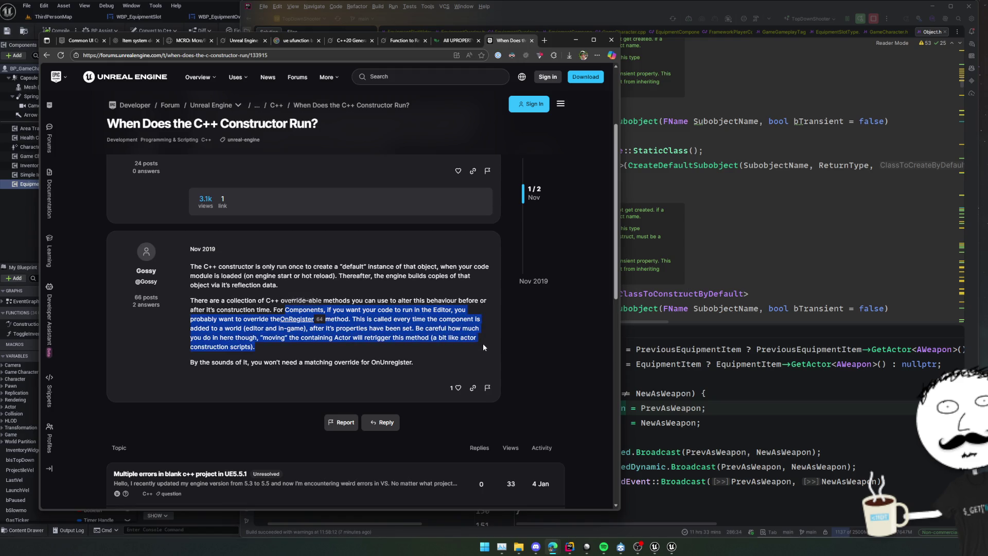
scroll(424, 351, "down", 1)
scroll(423, 329, "up", 3)
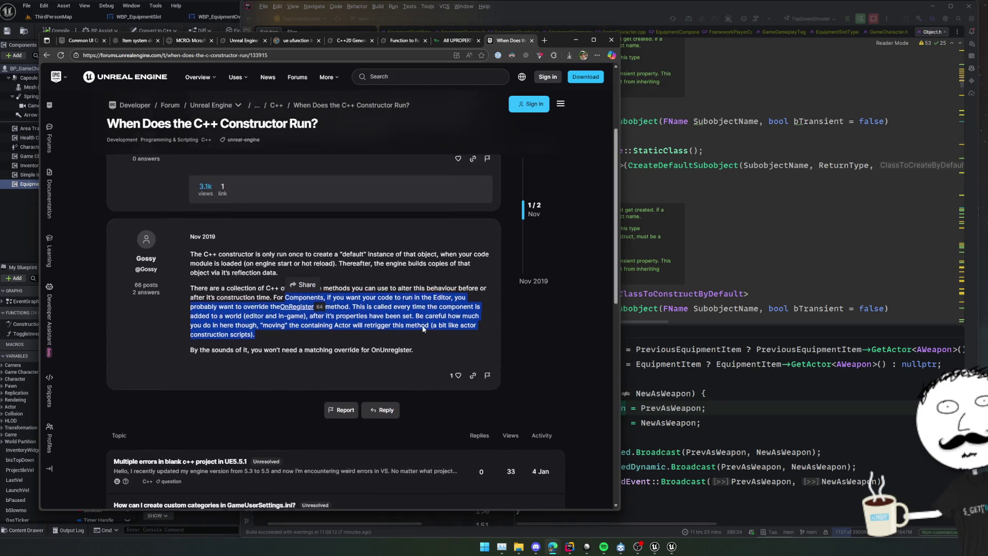
key("alt+Left")
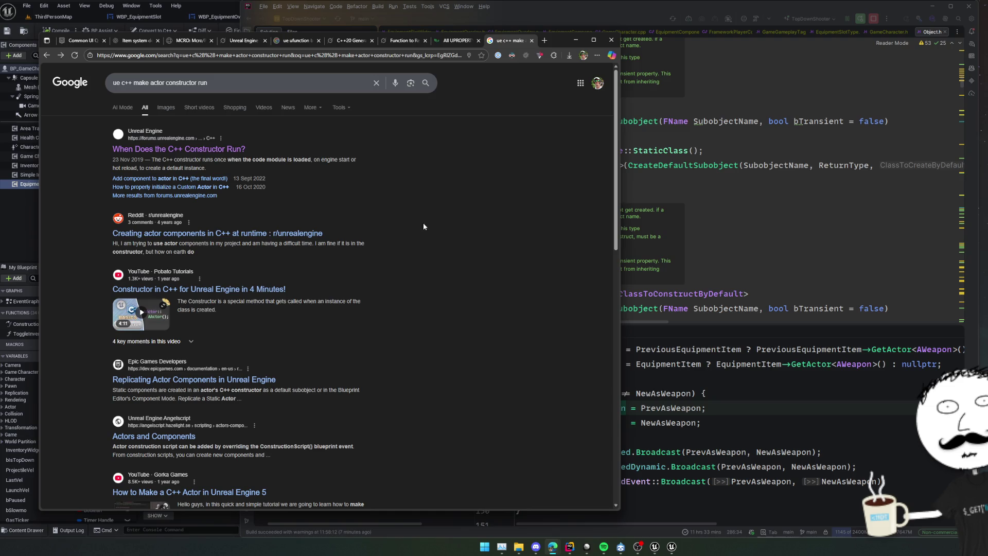
Step: Read the Reddit thread on runtime actor components and return to the results
left_click(314, 234)
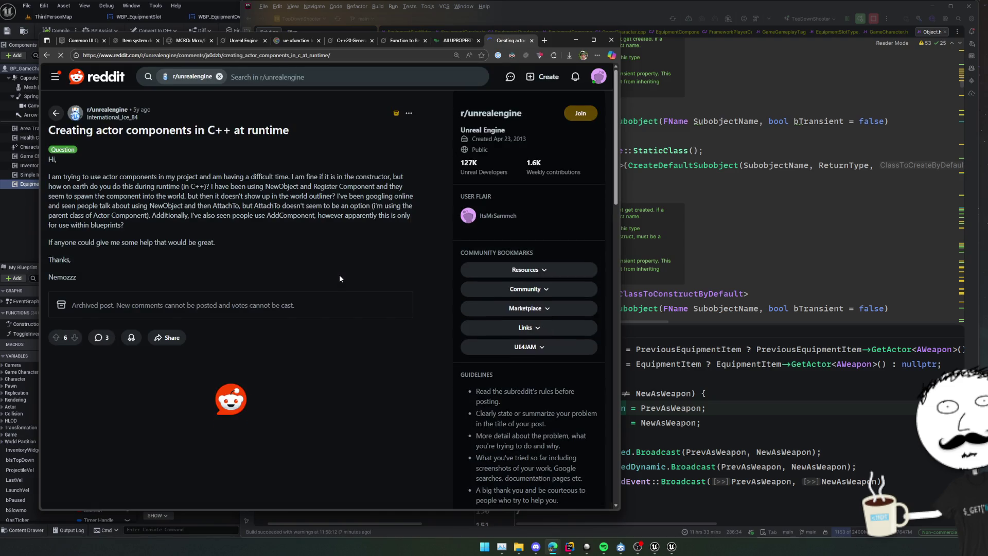
scroll(340, 278, "down", 3)
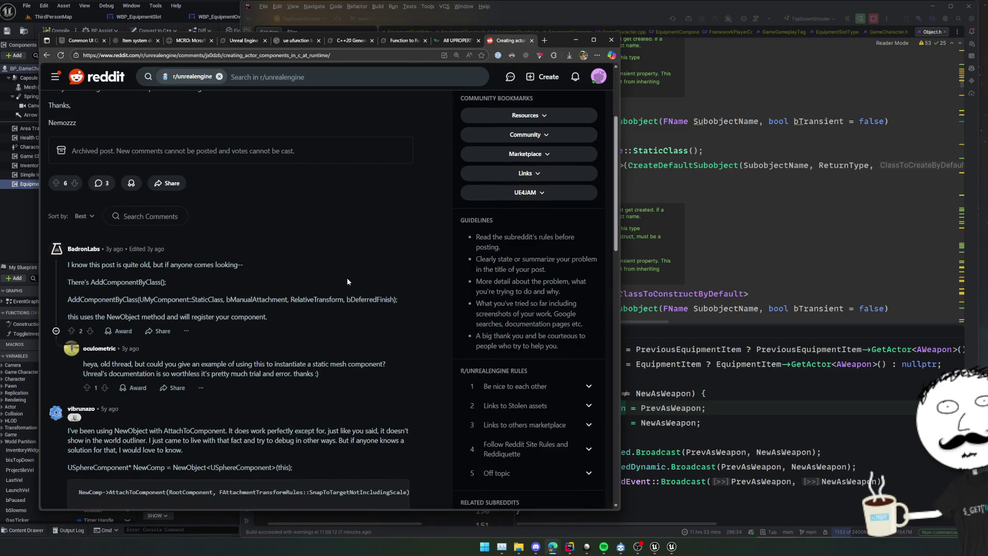
scroll(377, 287, "down", 2)
scroll(377, 287, "down", 1)
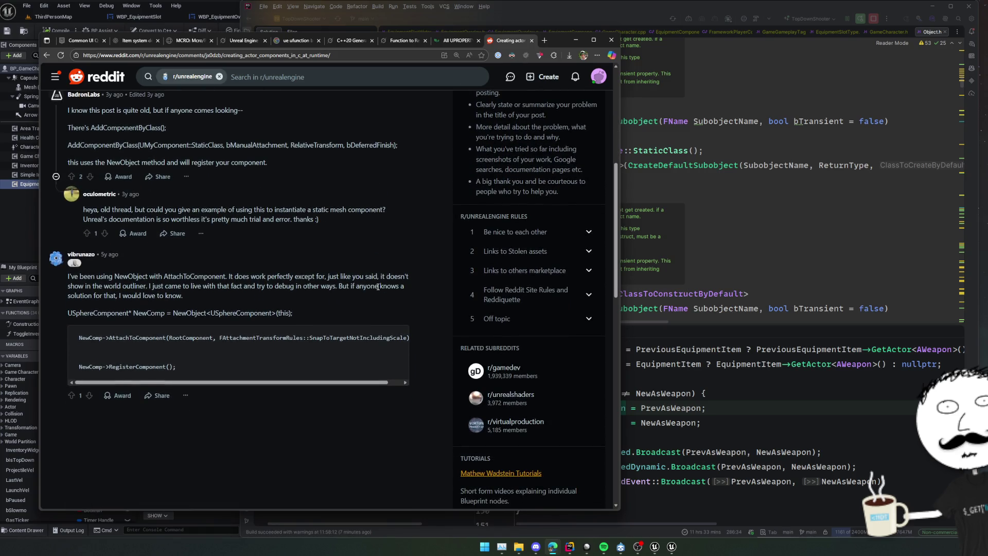
scroll(379, 287, "down", 2)
key("alt+Left")
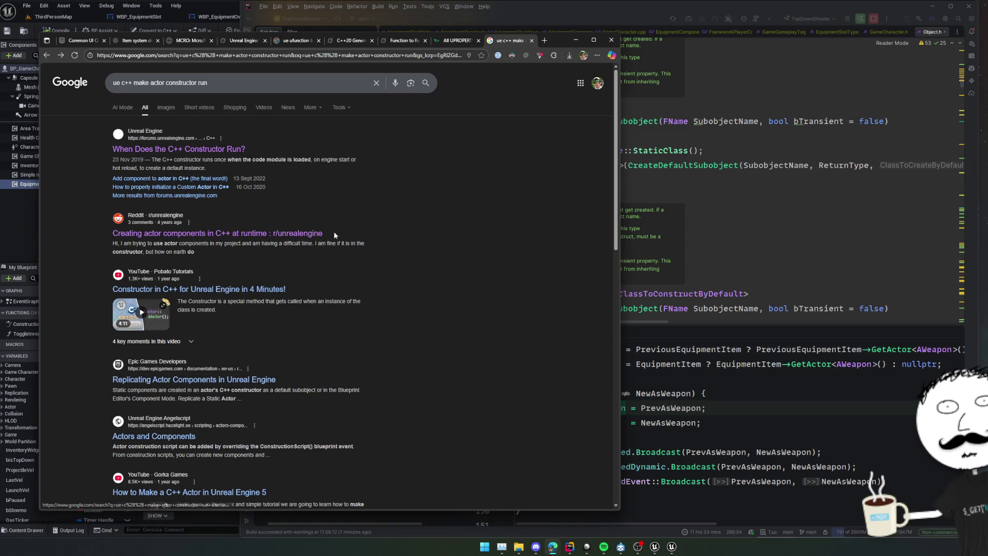
Step: Skim the Reddit thread on modifying components at construction and return to the results
scroll(339, 233, "down", 2)
scroll(347, 236, "down", 4)
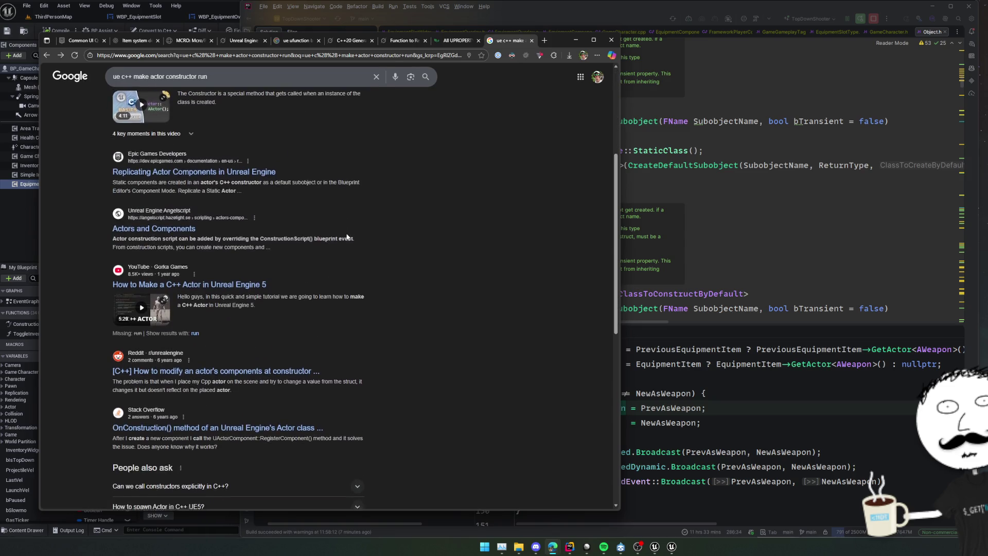
scroll(349, 236, "down", 1)
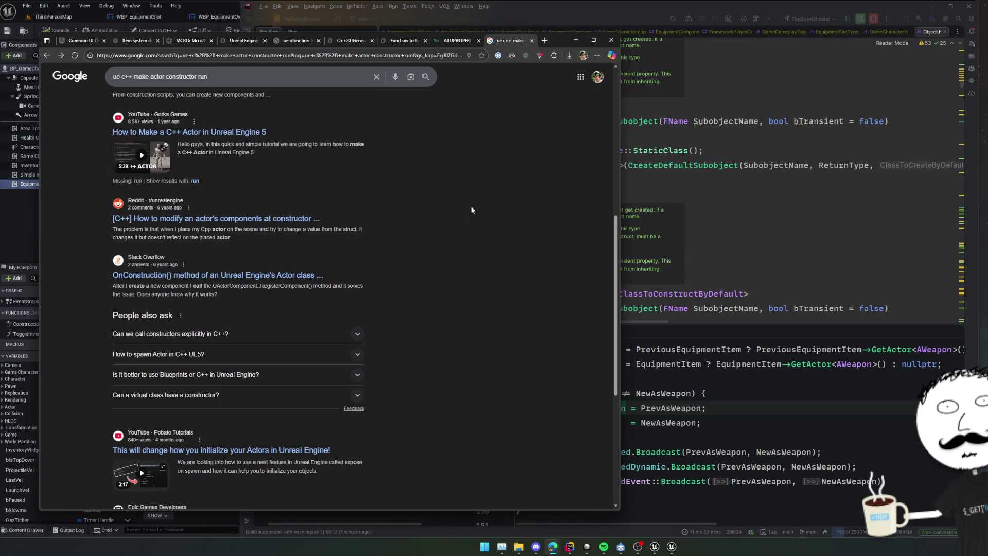
left_click(280, 220)
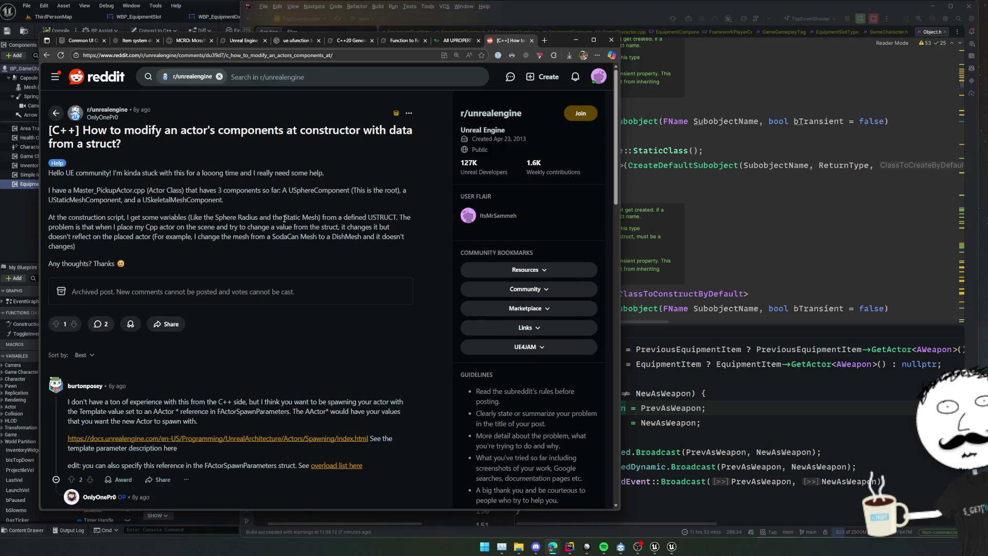
scroll(285, 219, "down", 3)
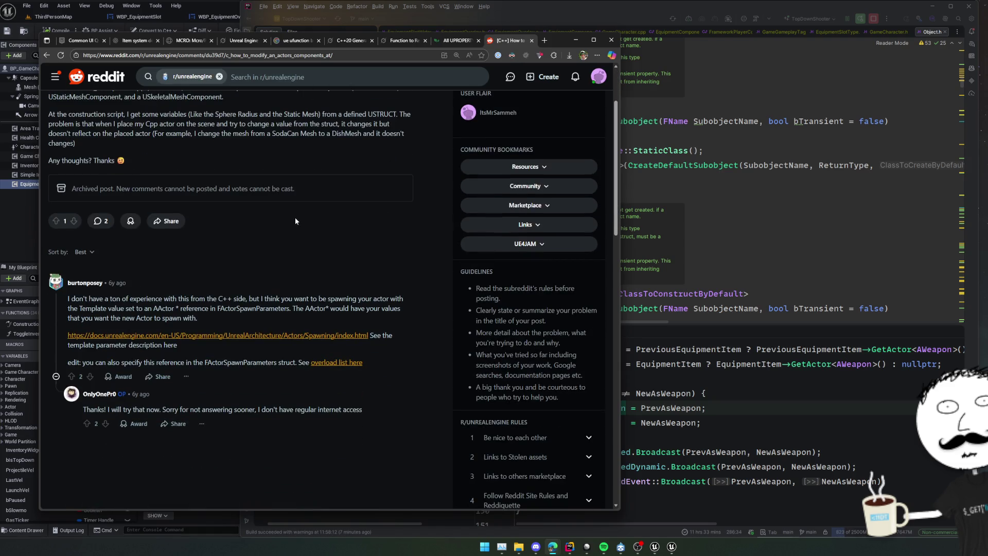
key("alt+Left")
scroll(323, 232, "down", 4)
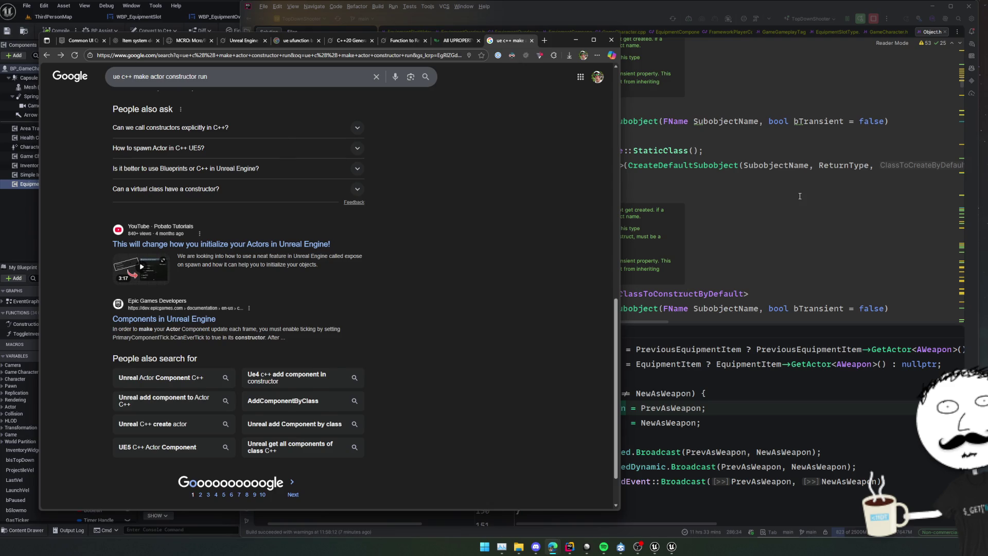
Step: Switch back to Rider showing Object.h
key("alt+Tab")
scroll(684, 157, "down", 10)
scroll(663, 192, "up", 10)
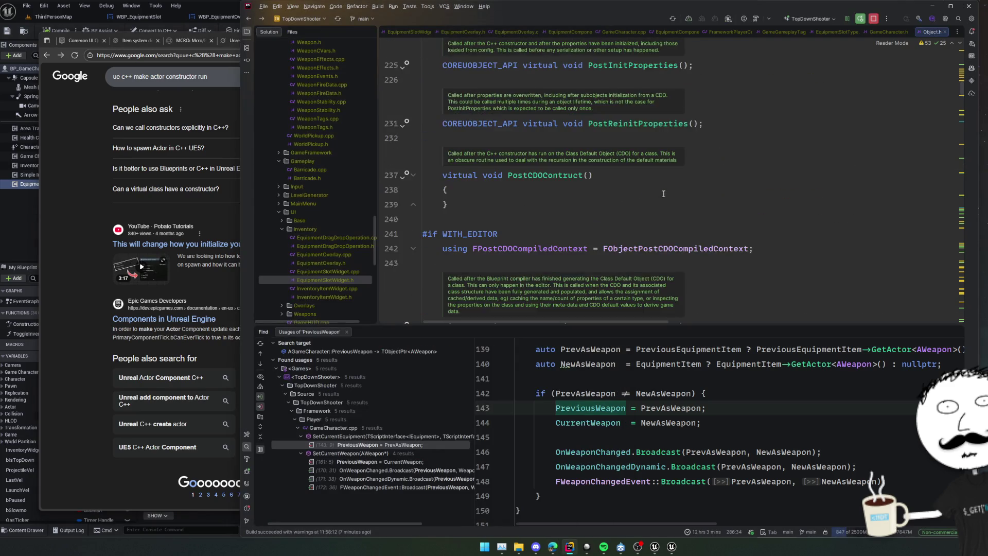
Step: Study Object.h's PostCDOCompiled declarations, copy the function name, and return to PreSave
scroll(664, 194, "down", 8)
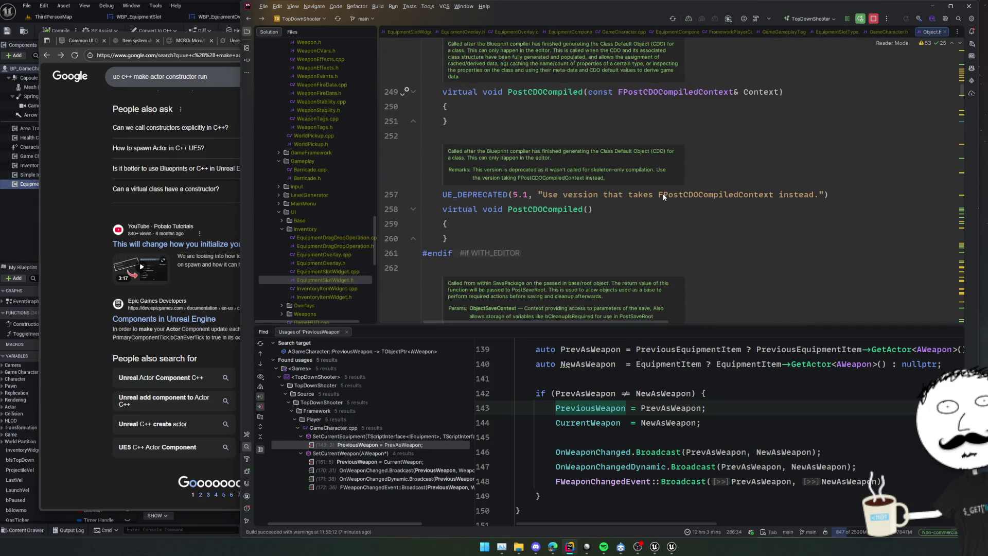
left_click(544, 155)
scroll(552, 165, "up", 3)
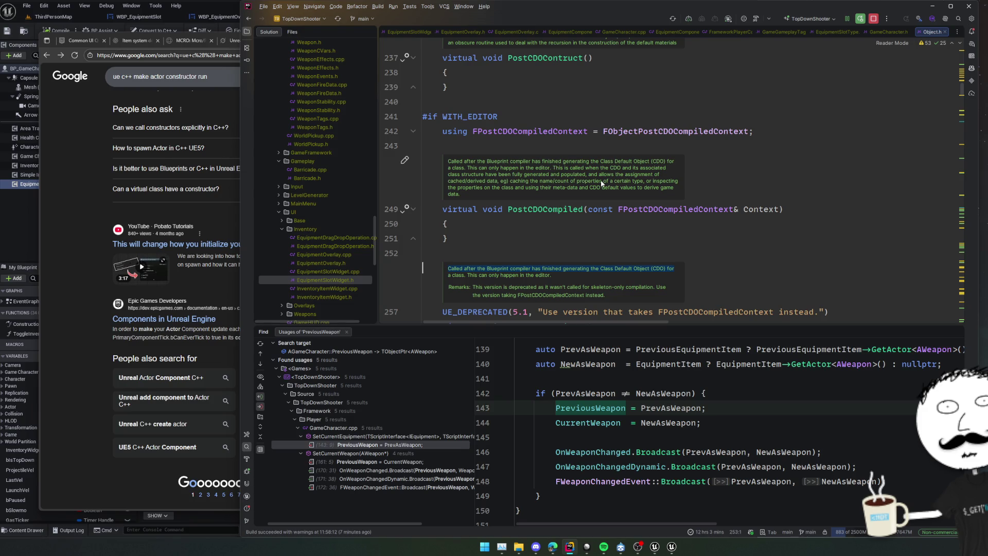
left_click(641, 172)
double_click(554, 211)
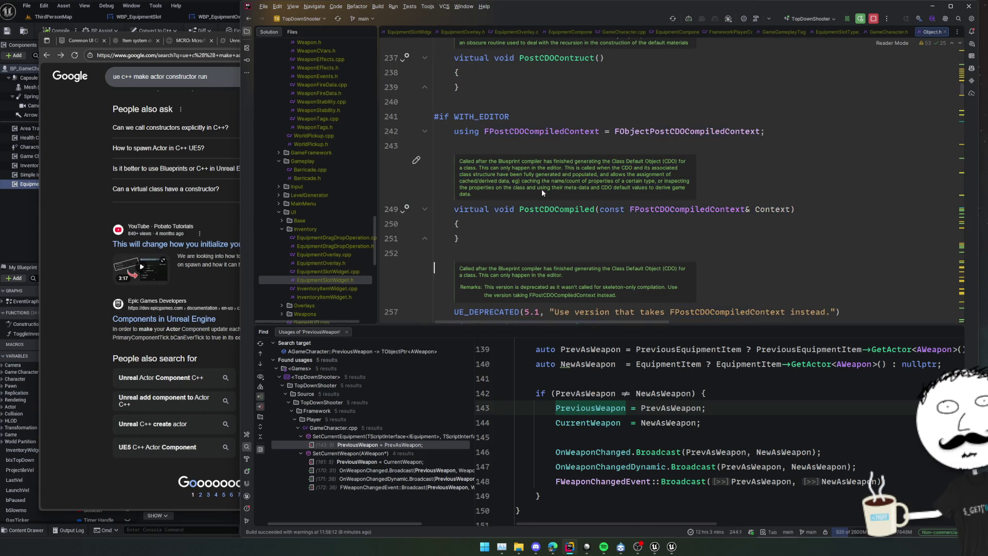
key("ctrl+minus")
key("ctrl+minus")
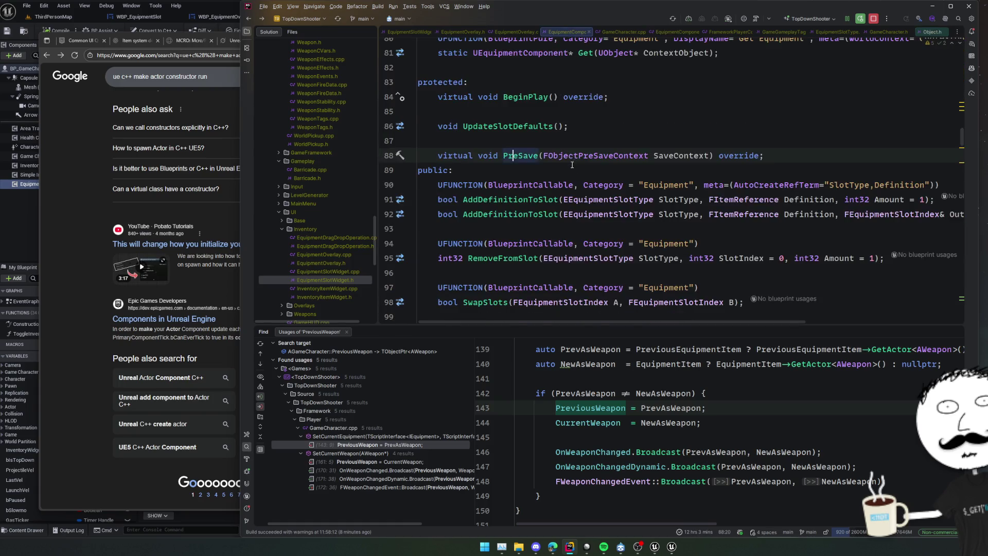
Step: Delete the PreSave definition and its declaration from the equipment component
key("ctrl+w")
key("ctrl+w")
key("ctrl+w")
key("Delete")
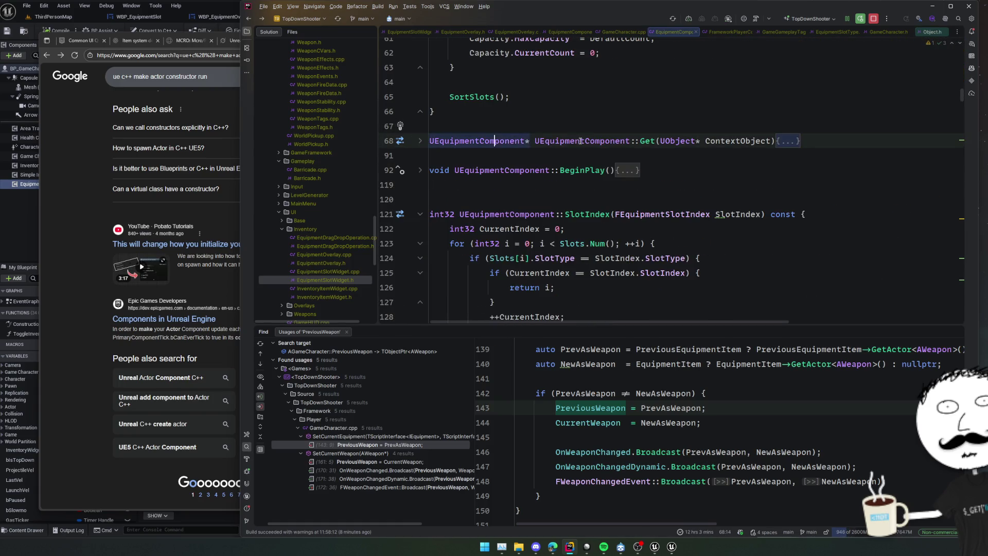
key("ctrl+alt+Home")
scroll(584, 175, "down", 2)
left_click(584, 199)
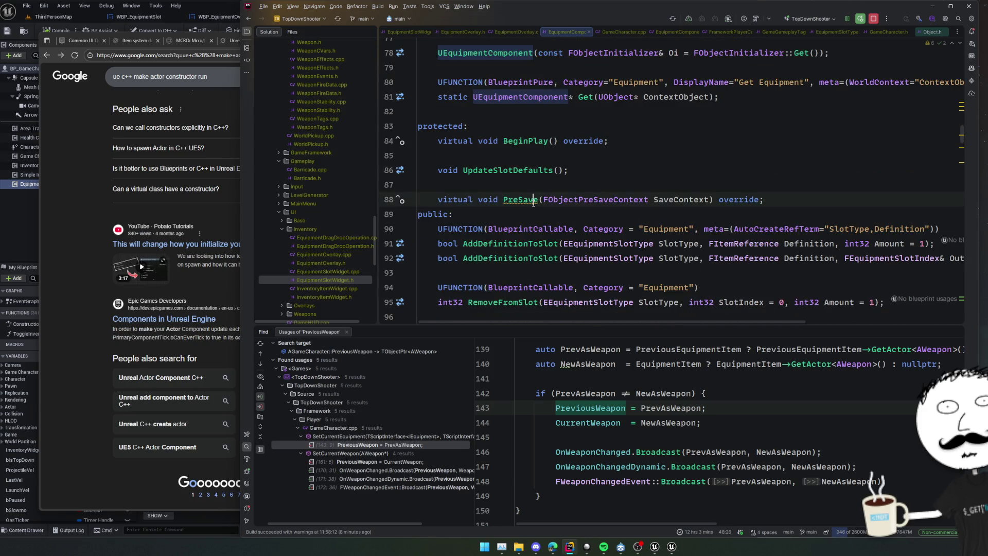
key("ctrl+w")
key("ctrl+w")
key("Delete")
Step: Declare PostCDOCompiled as an override inside an #if WITH_EDITOR guard in the header
key("Up")
type("virtual void PostCDOCompiled(const FPostCDOCompiledContext& Context)")
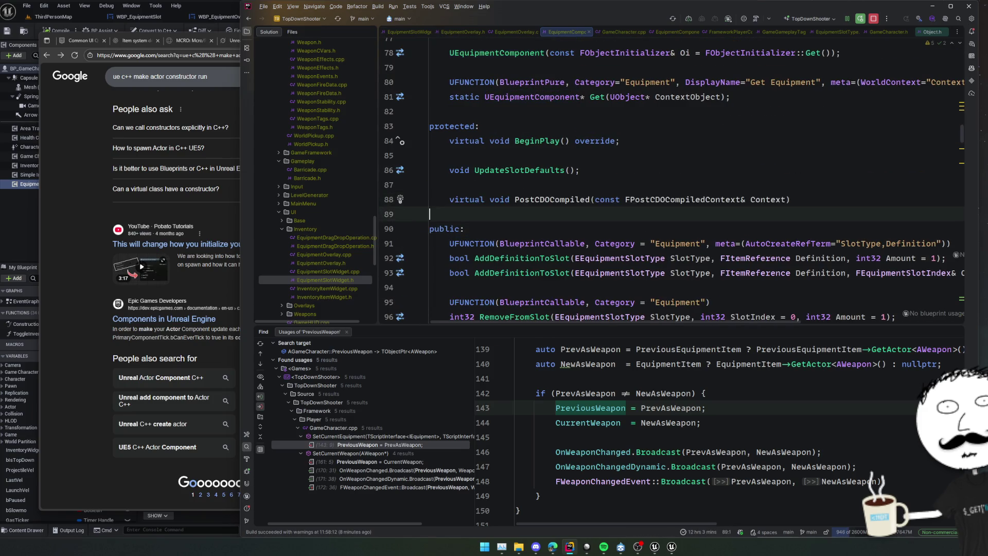
left_click(542, 189)
key("Down")
key("ctrl+w")
key("ctrl+w")
key("Delete")
type("#if ")
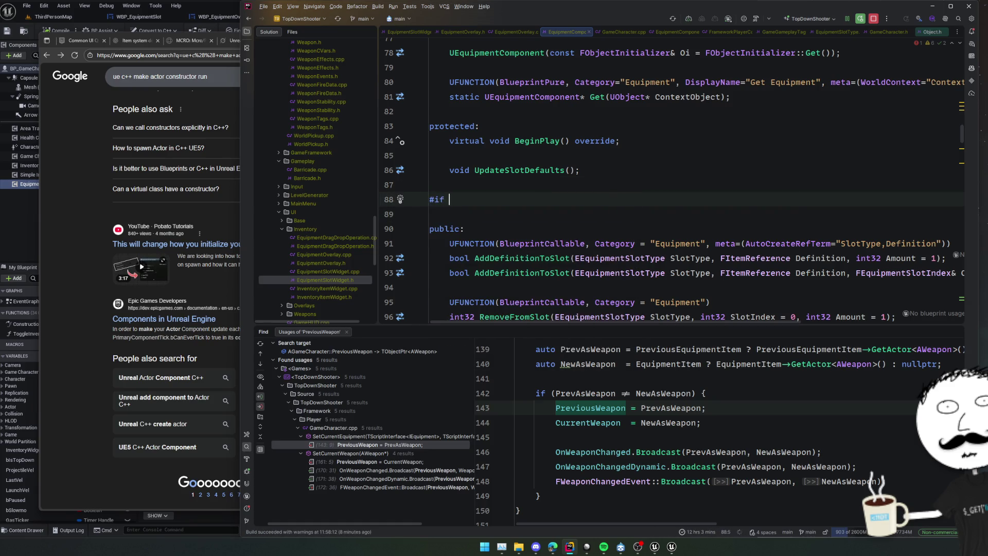
type("WITH_ED")
key("Return")
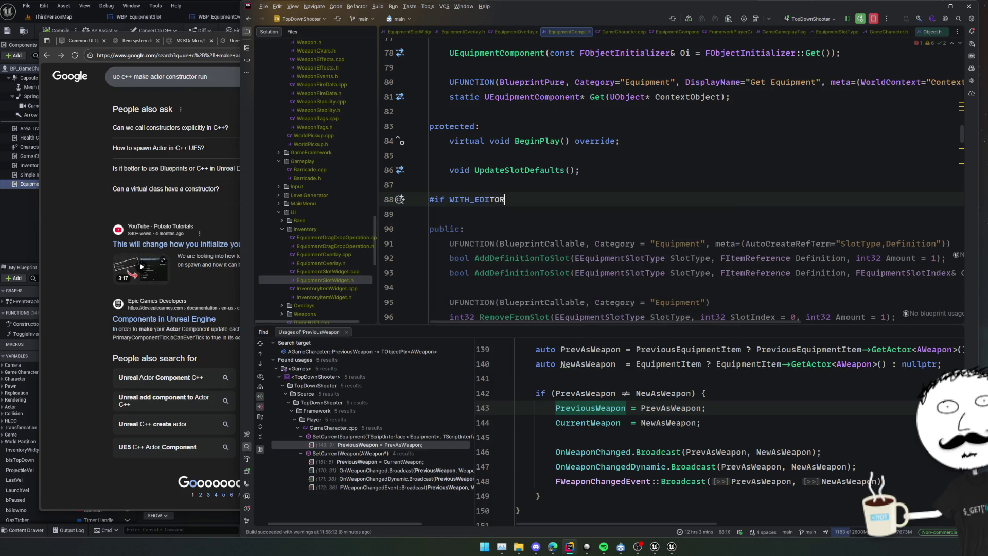
key("Return")
type("virtual void PostCDOCompiled(const FPostCDOCompiledContext& Context);")
left_click(578, 145)
key("alt+Return")
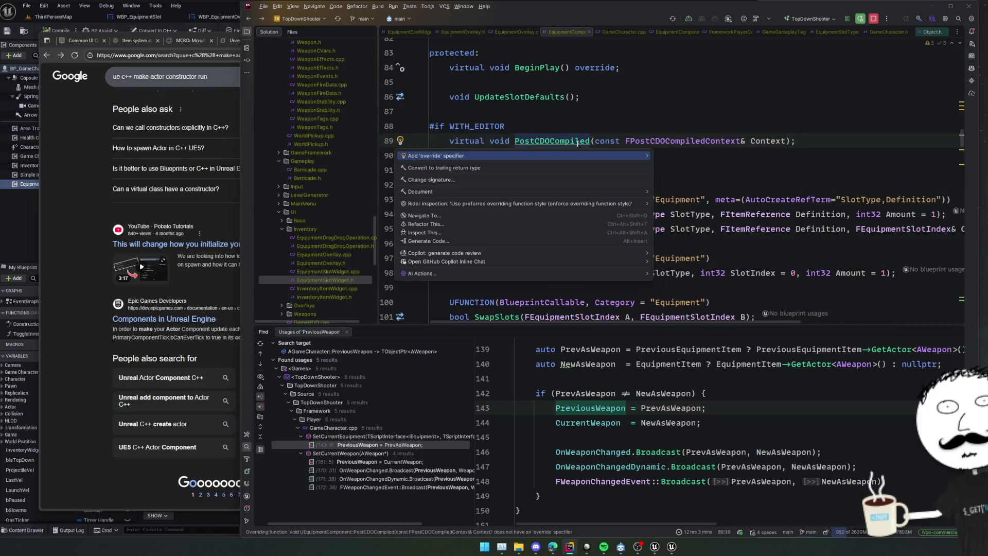
key("Return")
Step: Make PostCDOCompiled call UpdateSlotDefaults() after the Super call in the source file
left_click(578, 143, "ctrl")
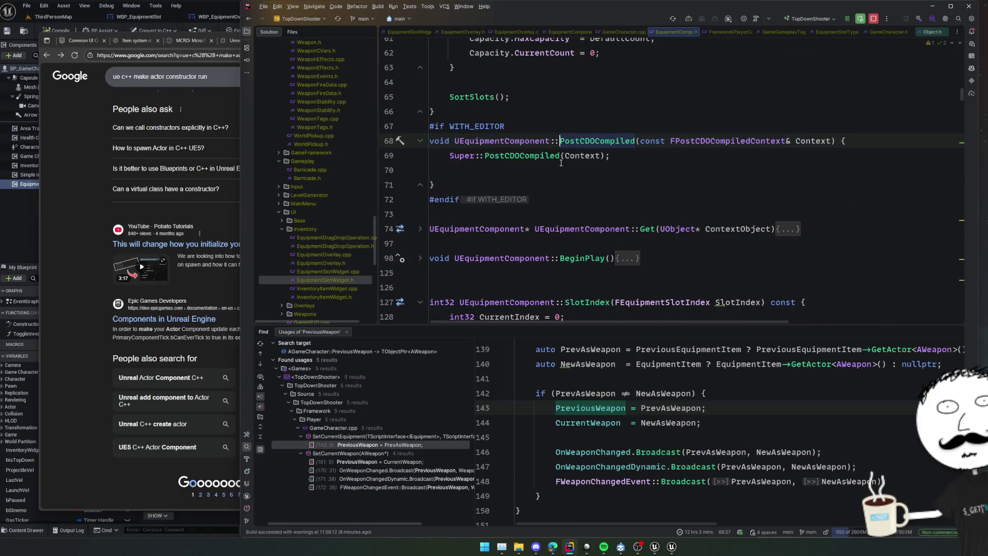
key("Up")
key("Up")
scroll(613, 145, "up", 12)
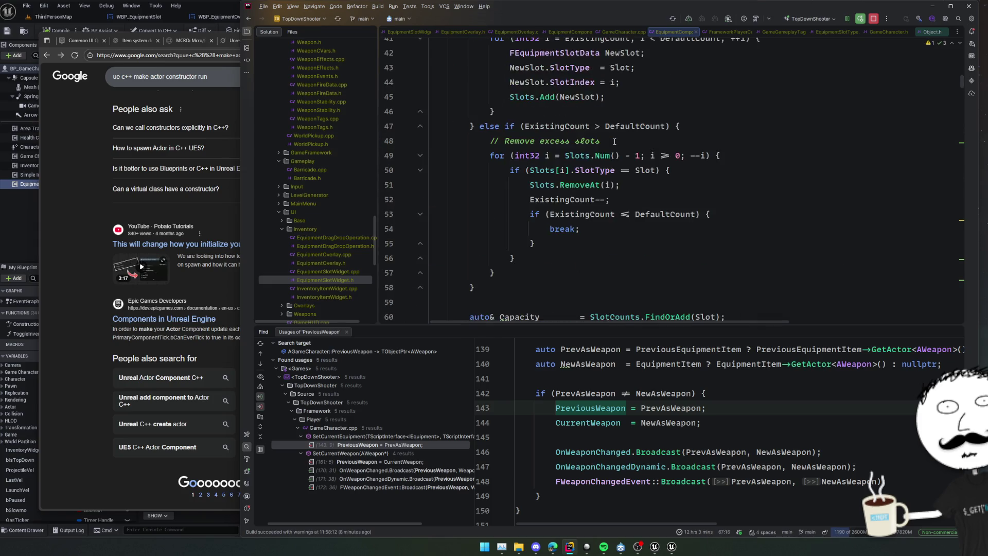
double_click(567, 68)
key("ctrl+c")
scroll(567, 155, "down", 10)
left_click(661, 214)
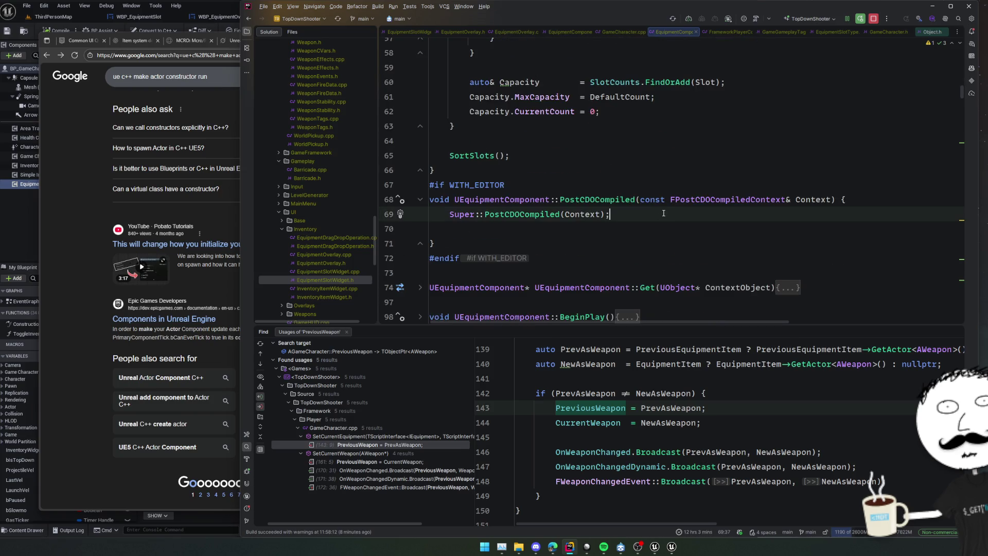
key("Return")
key("ctrl+v")
type("();(")
key("Home")
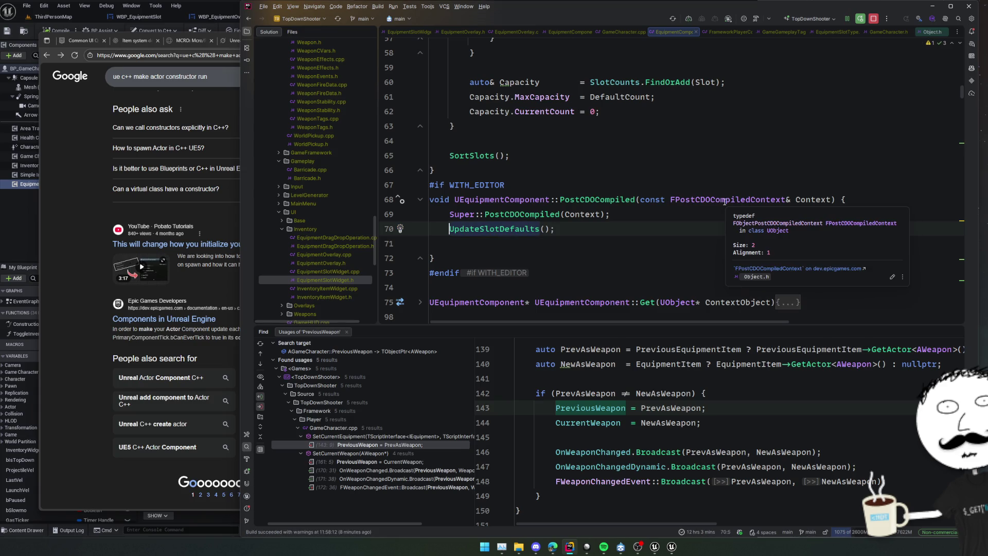
Step: Check the FObjectPostCDOCompiledContext struct, then run a Live Coding compile with Ctrl+Alt+F11
left_click(713, 199, "ctrl")
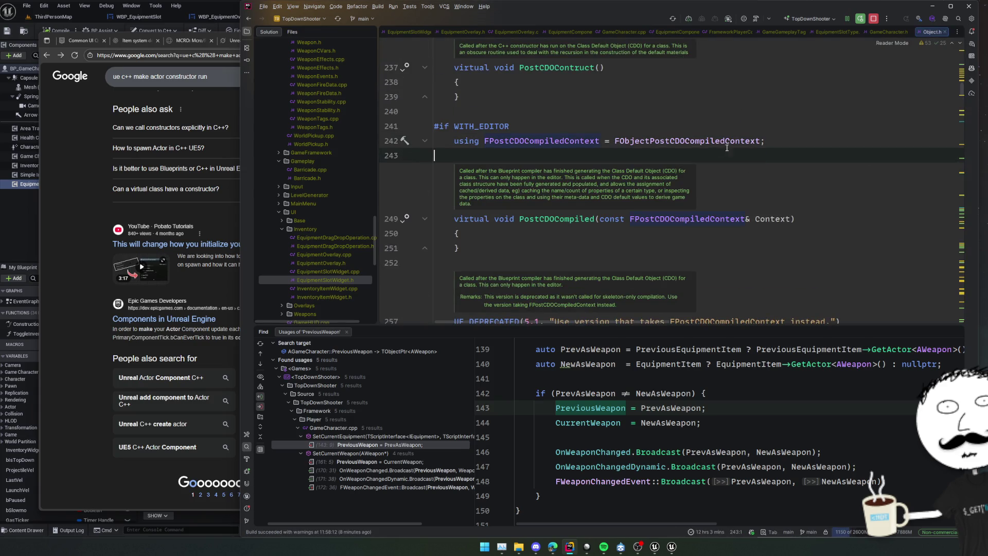
left_click(758, 142, "ctrl")
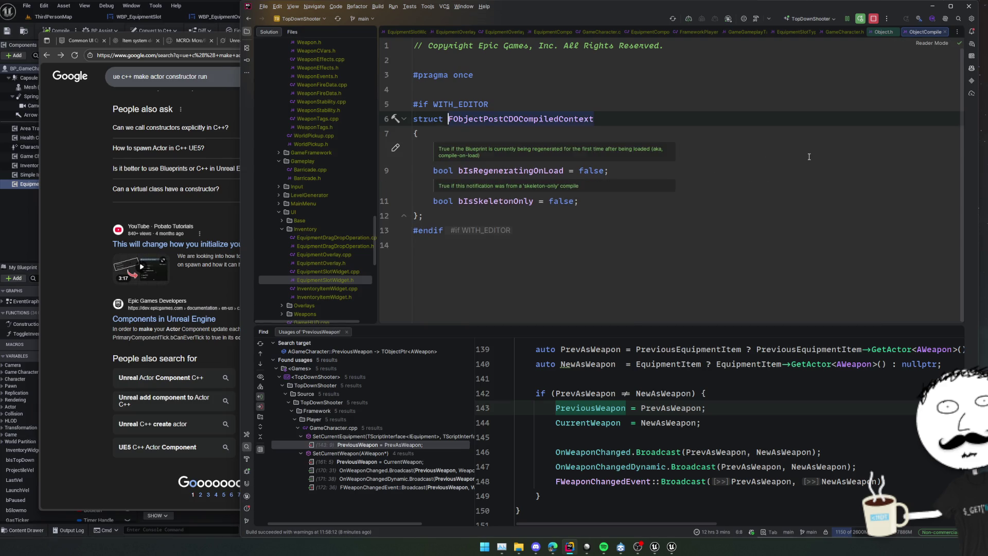
left_click(596, 149)
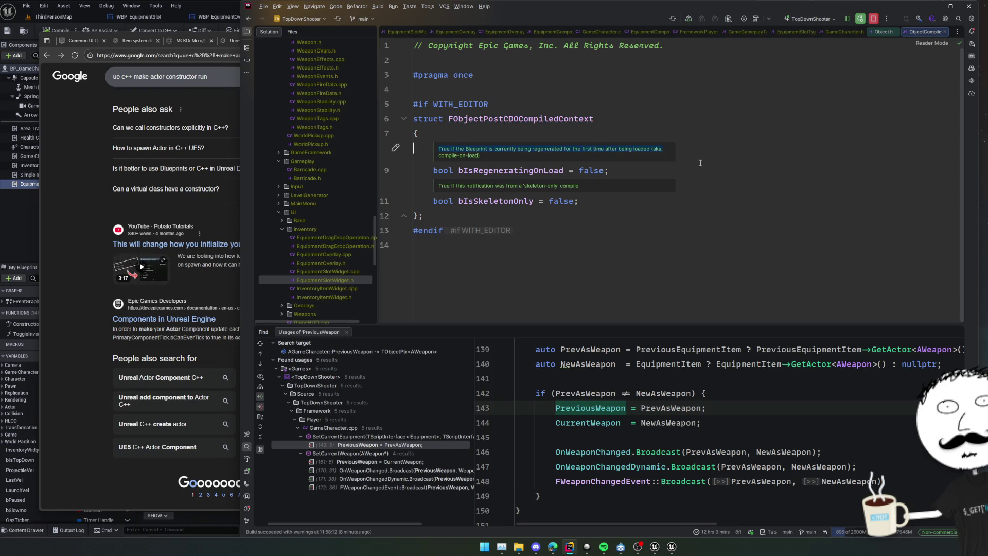
key("ctrl+alt+Left")
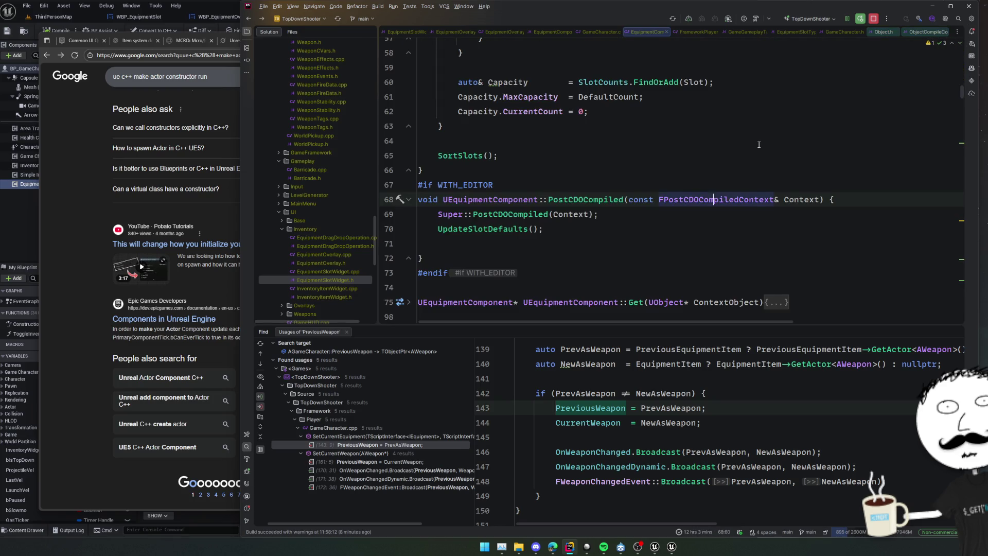
left_click(683, 246)
key("ctrl+alt+F11")
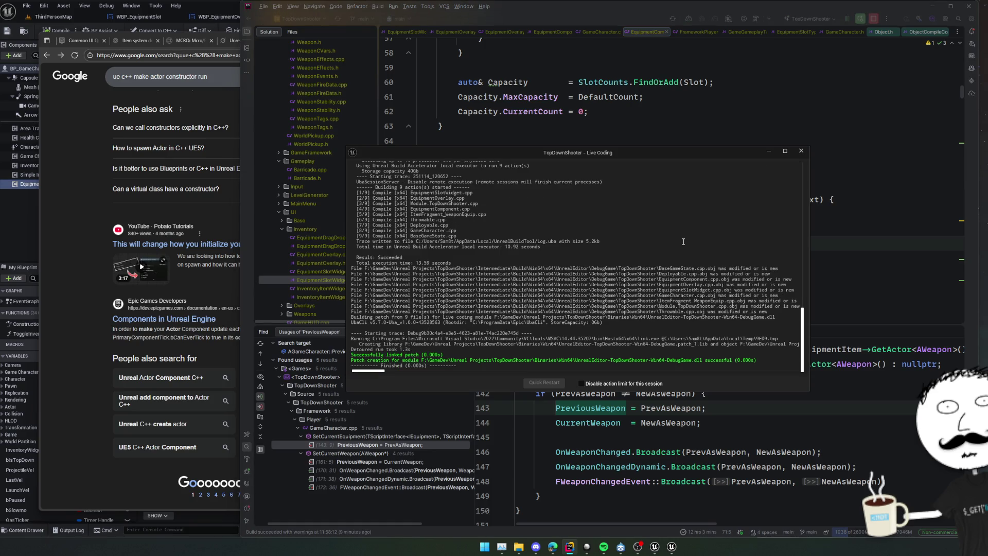
Step: Reset slot Index[5] to its default, collapse the slots, and recompile BP_GameCharacter
left_click(128, 25)
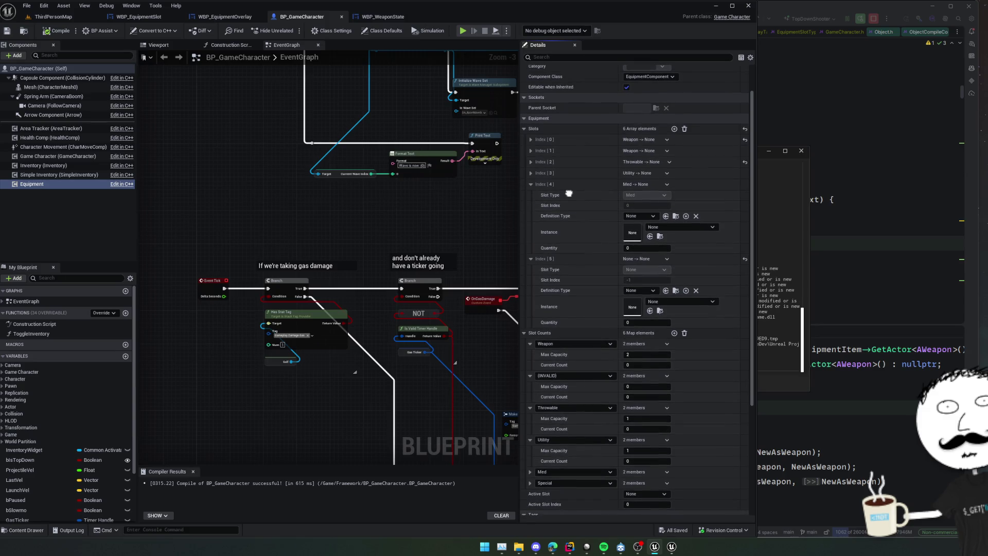
left_click(744, 259)
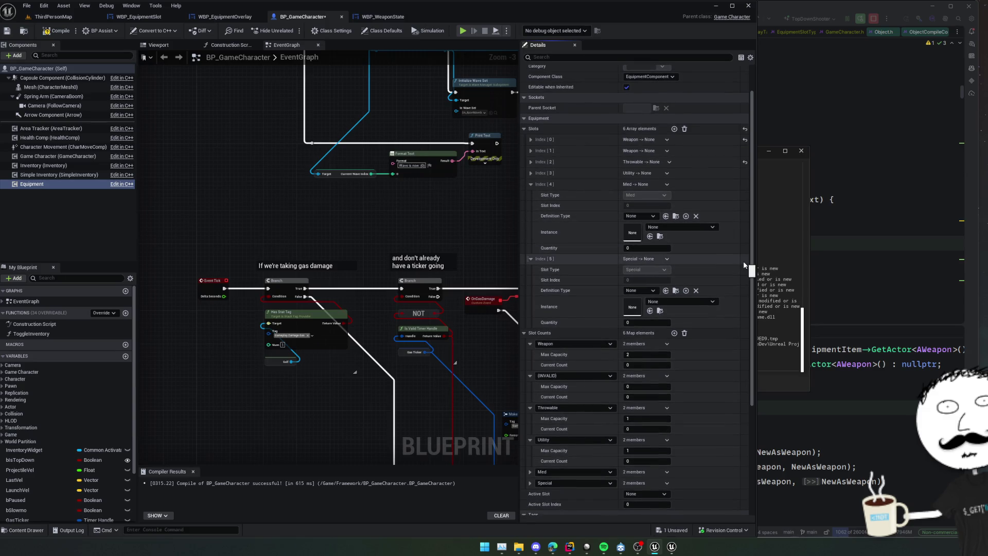
scroll(581, 242, "down", 1)
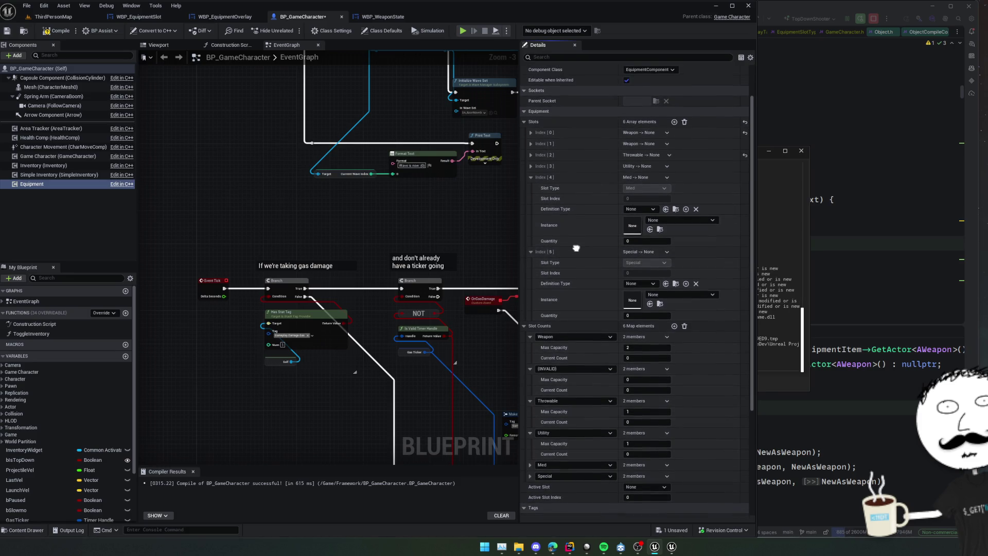
scroll(576, 252, "up", 1)
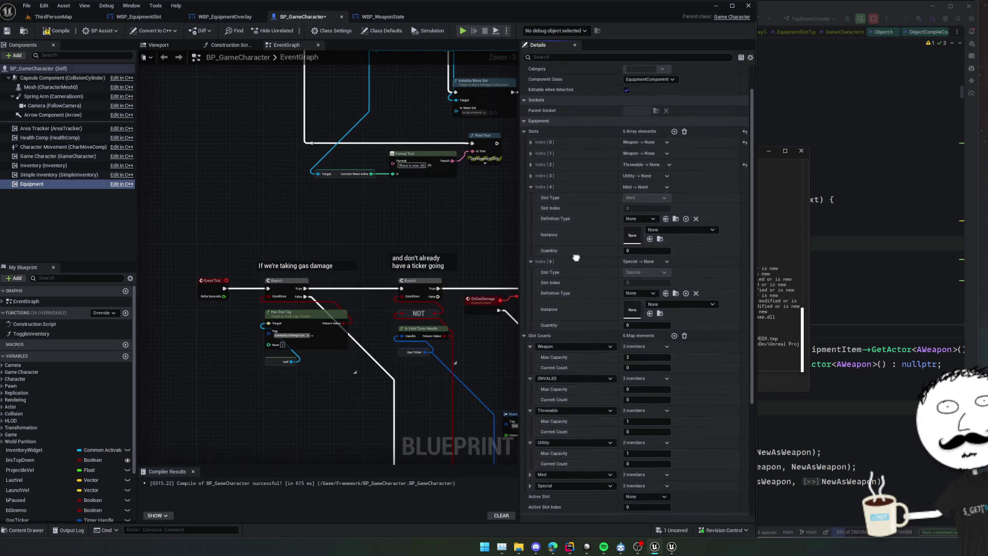
left_click(577, 260)
left_click(532, 196)
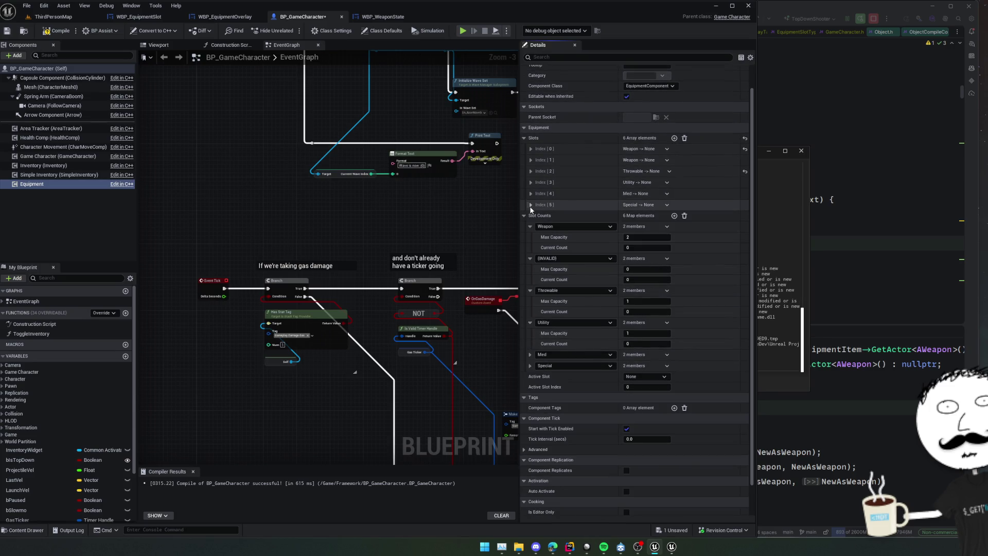
left_click(64, 31)
Step: Play-test ThirdPersonMap in the editor, reloading the pistol, then return to Rider
left_click(532, 149)
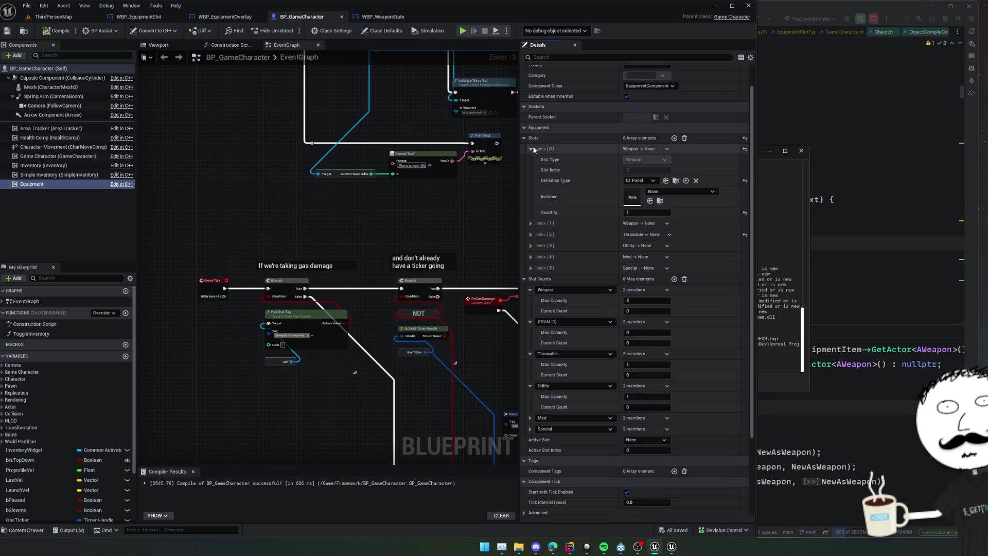
left_click(51, 17)
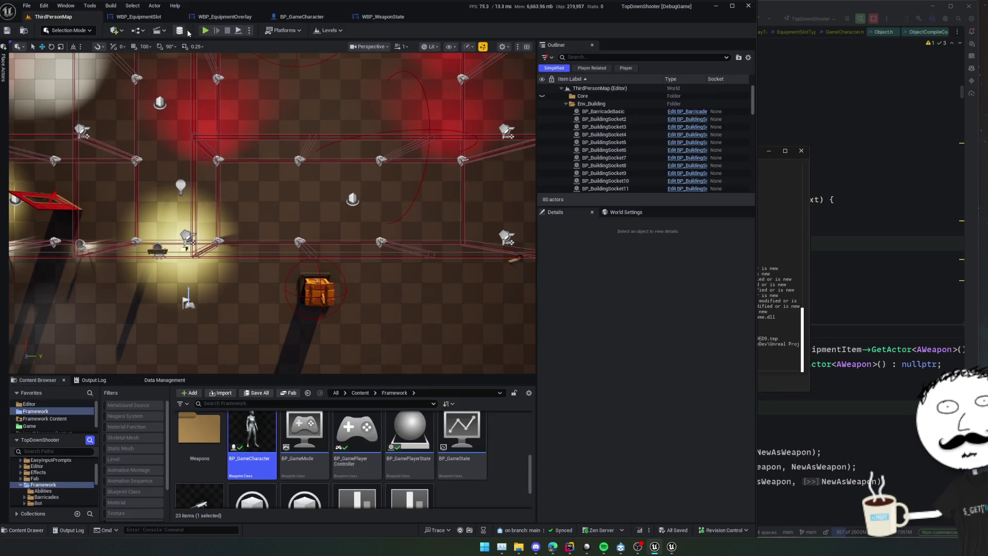
left_click(205, 31)
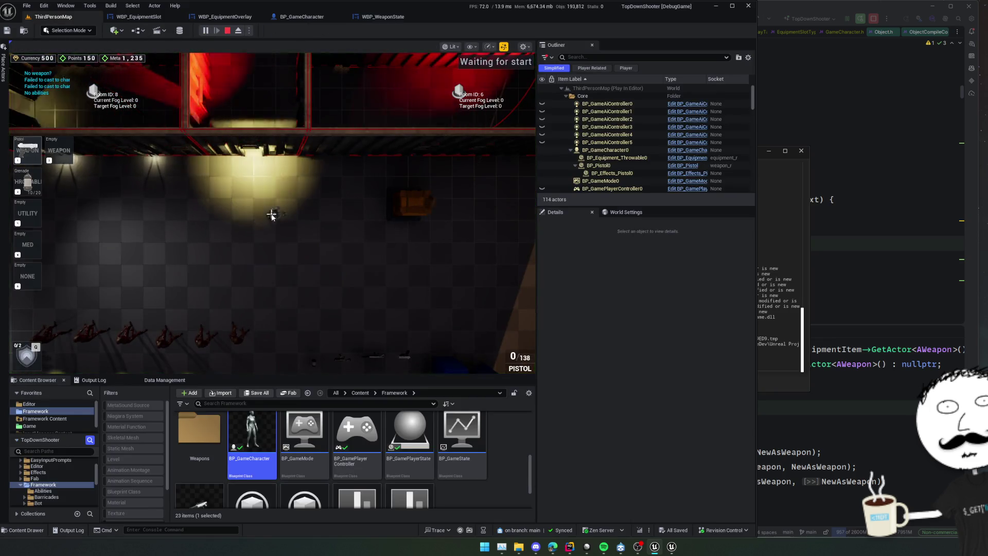
key("r")
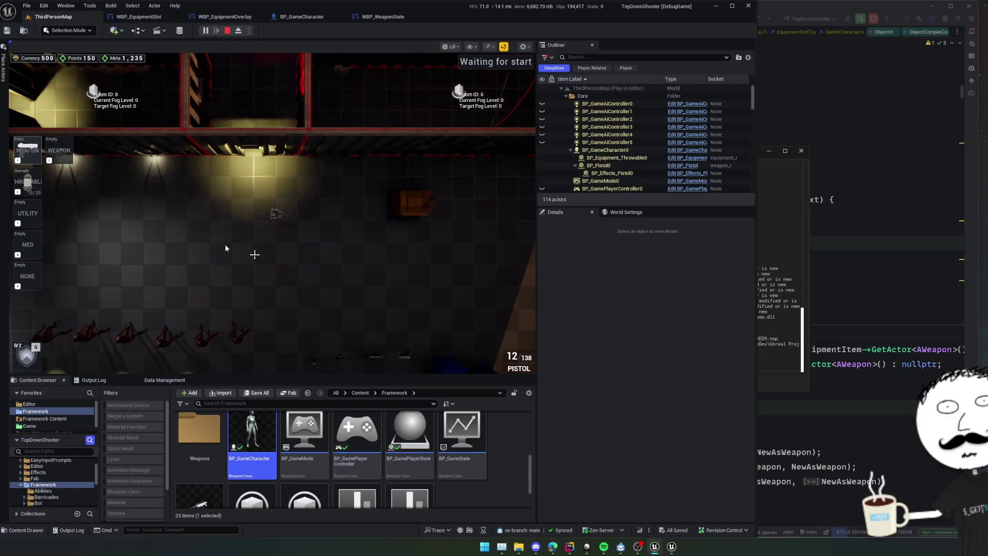
left_click(822, 232)
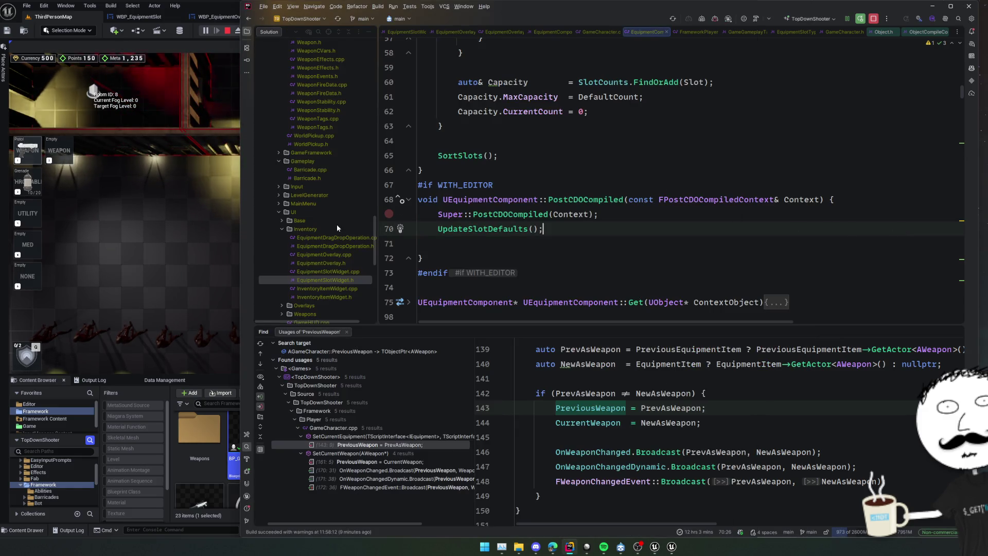
Step: Browse the project files and open EquipmentSlotType.h
scroll(337, 224, "down", 4)
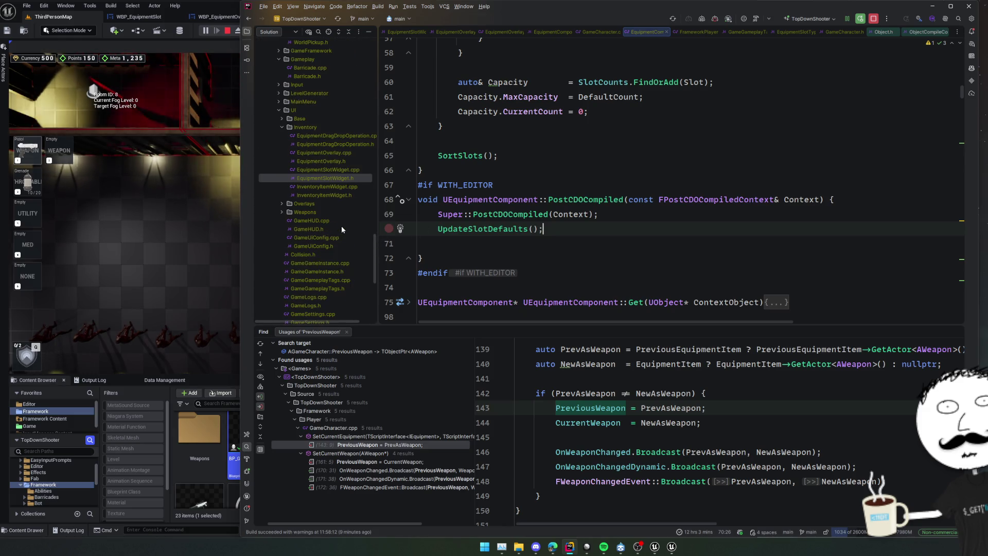
scroll(342, 222, "up", 9)
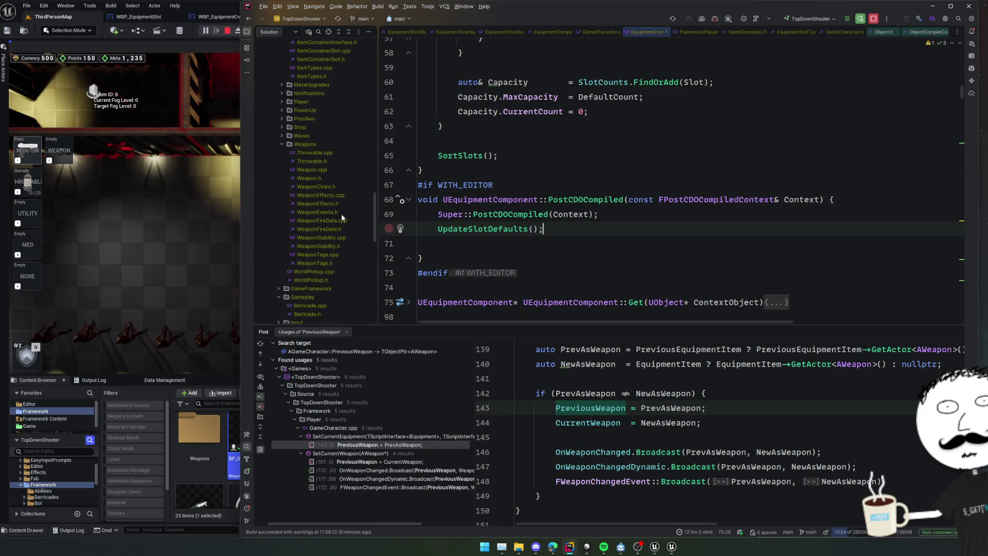
scroll(342, 214, "up", 7)
double_click(320, 246)
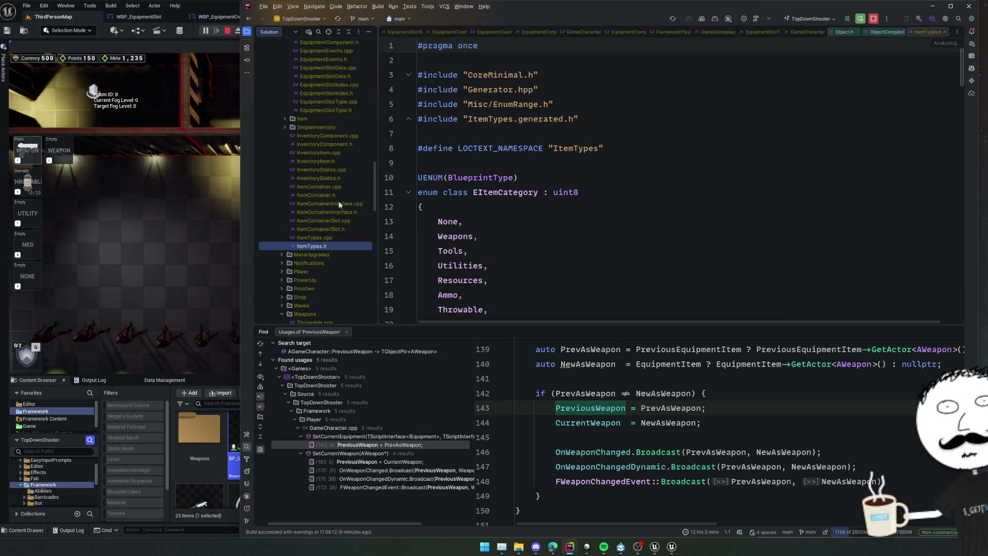
scroll(335, 145, "up", 4)
double_click(326, 212)
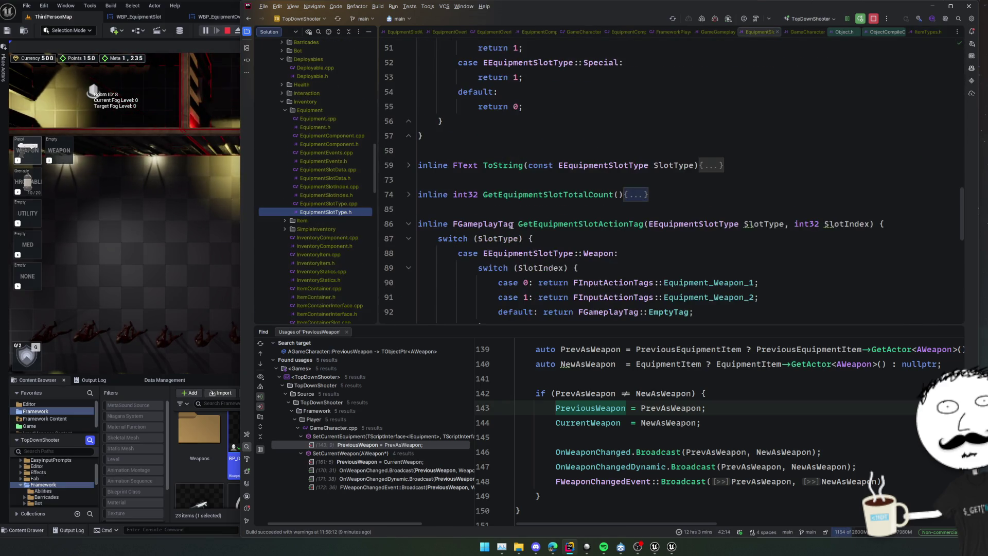
Step: In ToString, duplicate the Med case and rename the copy's label and strings to Special
left_click(711, 165)
scroll(720, 175, "down", 3)
scroll(734, 180, "up", 2)
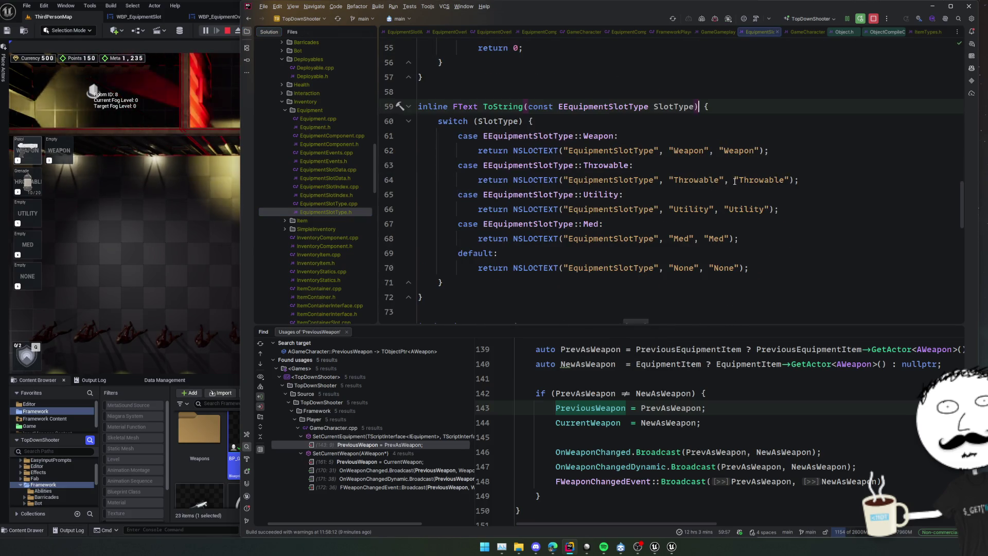
left_click_drag(777, 238, 780, 209)
key("ctrl+d")
left_click(601, 253)
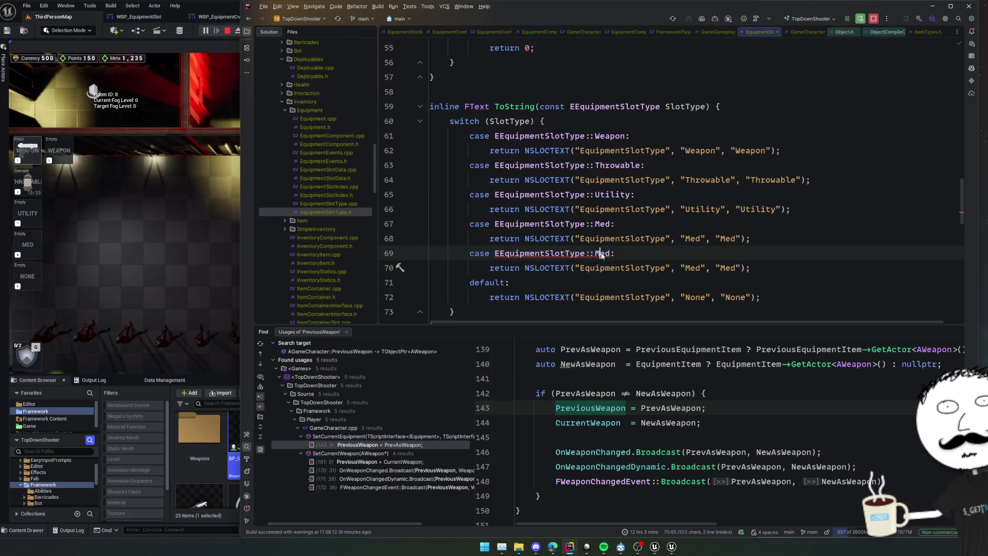
double_click(600, 253)
key("alt+j")
key("alt+j")
type("Secial")
key("BackSpace")
key("BackSpace")
key("BackSpace")
type("pecial")
key("Escape")
key("End")
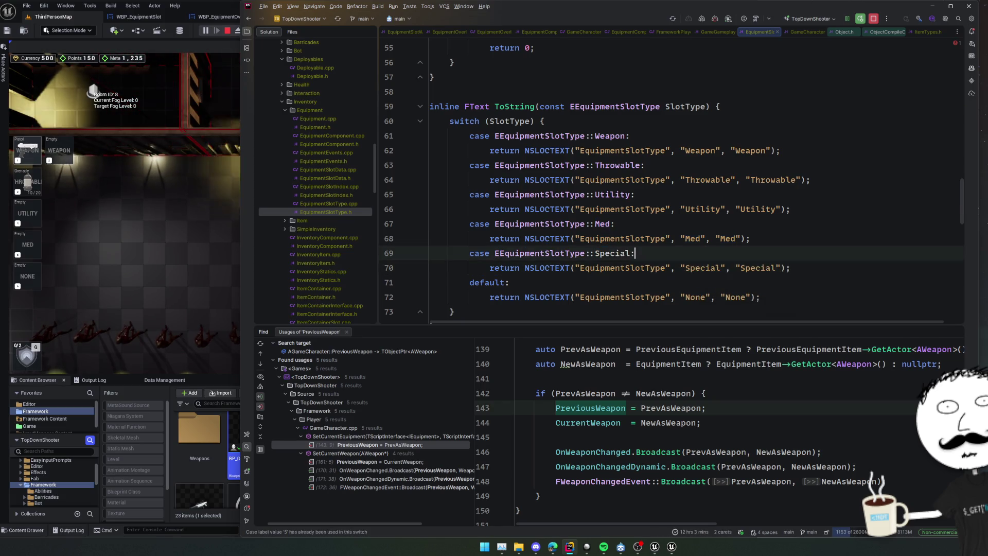
key("Escape")
Step: Review the slot enum ending at Special = 6 and Special's default count of 1
scroll(675, 179, "down", 5)
left_click(675, 179)
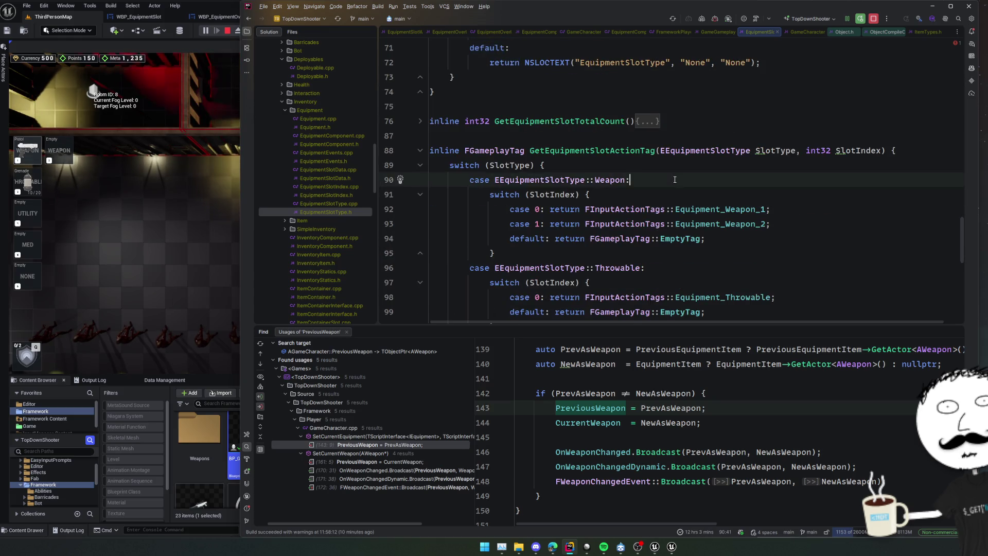
scroll(675, 179, "up", 9)
scroll(779, 188, "up", 4)
scroll(779, 188, "up", 3)
left_click(773, 160)
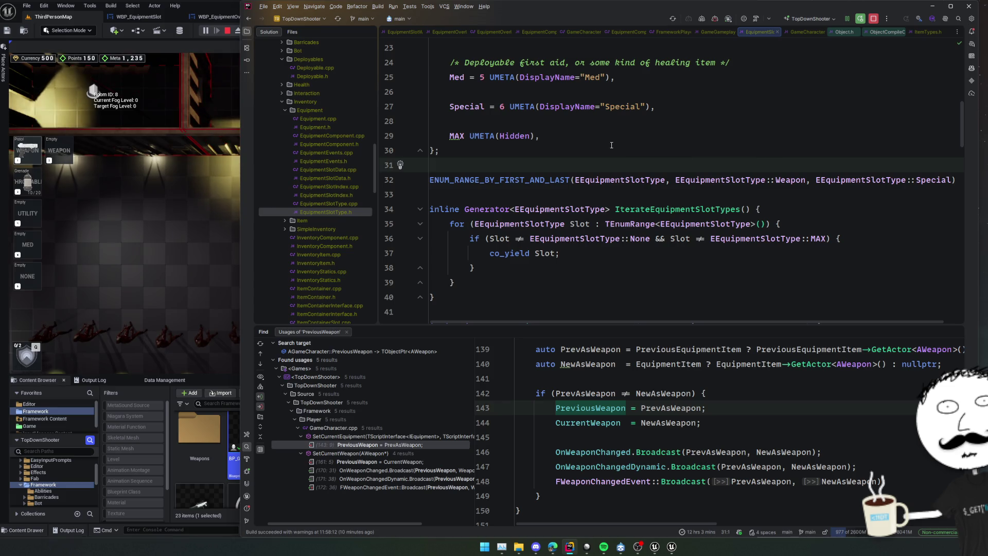
Step: Stop the play session, enlarge the Content Browser, and show the Framework/UI folder
left_click(227, 30)
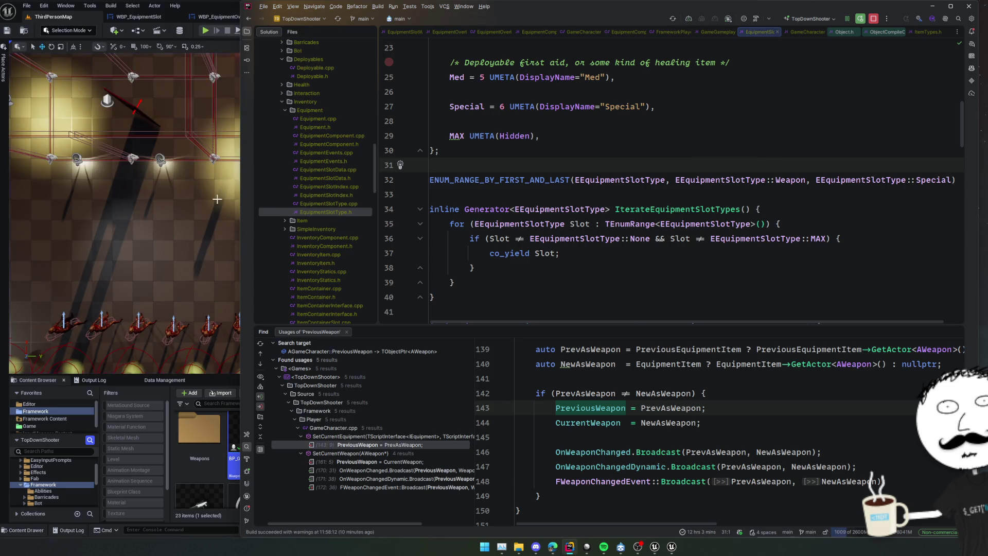
left_click(170, 381)
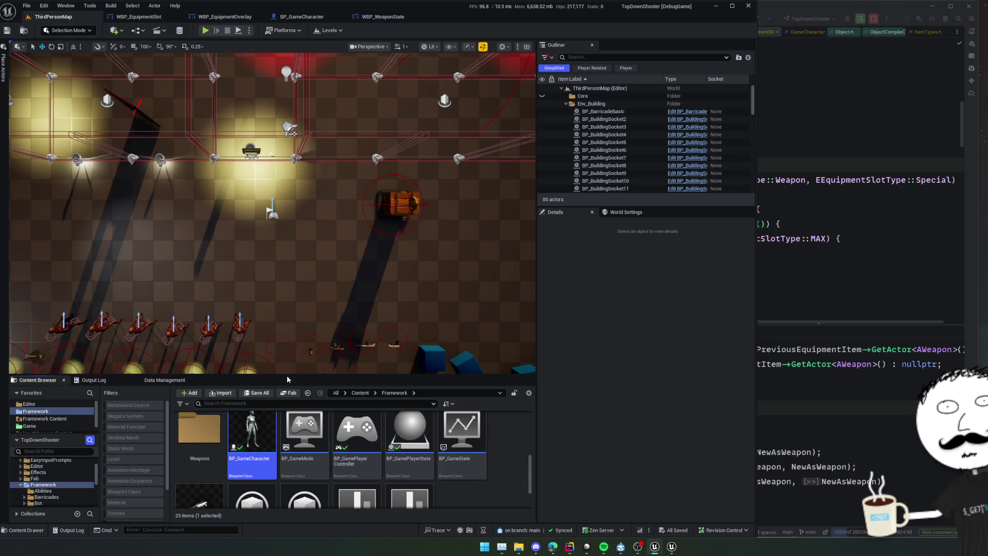
left_click_drag(287, 376, 288, 292)
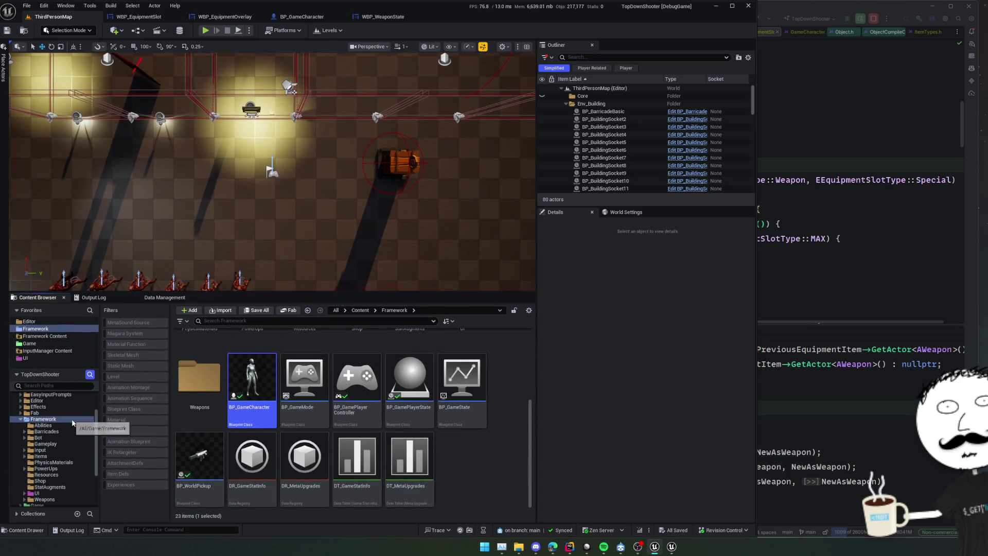
scroll(57, 470, "down", 2)
left_click(59, 467)
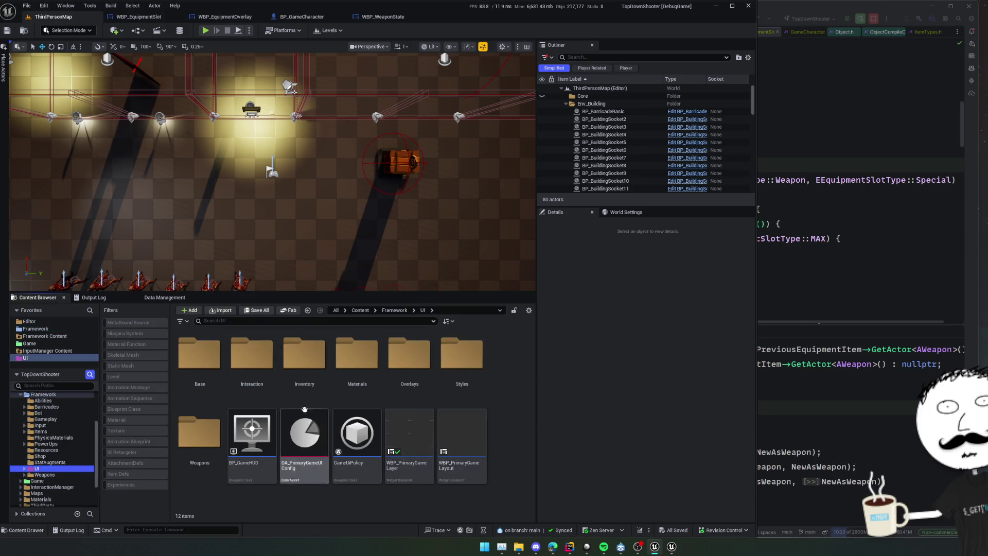
Step: Inspect the Overlays, Inventory and Base folders, then switch back to Rider
double_click(409, 355)
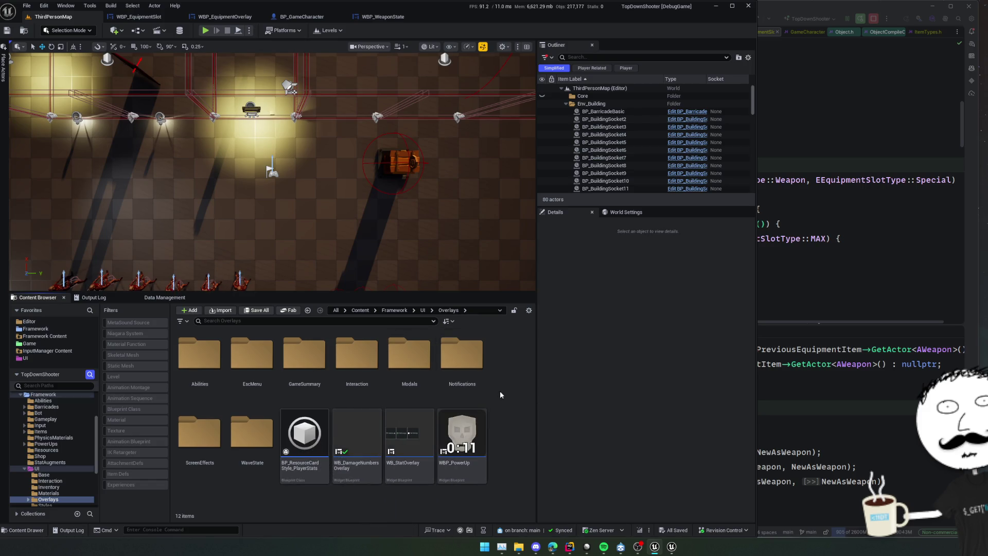
key("BackSpace")
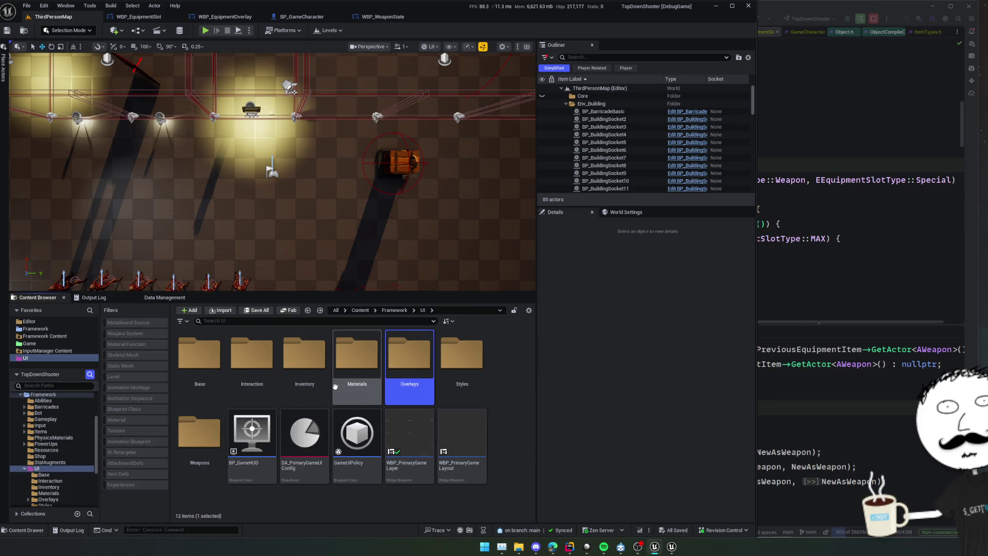
double_click(321, 389)
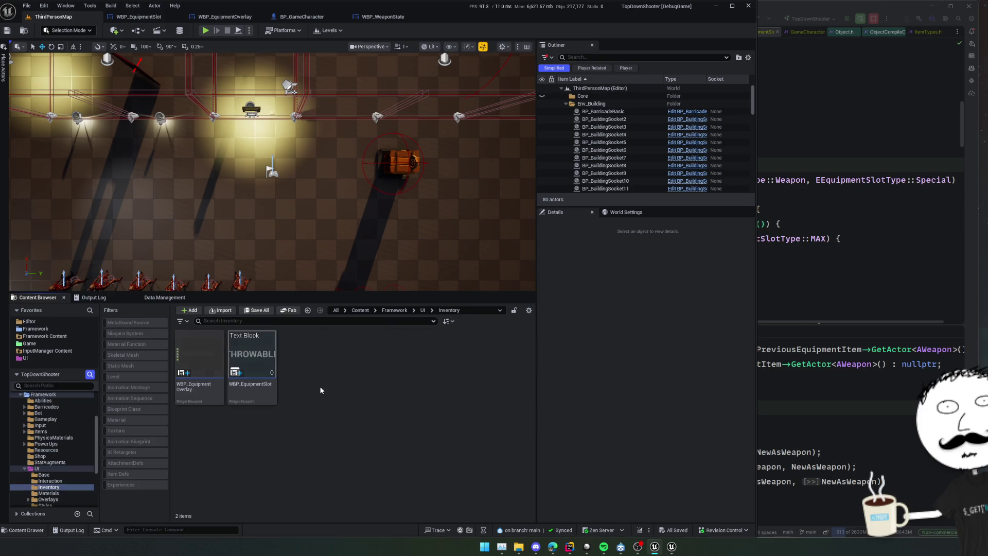
key("BackSpace")
double_click(205, 378)
key("BackSpace")
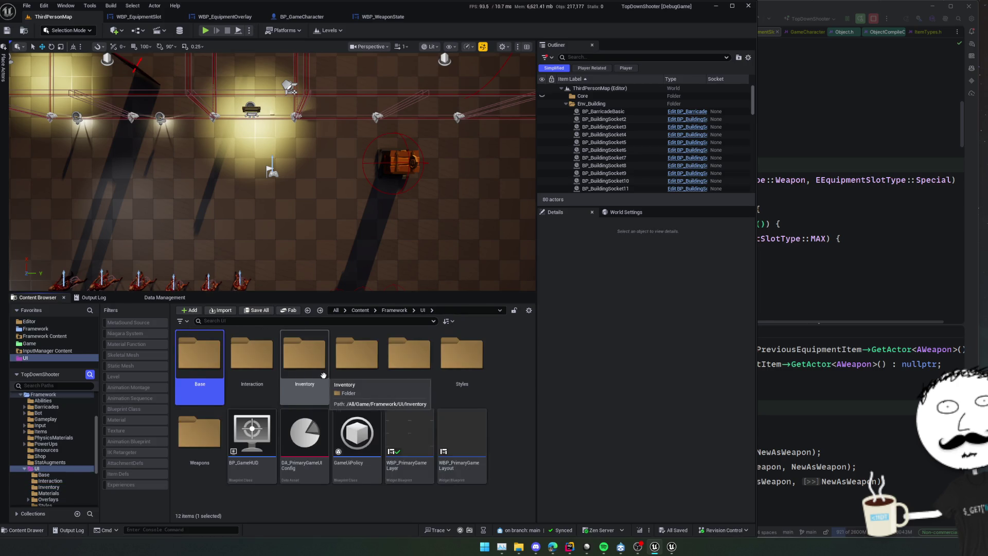
key("alt+Tab")
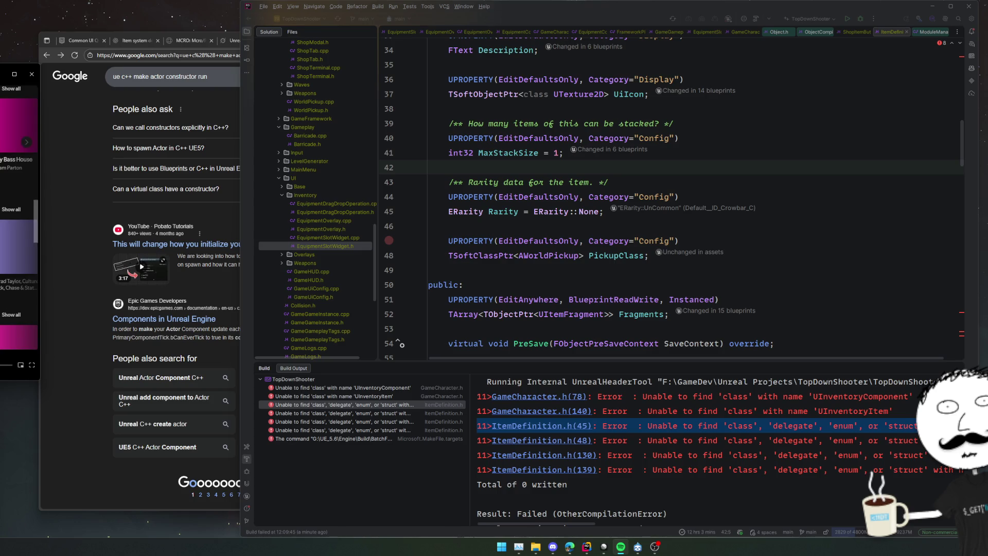
Step: Rebuild the project, which fails at ItemDefinition.h lines 123 and 132 and GameCharacter.h line 138
scroll(20, 216, "down", 5)
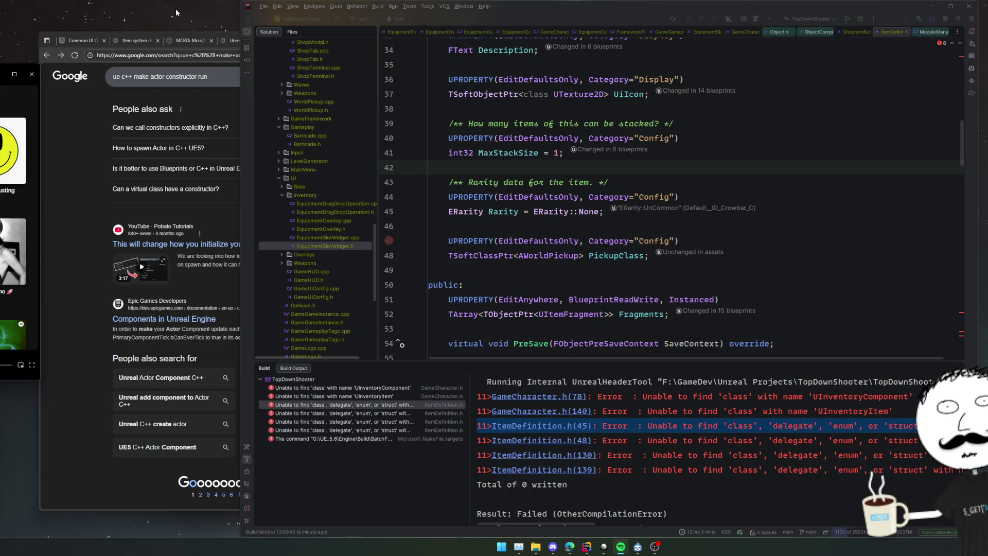
left_click(865, 21)
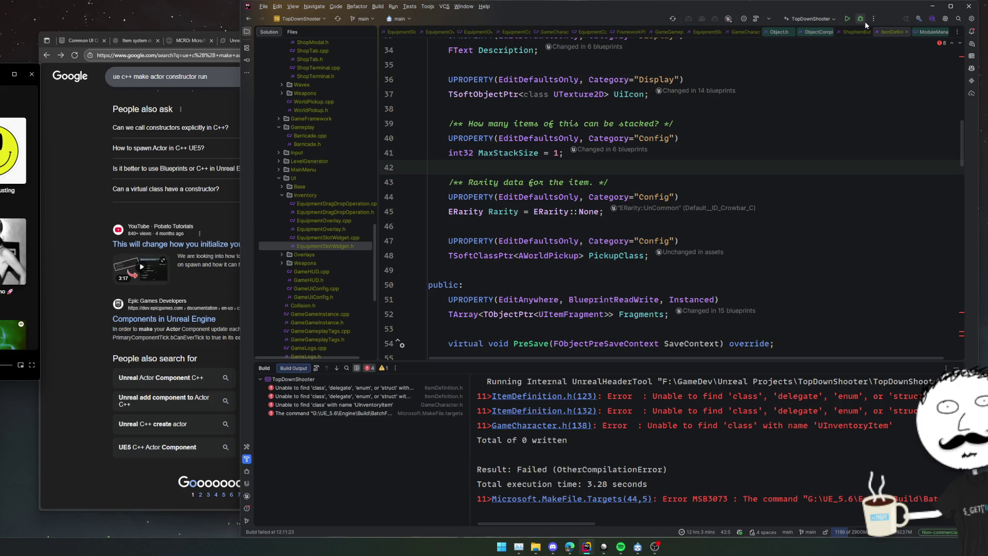
Step: In ItemDefinition.h, delete the GetItemCategory getter and its UFUNCTION macro
double_click(340, 388)
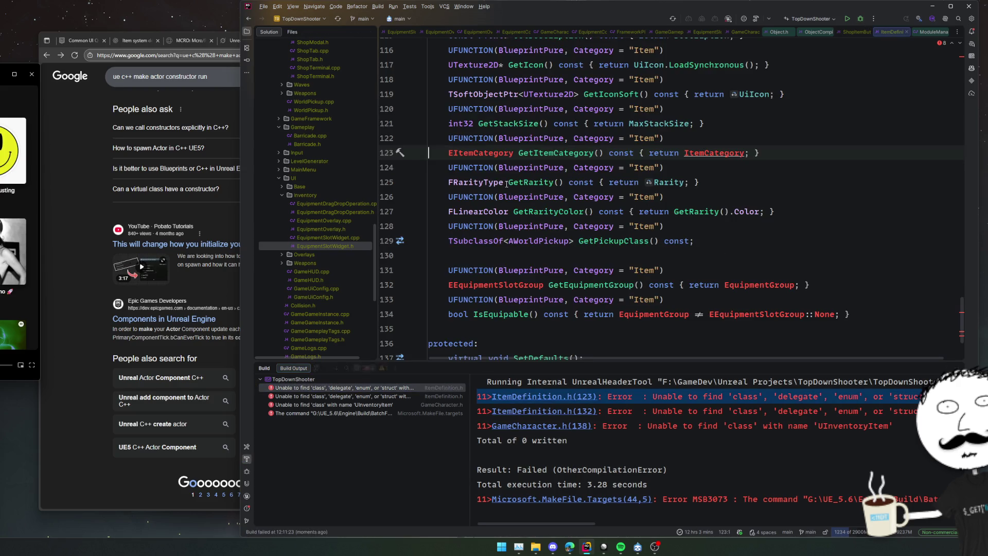
scroll(702, 176, "up", 2)
key("Up")
key("shift+Down")
key("shift+Down")
key("Delete")
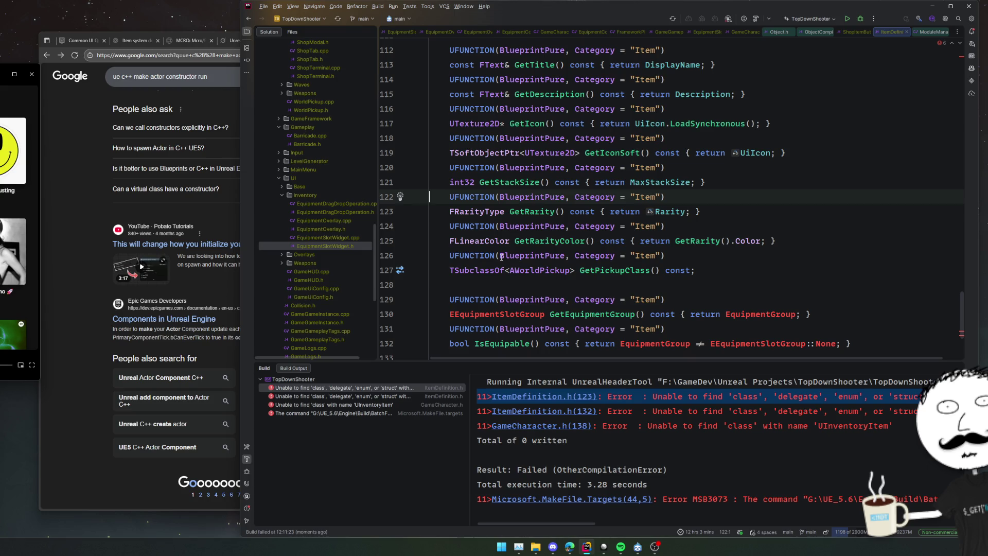
Step: Delete the Rarity property declaration together with its comment
left_click(667, 212, "ctrl")
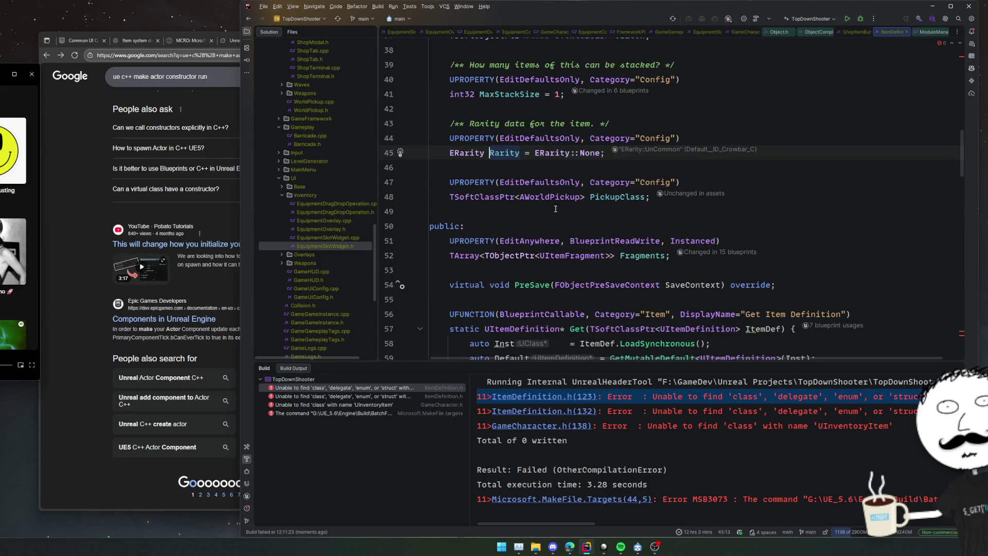
scroll(554, 213, "up", 2)
key("Down")
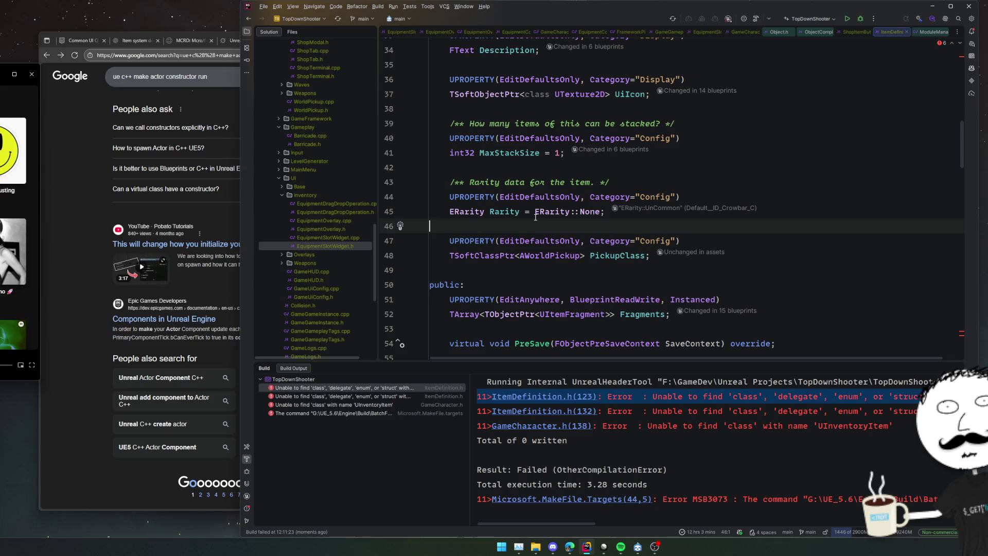
key("shift+Up")
key("shift+Up")
key("shift+Up")
key("Delete")
key("BackSpace")
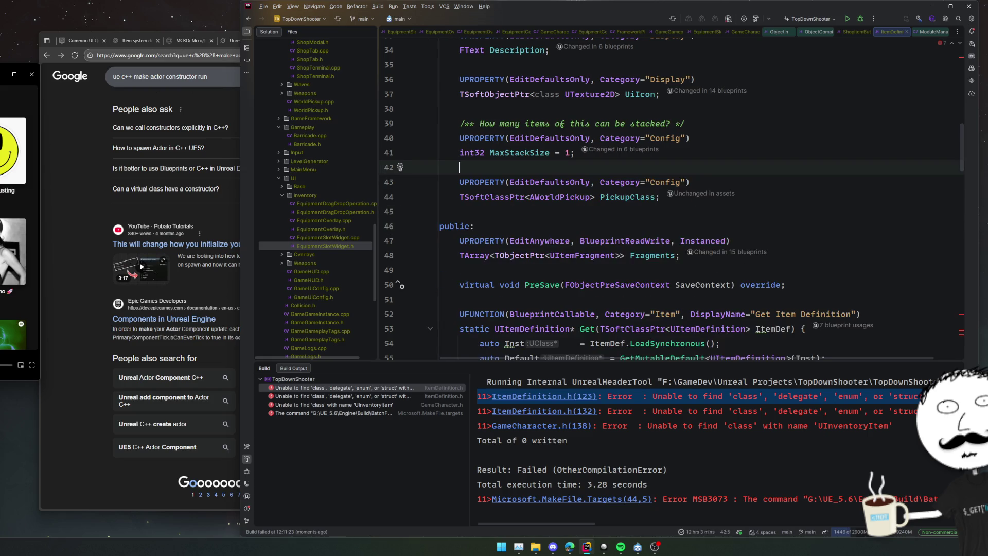
Step: Delete the GetEquipmentGroup, GetRarity and GetRarityColor getter declarations
left_click(597, 212)
scroll(595, 185, "down", 5)
scroll(595, 185, "down", 15)
left_click(595, 226)
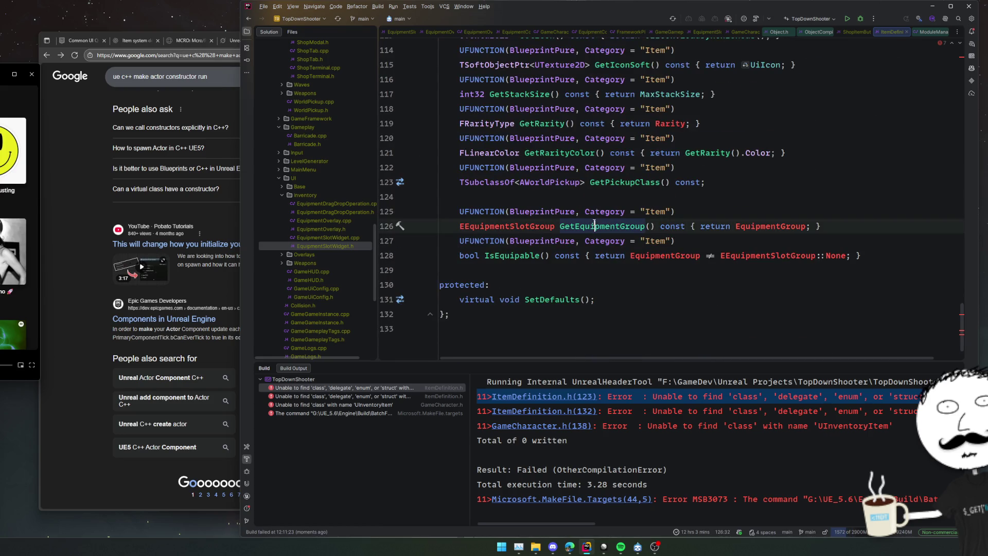
key("ctrl+w")
key("ctrl+w")
key("ctrl+w")
key("BackSpace")
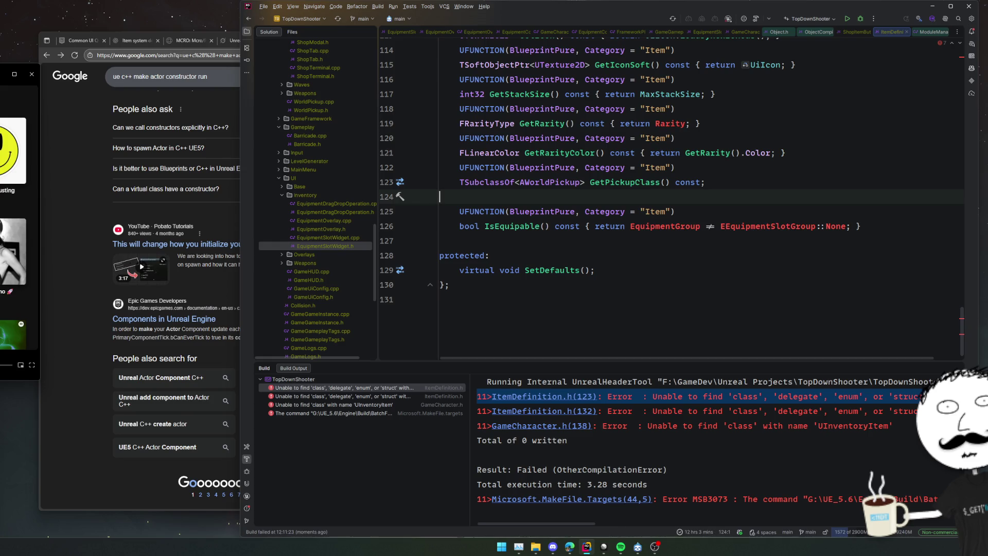
left_click(568, 155)
key("ctrl+w")
key("ctrl+w")
key("ctrl+w")
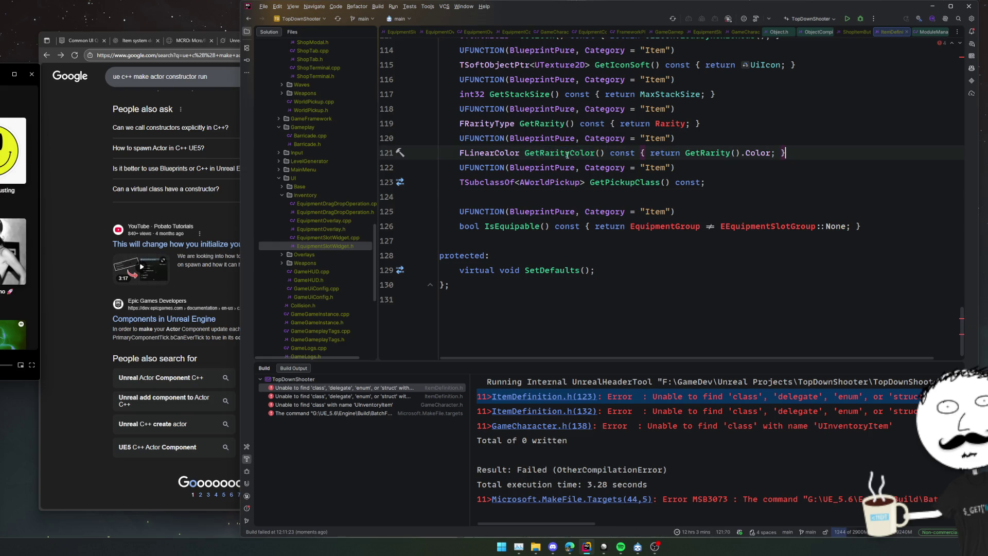
key("BackSpace")
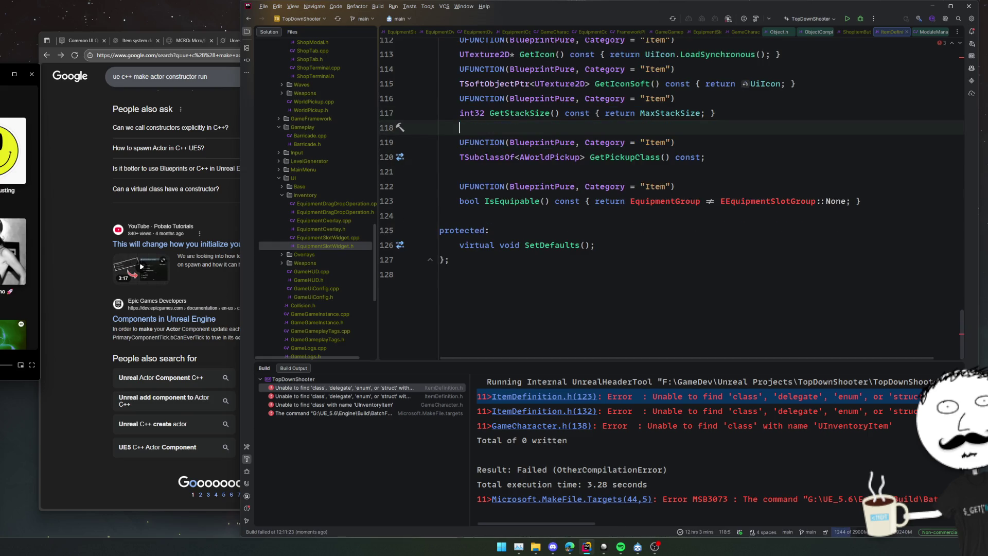
Step: Remove the IsEquipable declaration and leftover blank lines, then open the UInventoryItem build error
left_click(546, 213)
key("shift+Up")
key("shift+Up")
key("BackSpace")
key("Up")
key("Up")
key("Up")
key("BackSpace")
key("ctrl+End")
key("BackSpace")
scroll(492, 244, "up", 2)
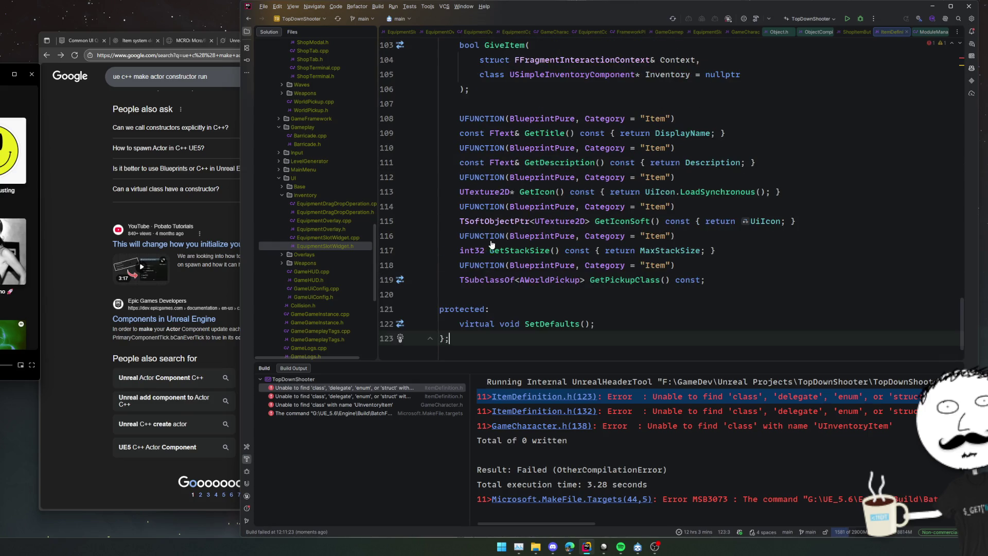
left_click(400, 397)
left_click(399, 405)
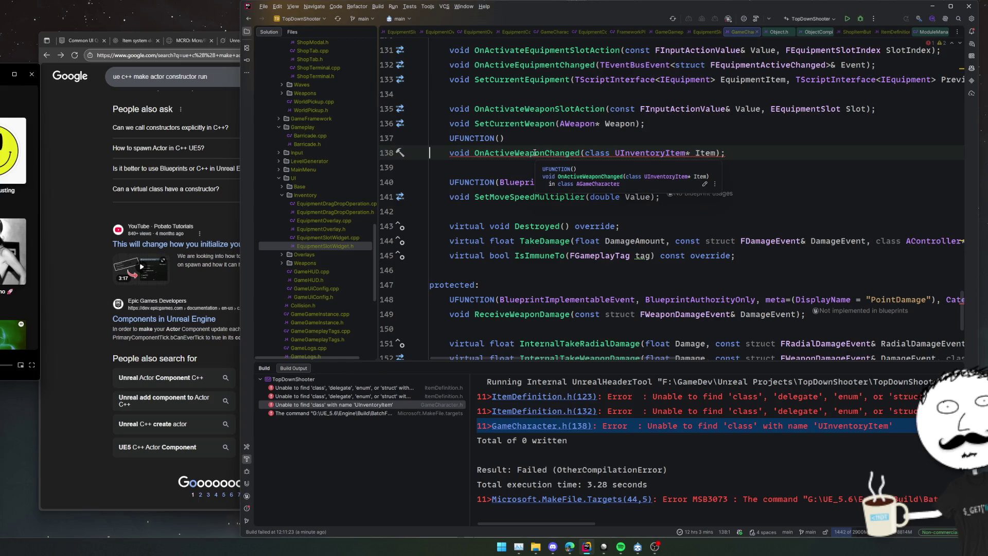
Step: Delete the OnActiveWeaponChanged declaration from GameCharacter.h
left_click(550, 154, "ctrl")
key("ctrl+minus")
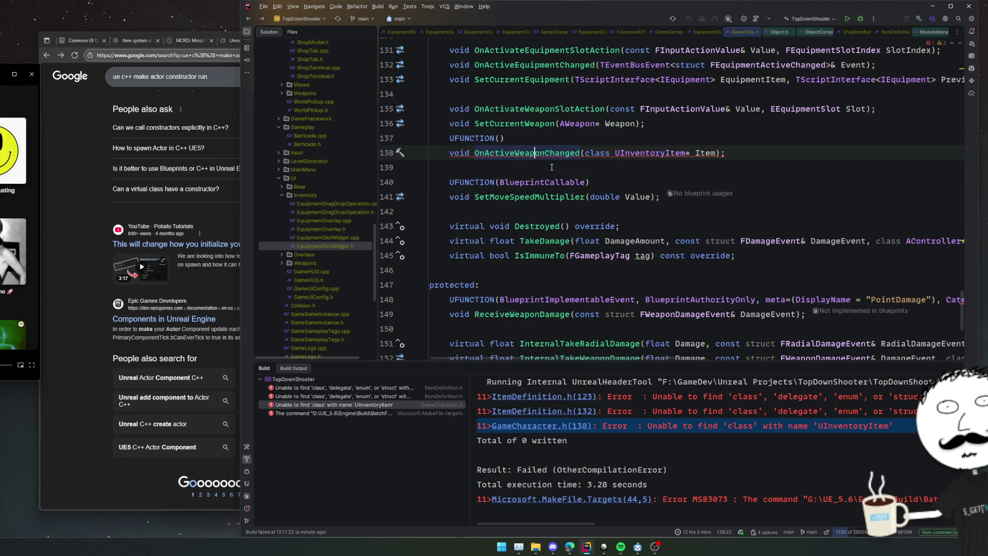
key("ctrl+w")
key("ctrl+w")
key("Delete")
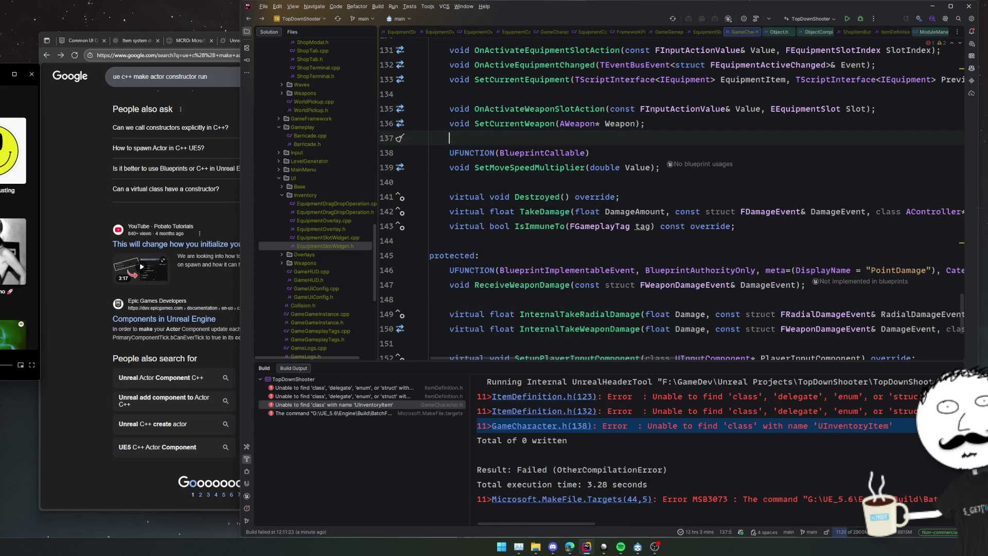
key("ctrl+z")
key("ctrl+shift+z")
scroll(554, 186, "up", 20)
scroll(555, 189, "down", 20)
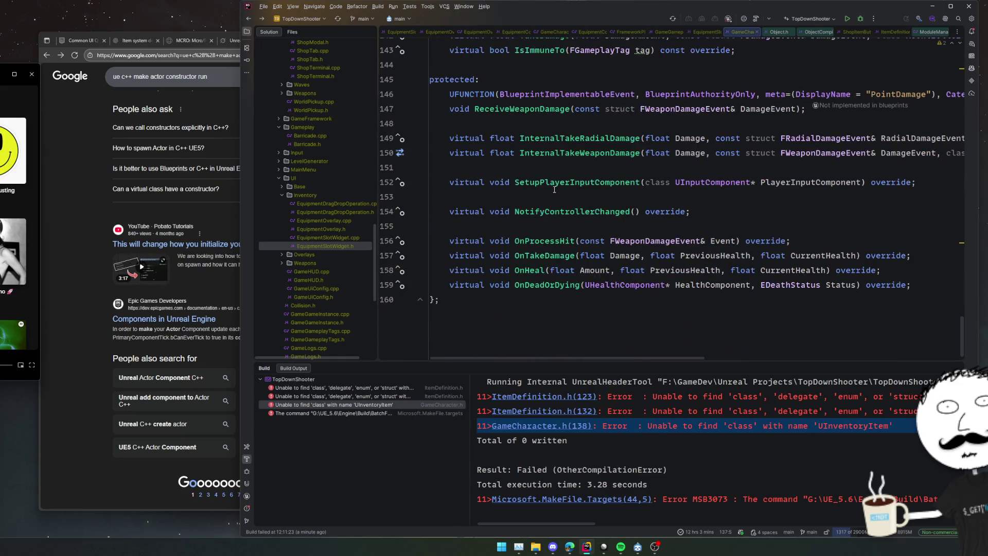
key("ctrl+minus")
key("ctrl+minus")
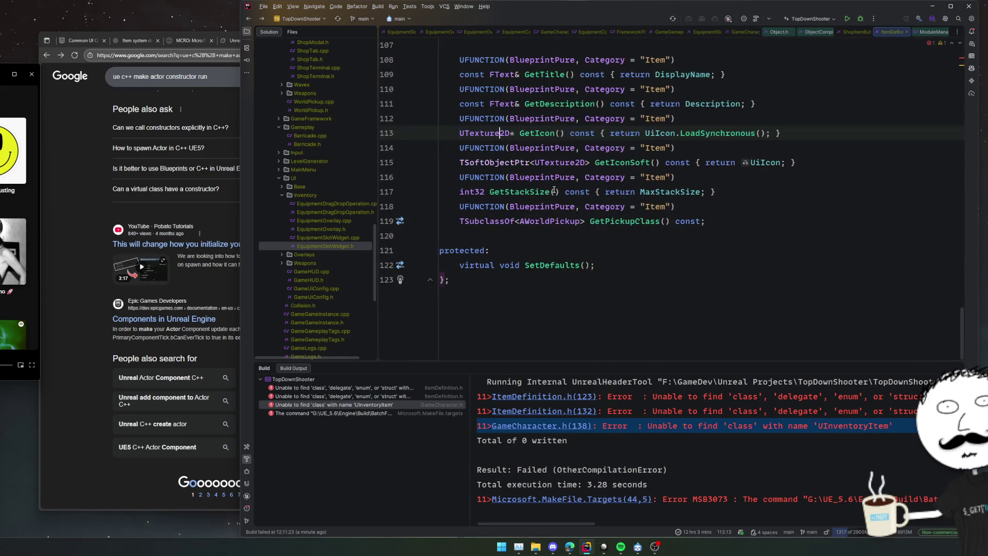
key("ctrl+minus")
key("ctrl+minus")
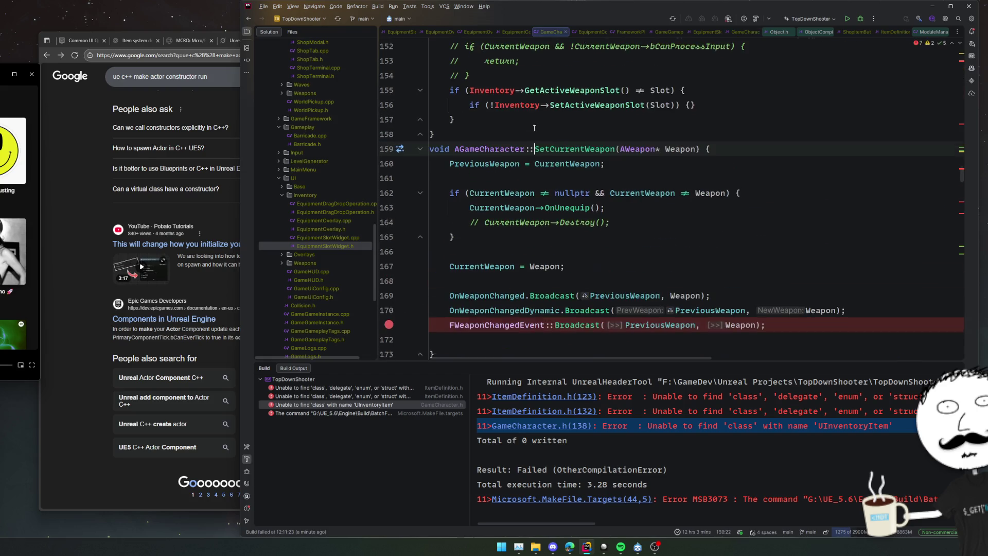
Step: Remove the OnActivateWeaponSlotAction definition and its declaration
left_click(576, 142)
key("shift+Down")
key("shift+Down")
key("shift+Down")
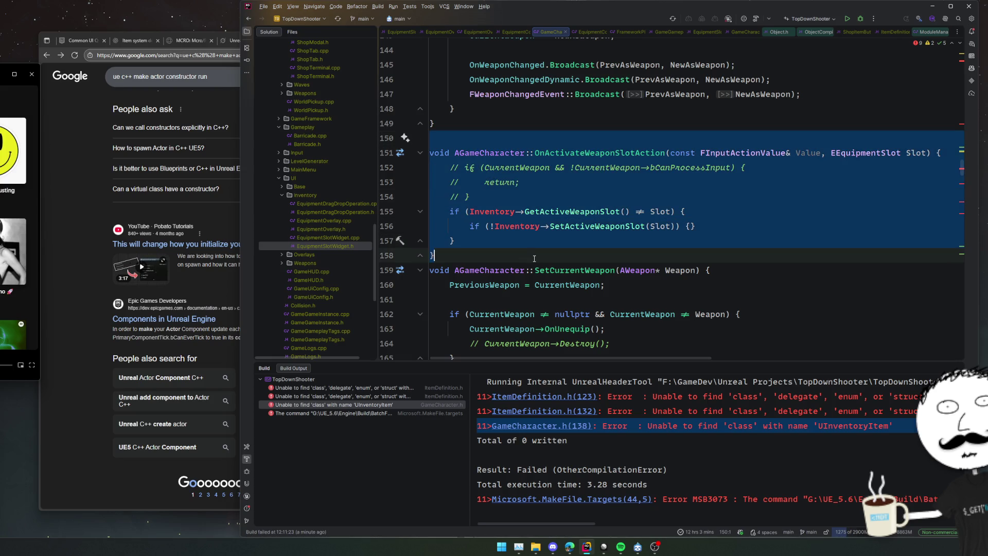
key("Delete")
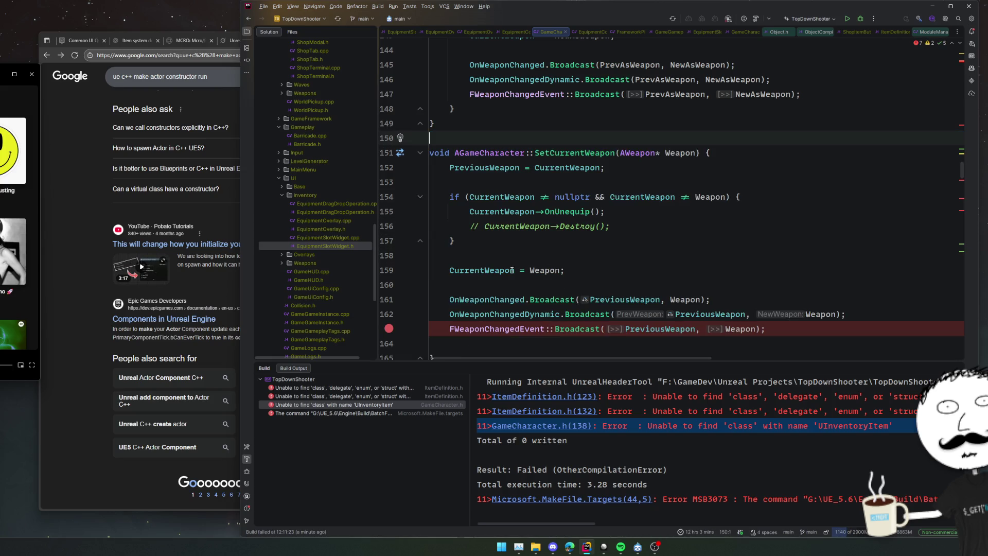
left_click(566, 153)
key("ctrl+b")
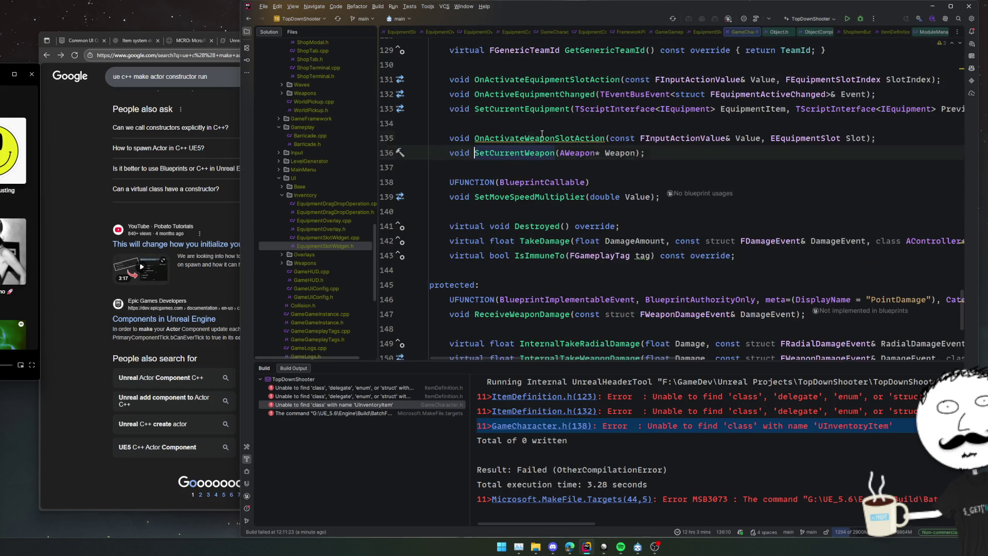
left_click(542, 136, "ctrl")
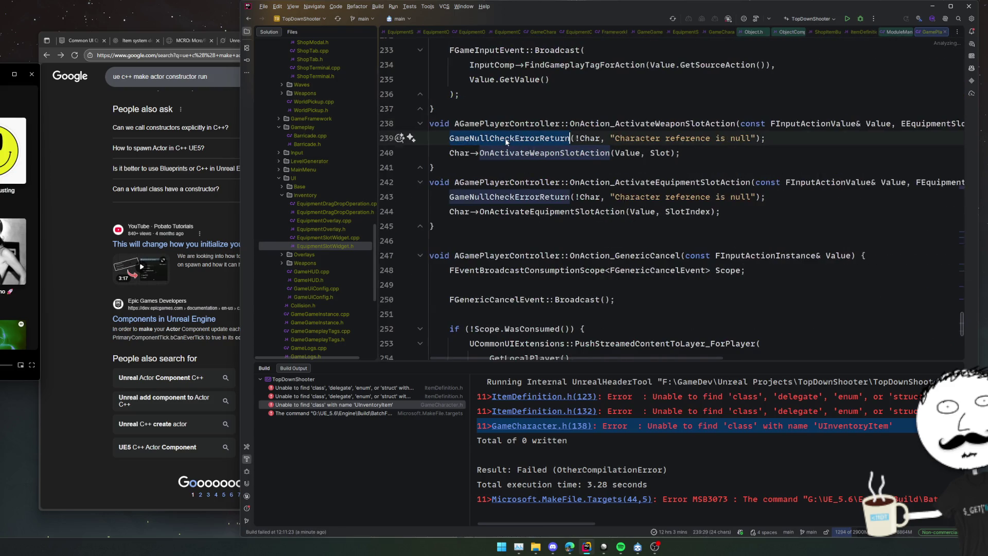
key("ctrl+alt+Left")
key("ctrl+x")
Step: Check the SetCurrentWeapon declaration against its definition in GameCharacter.cpp
left_click(531, 128)
left_click(531, 137)
key("ctrl+b")
key("ctrl+b")
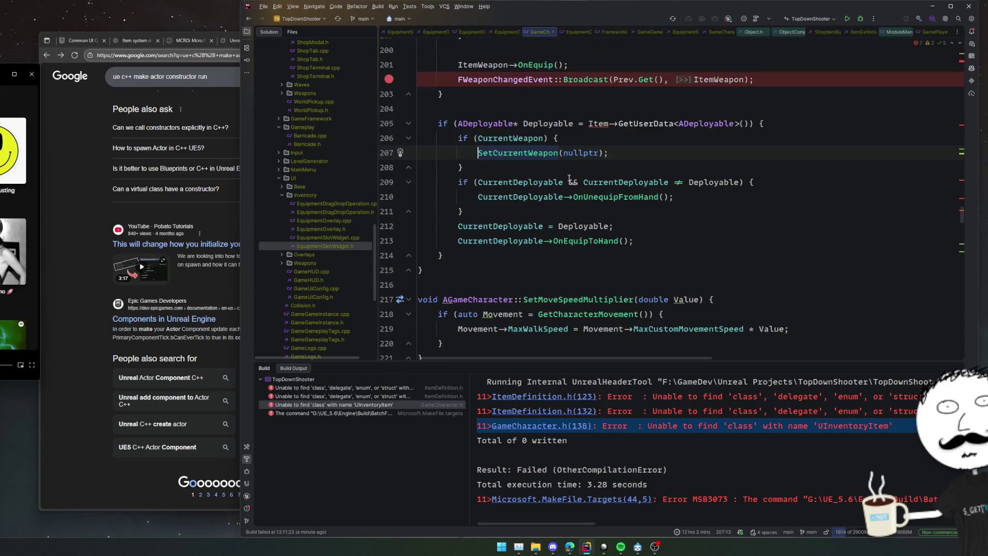
key("ctrl+alt+Left")
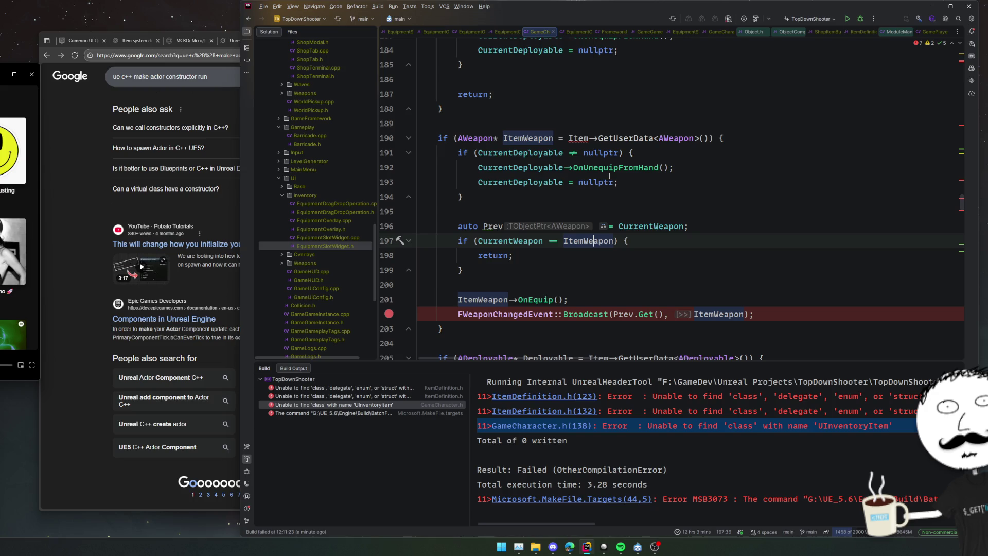
scroll(609, 176, "up", 5)
Step: Fold and delete the OnActiveWeaponChanged definition in GameCharacter.cpp
left_click(604, 114)
key("Delete")
key("Delete")
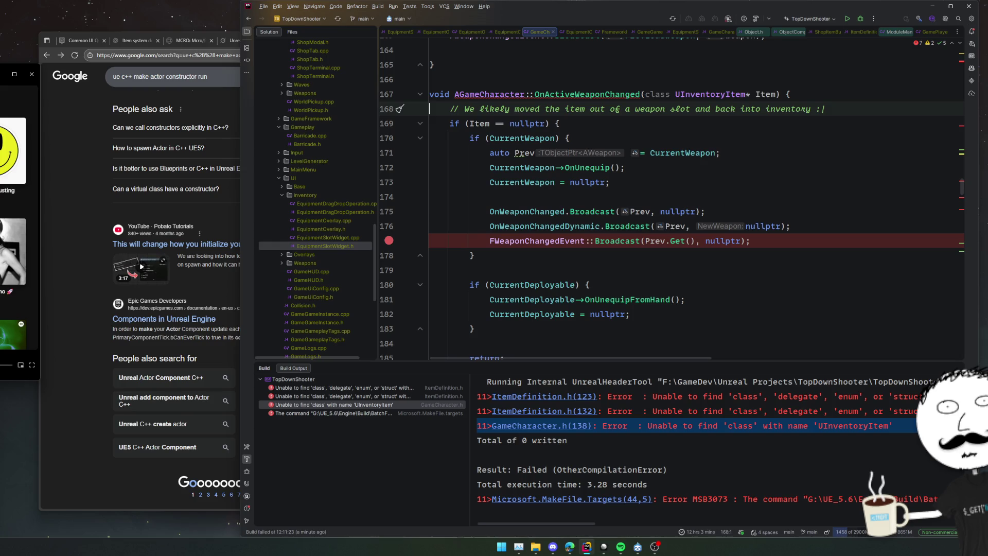
left_click(430, 95)
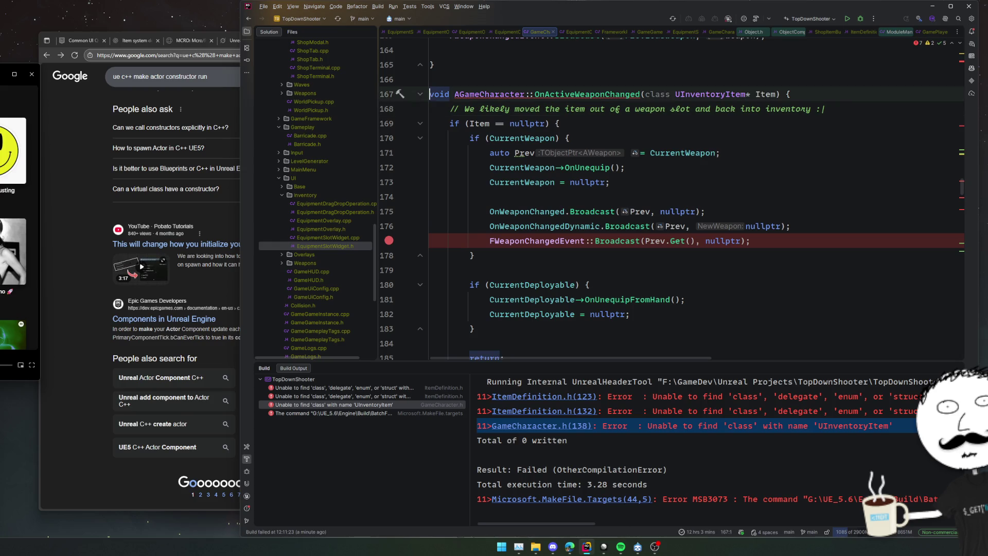
scroll(611, 148, "down", 4)
key("ctrl+minus")
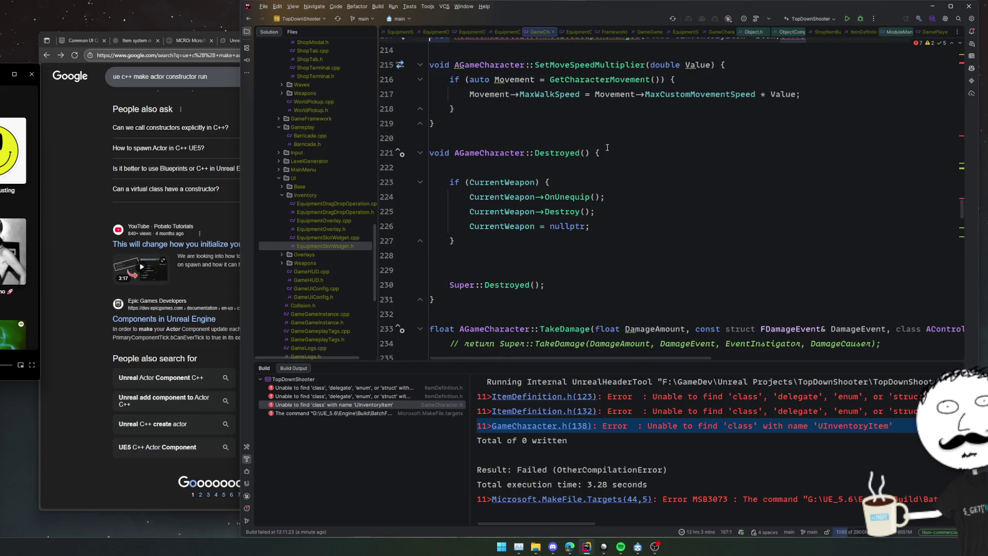
scroll(606, 173, "up", 3)
key("ctrl+y")
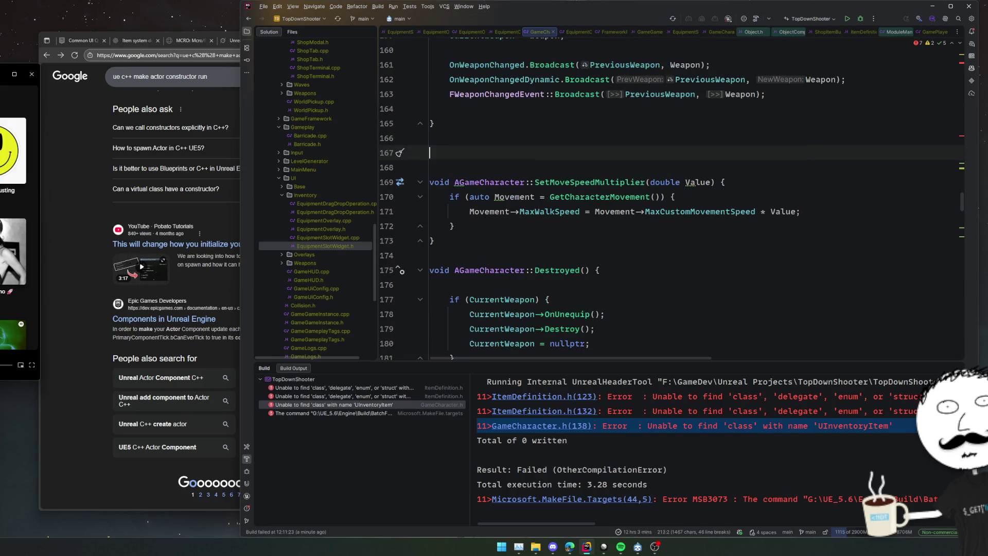
key("BackSpace")
key("BackSpace")
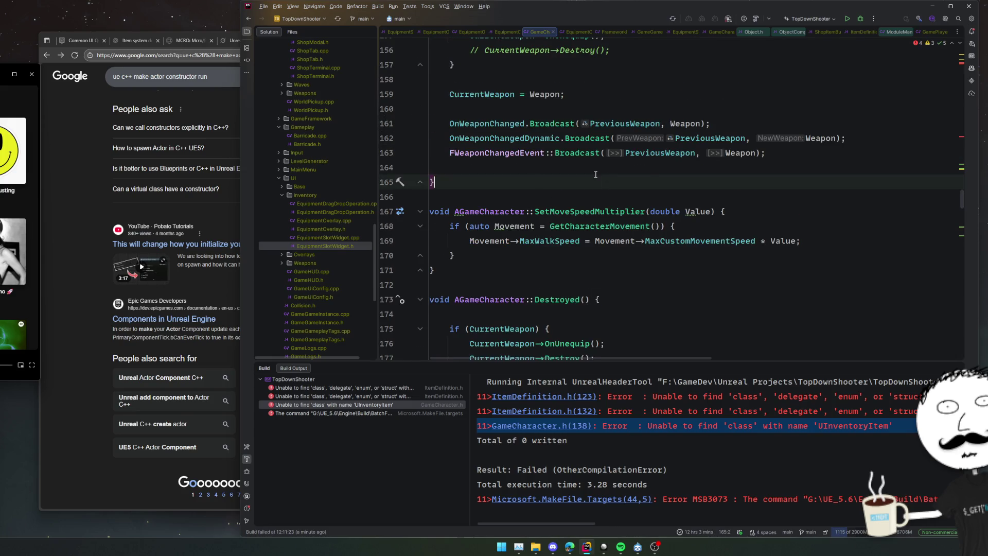
Step: Jump from a PreviousWeapon usage to its declaration in GameCharacter.h
scroll(661, 185, "up", 1)
scroll(661, 212, "up", 5)
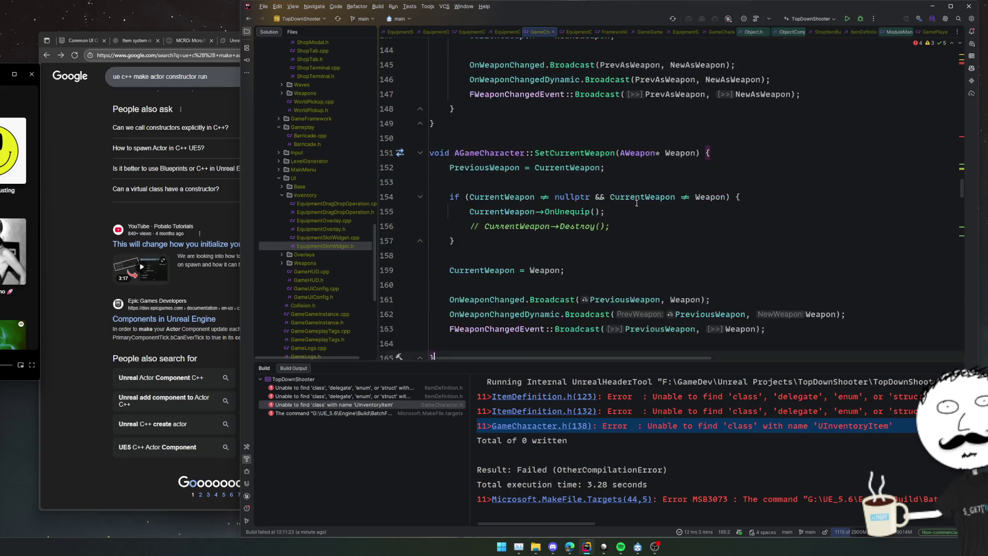
left_click(644, 212)
left_click(524, 196, "ctrl")
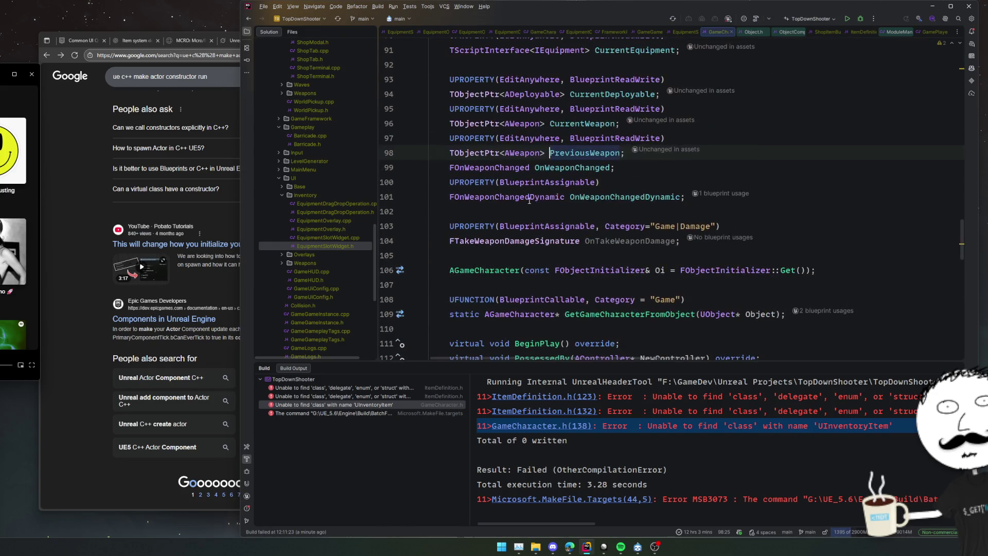
Step: Delete the PreviousWeapon property and its two assignments in GameCharacter.cpp
key("ctrl+w")
key("ctrl+w")
key("ctrl+w")
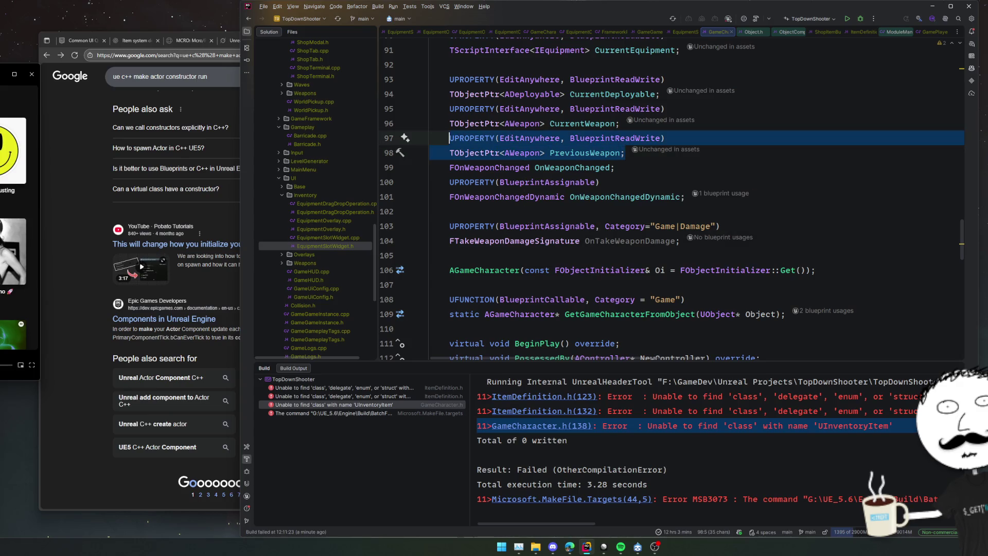
key("Delete")
left_click(780, 158)
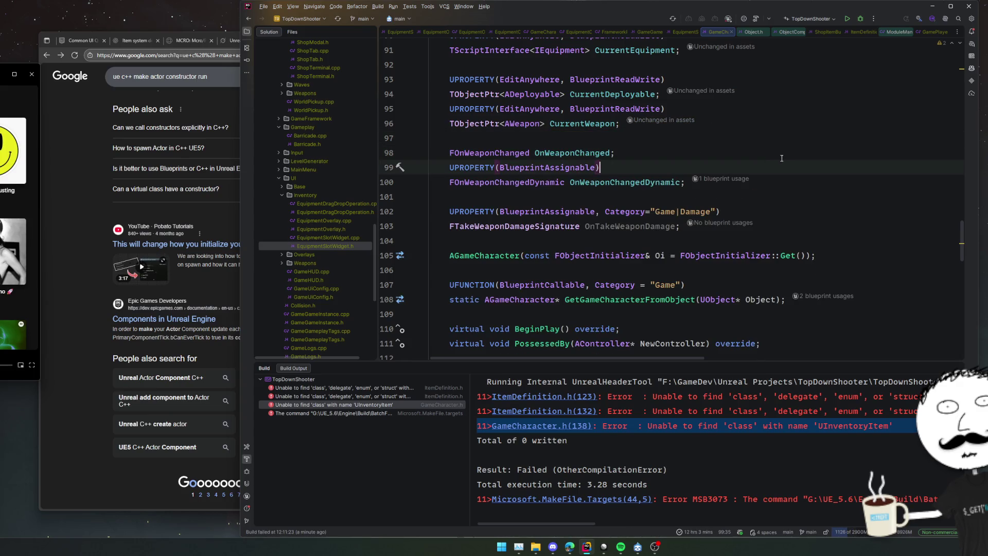
key("ctrl+alt+Left")
key("ctrl+w")
key("ctrl+w")
key("ctrl+w")
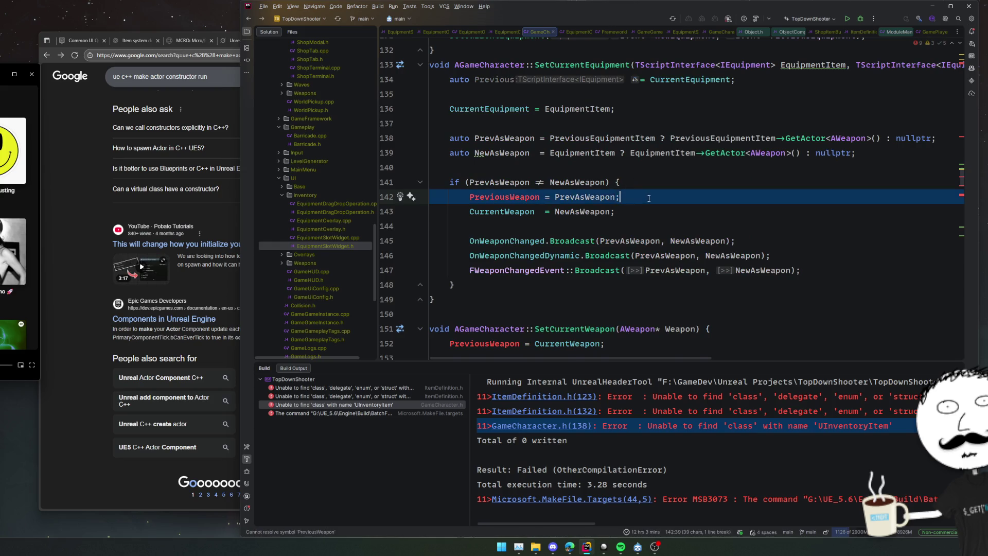
key("Delete")
key("F2")
key("ctrl+w")
key("ctrl+w")
key("ctrl+w")
key("Delete")
Step: Delete the commented-out Destroy line
scroll(634, 248, "down", 1)
left_click(634, 255)
key("shift+Up")
key("Delete")
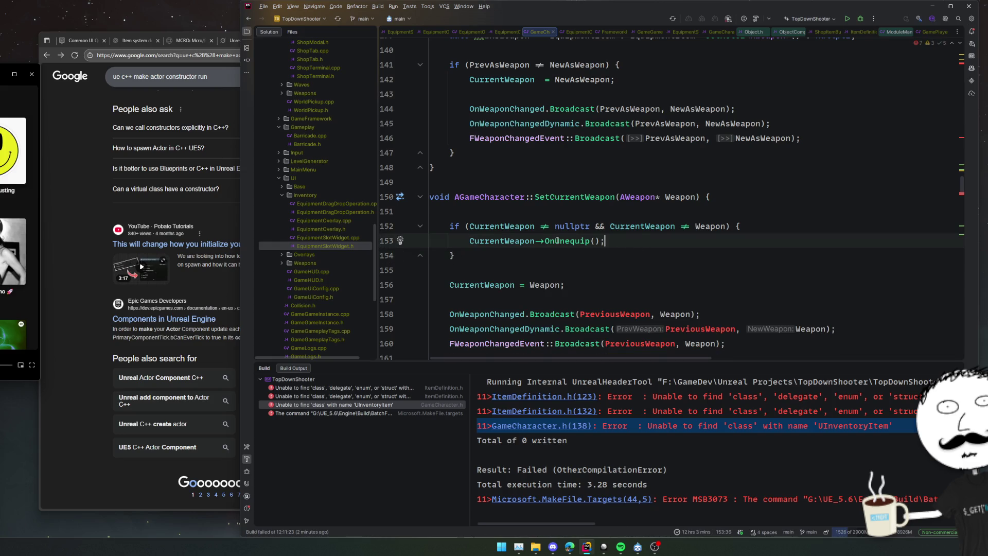
scroll(557, 241, "down", 3)
scroll(567, 206, "up", 2)
Step: Remove the SetCurrentWeapon definition from the .cpp and its declaration from GameCharacter.h
left_click(570, 138)
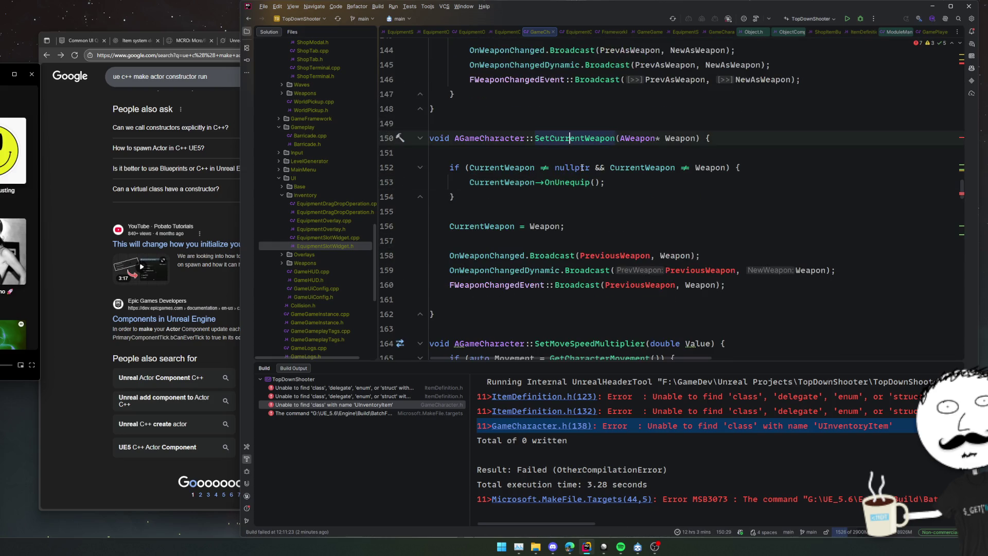
key("ctrl+b")
left_click_drag(543, 126, 532, 325)
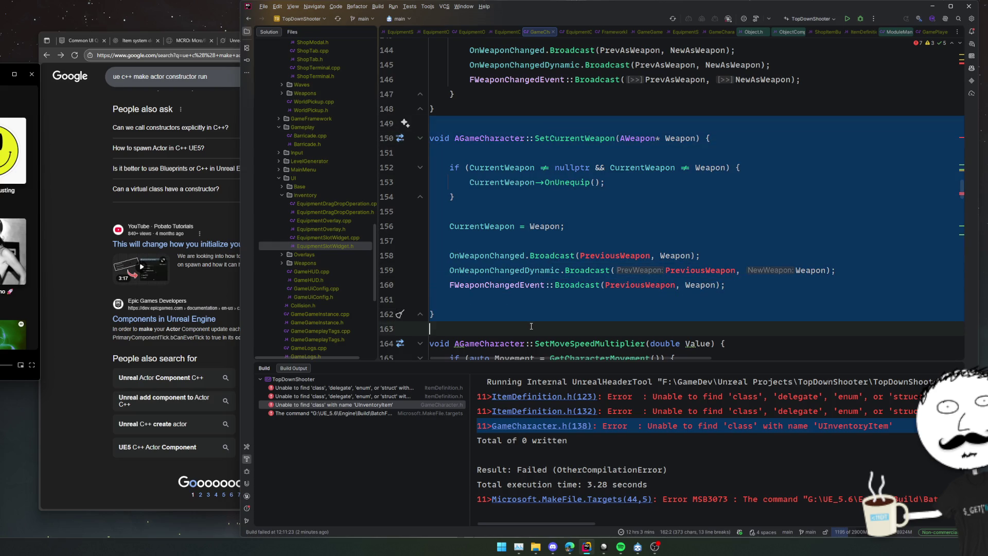
key("BackSpace")
left_click(592, 132, "ctrl")
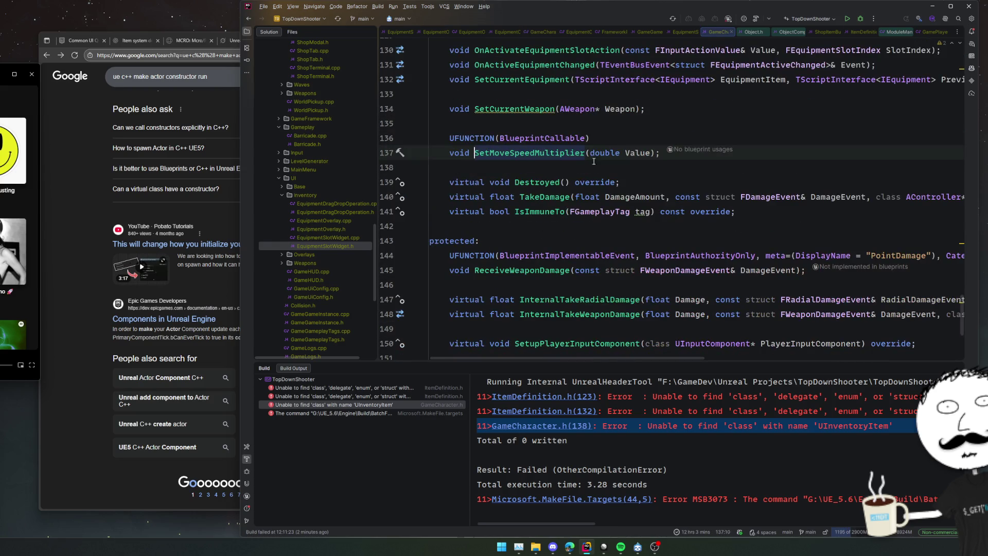
left_click(541, 126)
key("shift+Up")
key("shift+Up")
key("BackSpace")
key("Return")
Step: Delete the Inventory weapon-changed AddDynamic binding line in BeginPlay
scroll(605, 127, "up", 1)
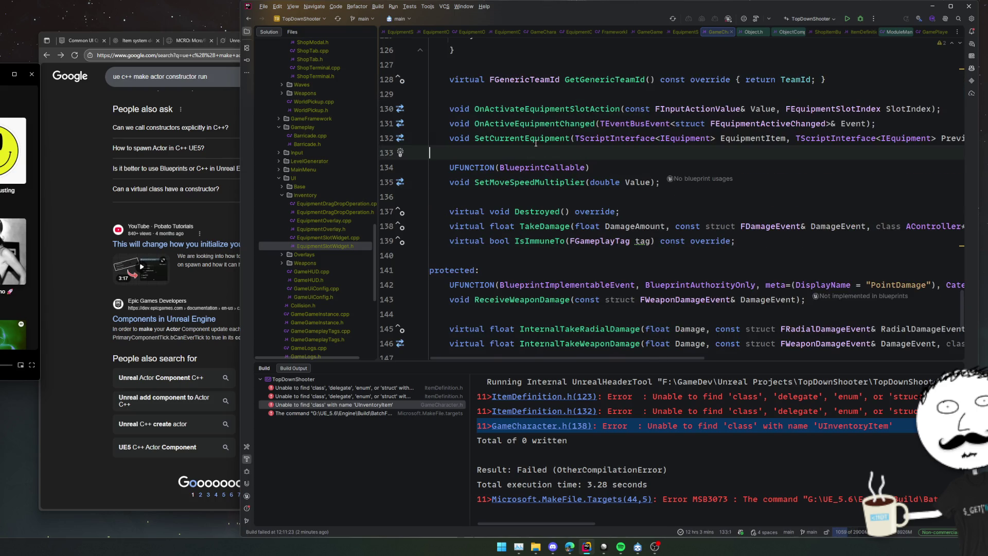
scroll(536, 141, "up", 3)
scroll(566, 219, "down", 1)
left_click(553, 228, "ctrl")
scroll(572, 216, "up", 7)
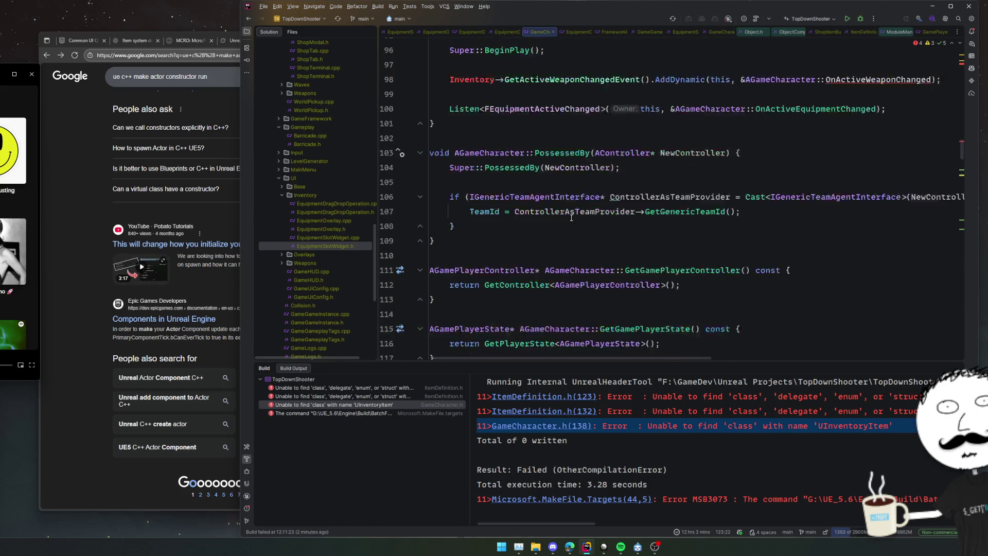
triple_click(585, 199)
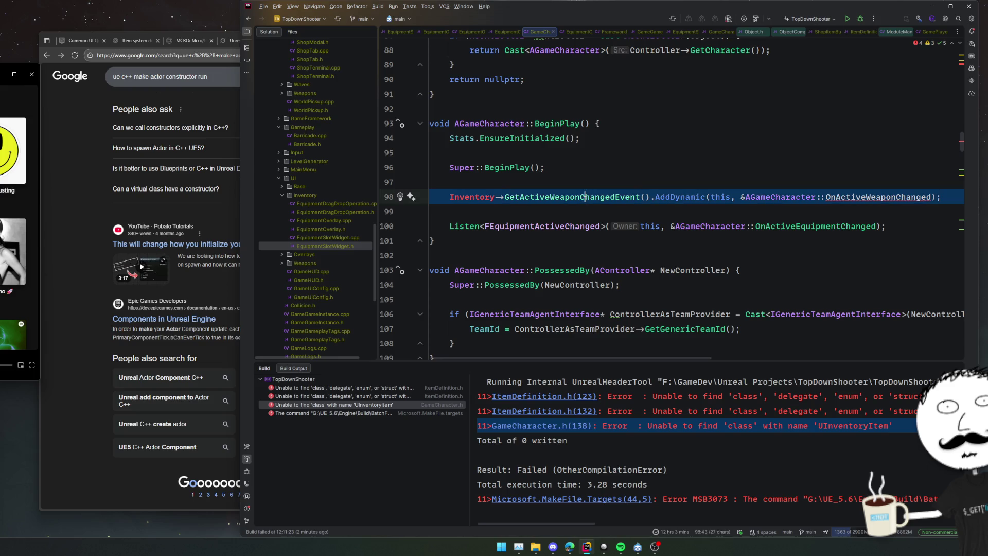
key("BackSpace")
key("BackSpace")
key("ctrl+z")
key("ctrl+z")
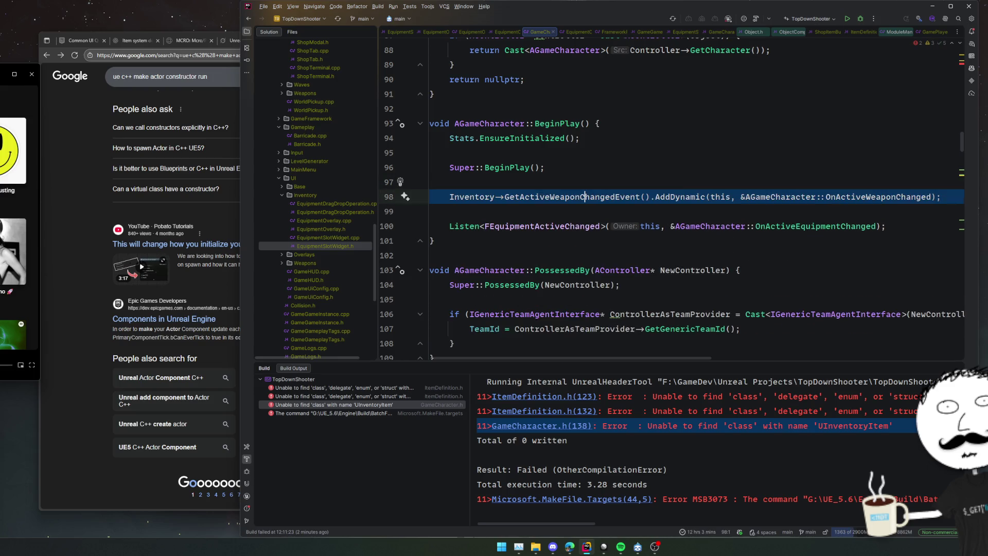
key("ctrl+shift+z")
key("ctrl+shift+z")
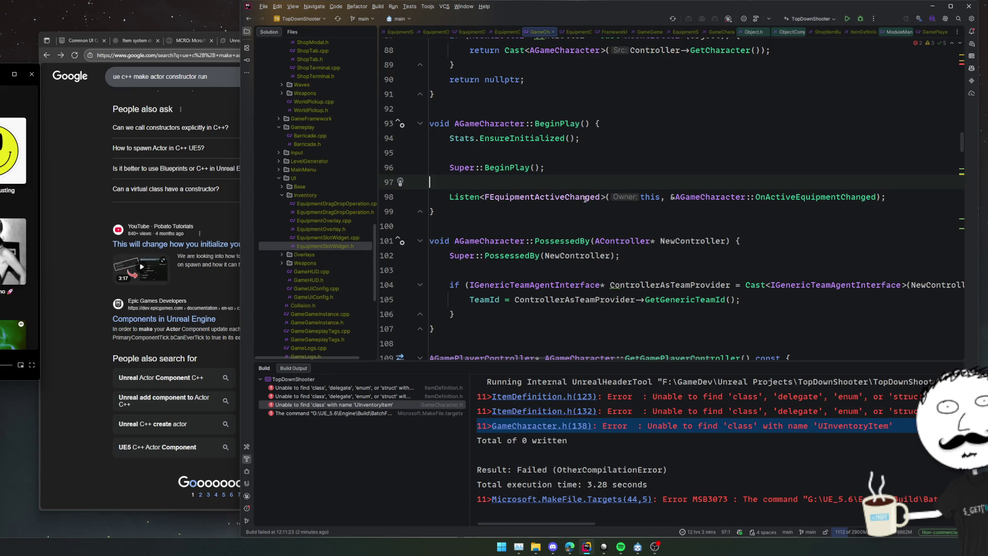
Step: Remove unused SceneCaptureComponent2D, Deployable, InventoryComponent and InventoryItem includes, then rebuild
scroll(585, 199, "down", 8)
left_click(683, 201)
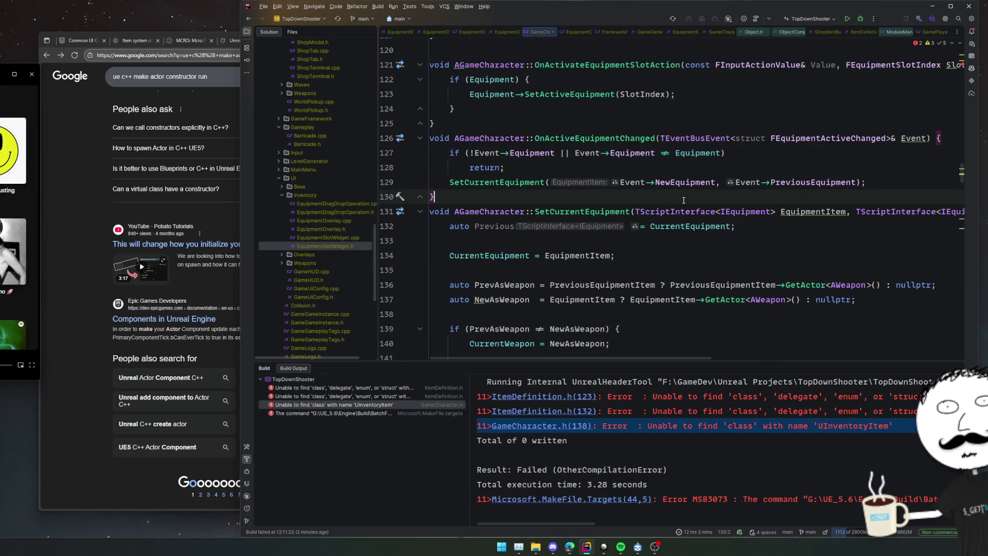
scroll(684, 200, "down", 14)
scroll(701, 202, "up", 20)
left_click(705, 148)
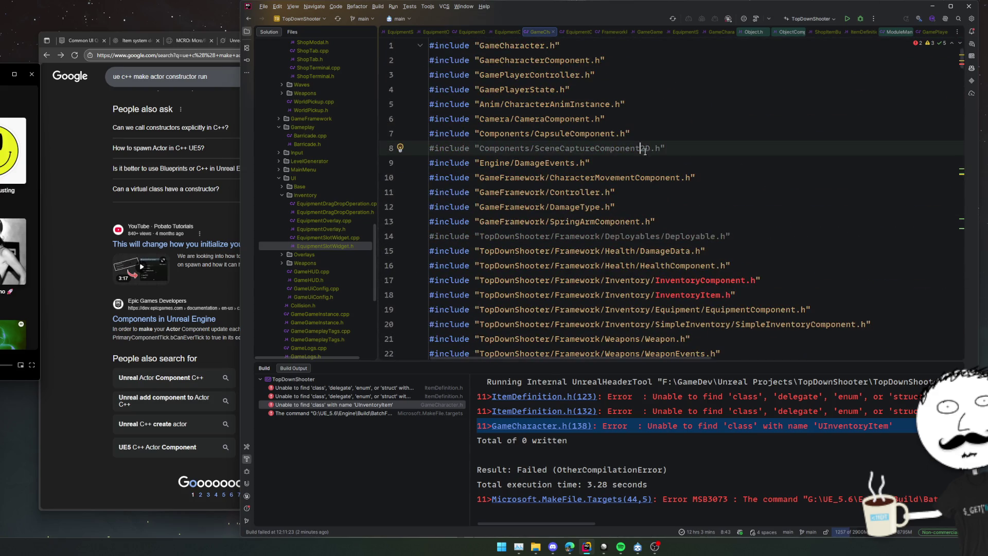
key("alt+Return")
key("Return")
left_click(760, 266)
key("alt+Return")
key("Return")
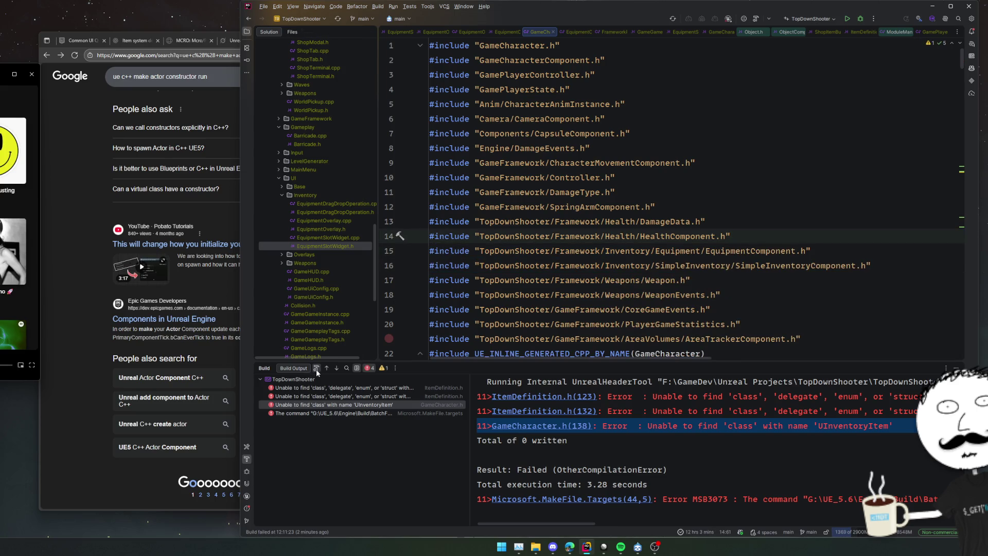
key("ctrl+shift+b")
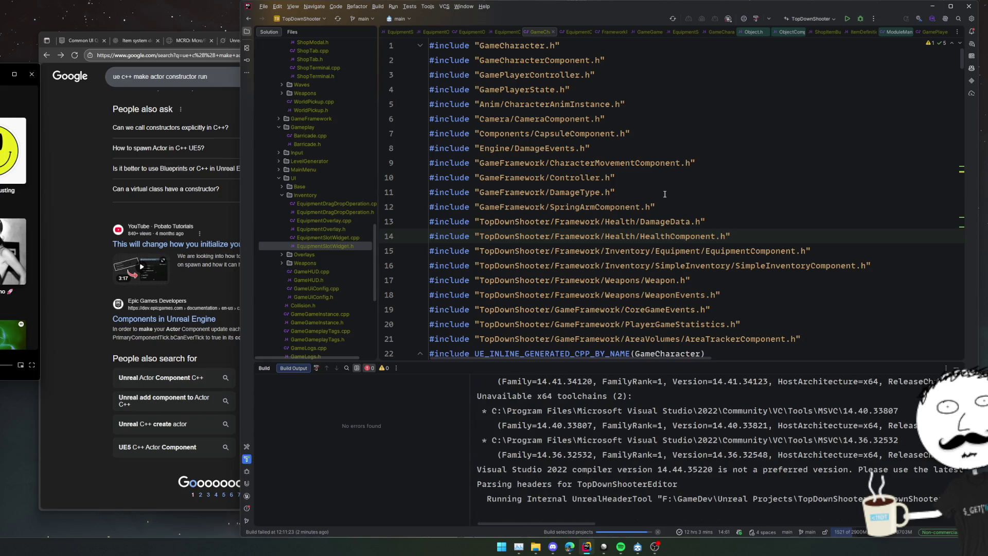
Step: Close all the open editor tabs while the rebuild runs
scroll(695, 198, "down", 2)
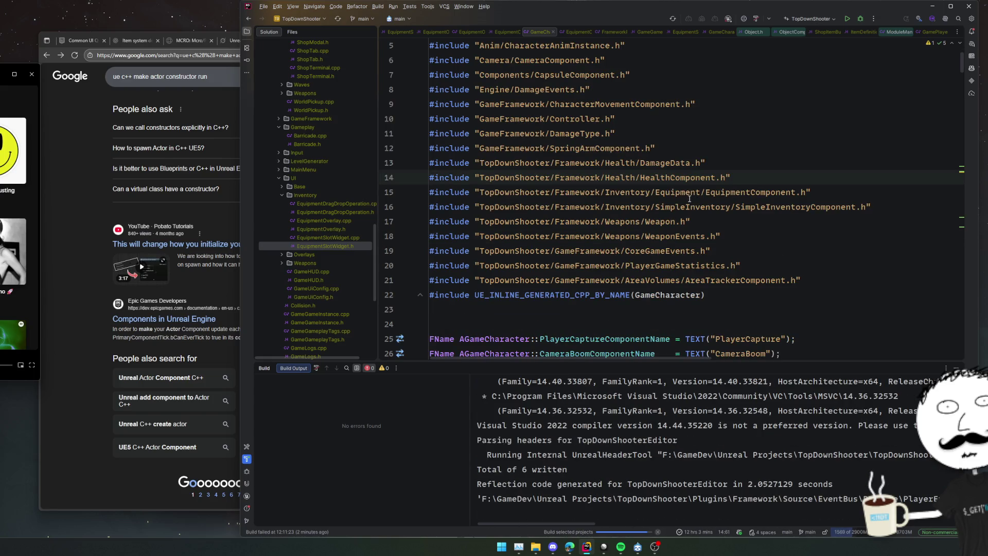
middle_click(398, 31)
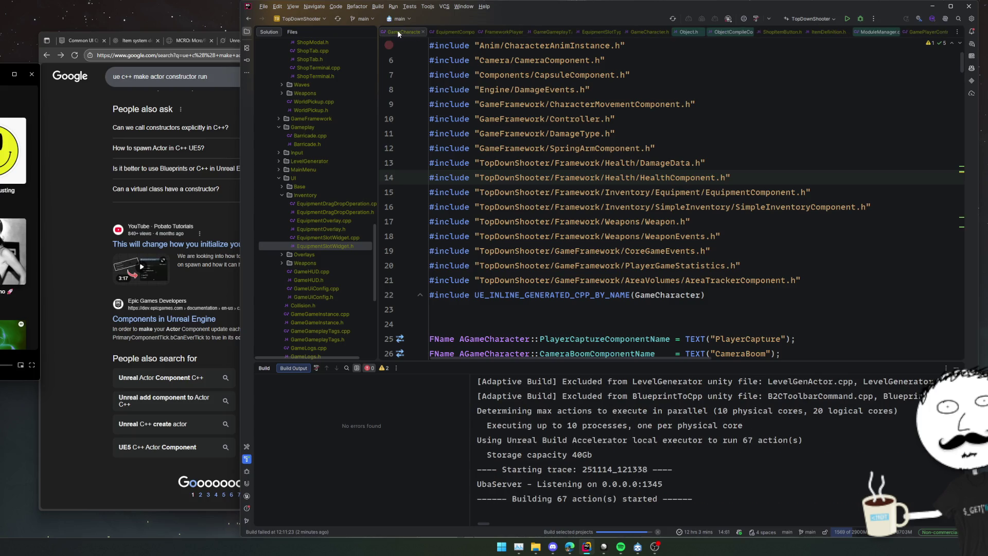
middle_click(398, 32)
middle_click(398, 32)
middle_click(398, 32)
middle_click(398, 32)
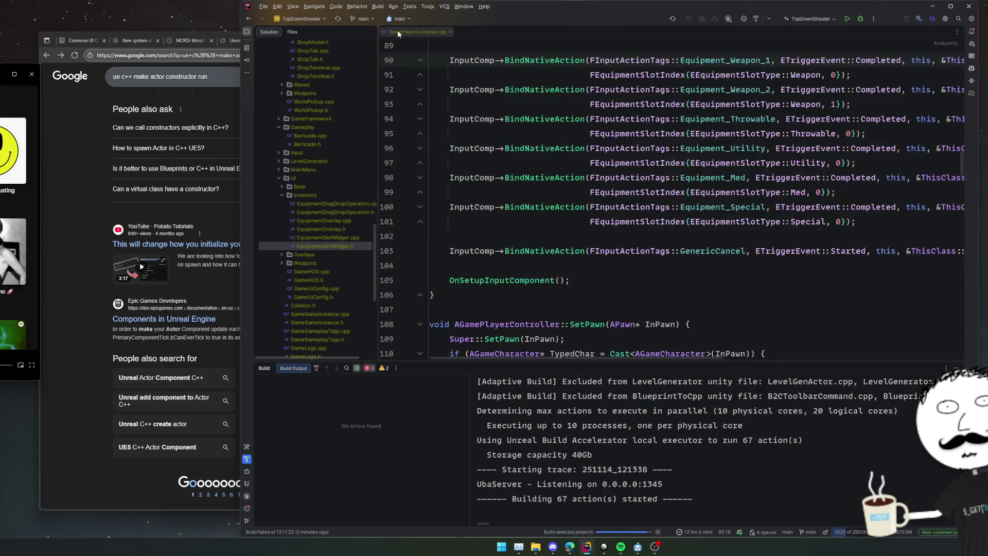
middle_click(398, 32)
middle_click(398, 32)
middle_click(398, 32)
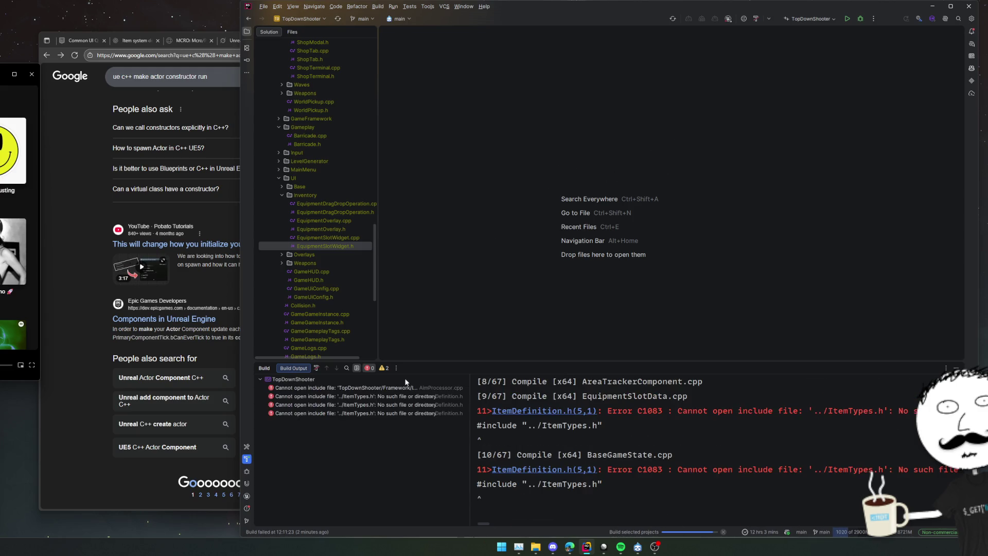
Step: Delete broken includes in AimProcessor.cpp and ItemDefinition.h, moving Generator.hpp above Texture2D.h
double_click(407, 389)
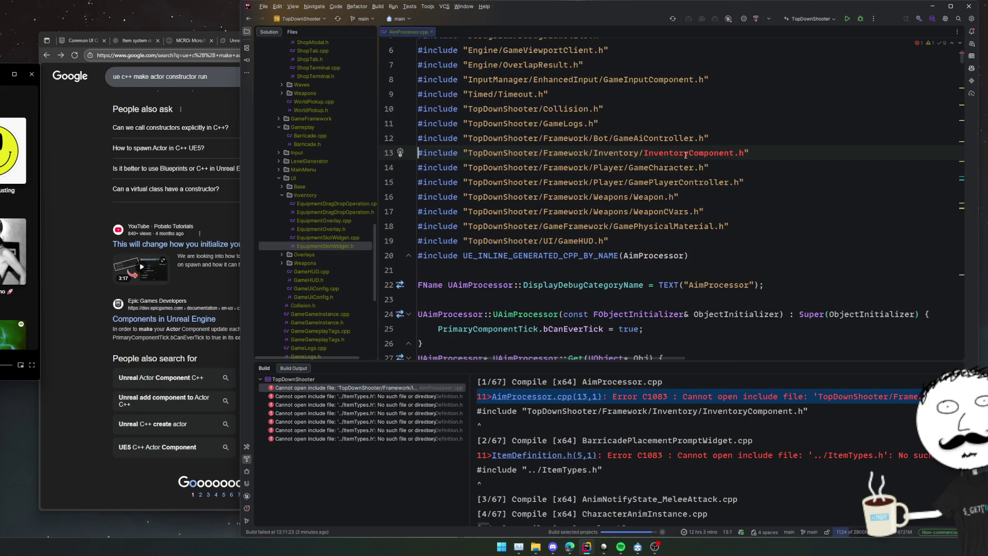
key("ctrl+y")
double_click(453, 397)
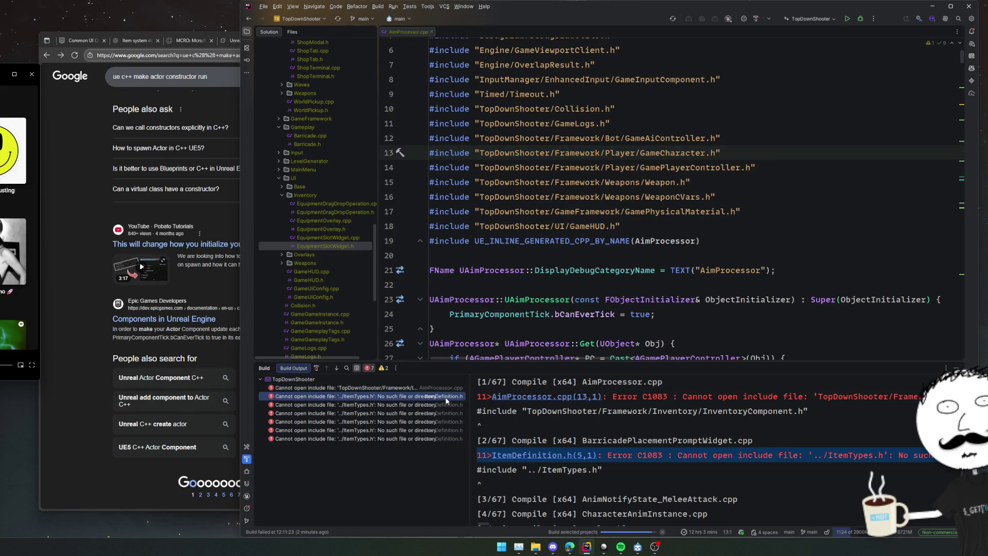
key("ctrl+y")
key("Down")
key("Down")
key("ctrl+y")
key("Up")
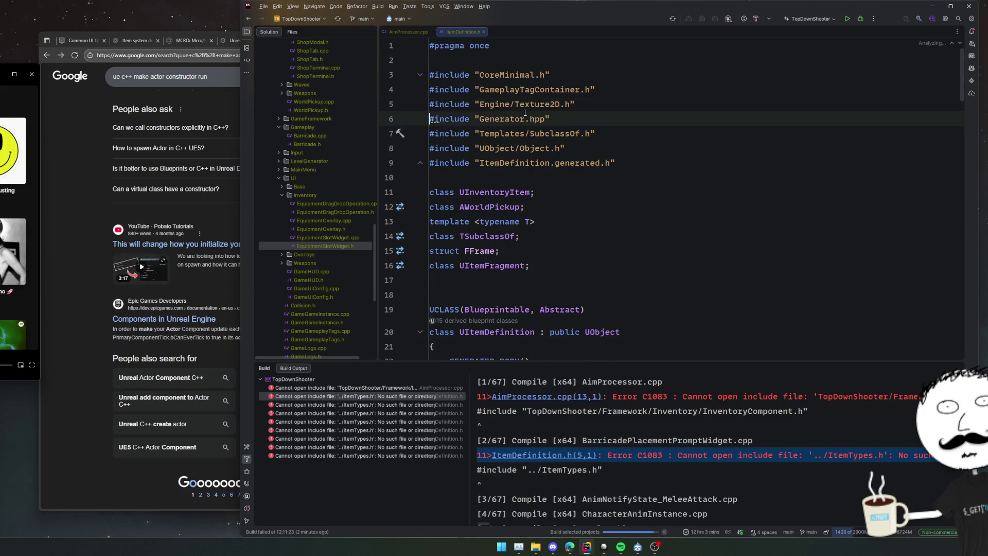
key("Up")
key("alt+shift+Down")
Step: Remove 'class UInventoryItem;' from ItemDefinition.h, BarricadePlacementPromptWidget.h and AimProcessor.h via Replace in Files
left_click(626, 202)
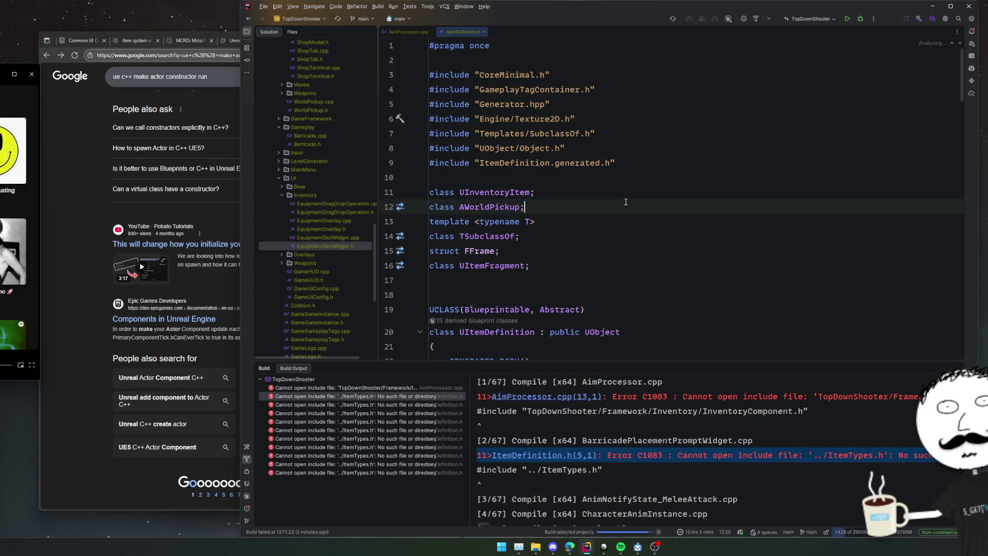
left_click(549, 263)
double_click(515, 265)
scroll(532, 267, "down", 2)
left_click(531, 133)
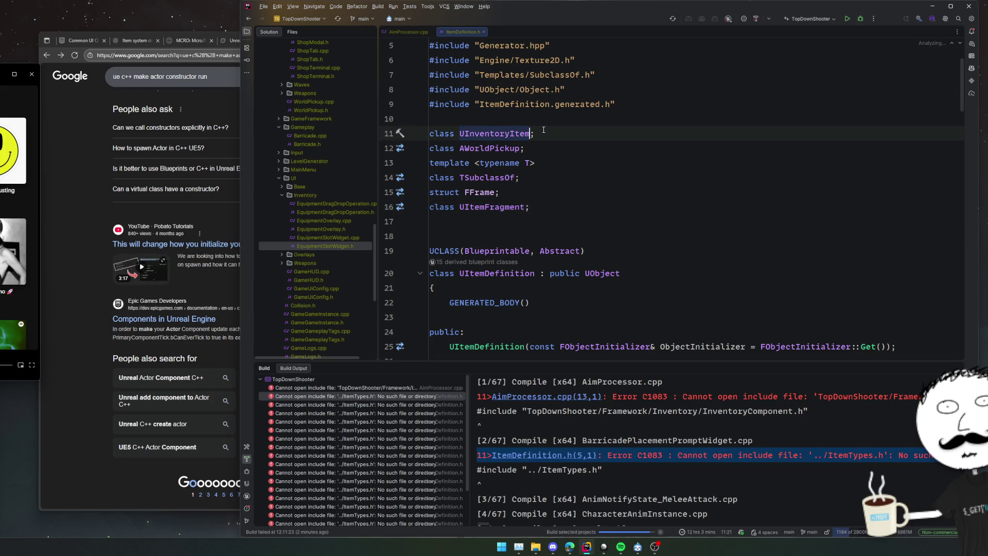
key("ctrl+w")
key("ctrl+w")
key("ctrl+shift+r")
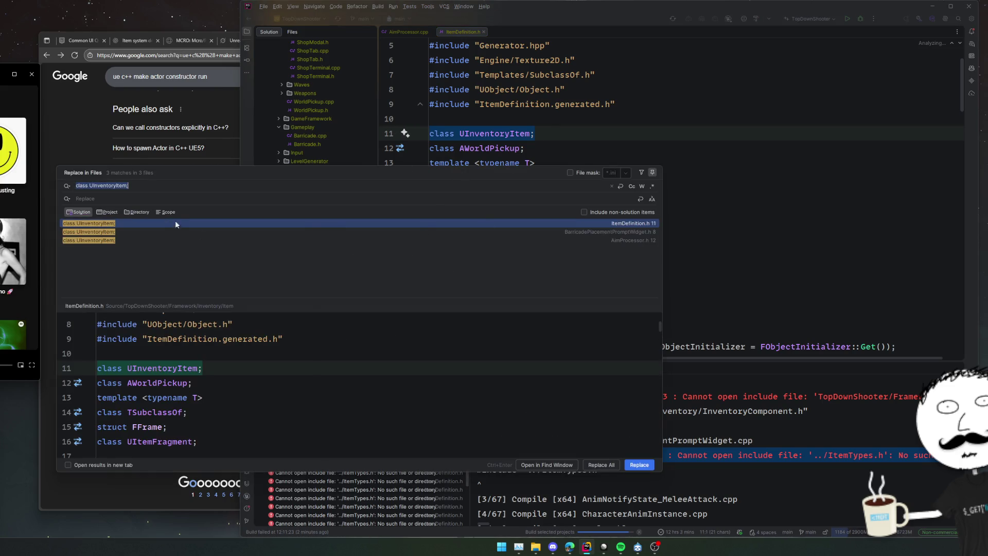
left_click(650, 466)
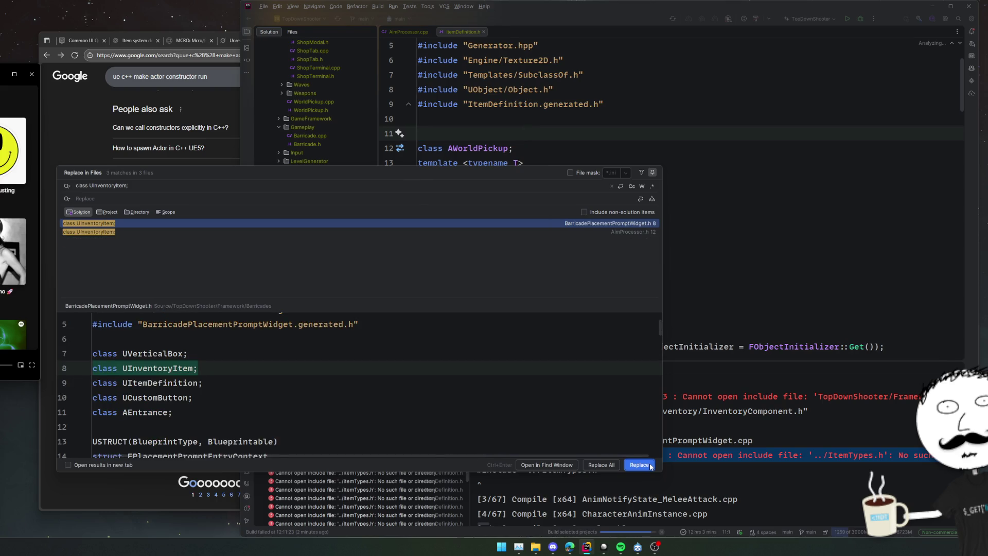
left_click(649, 465)
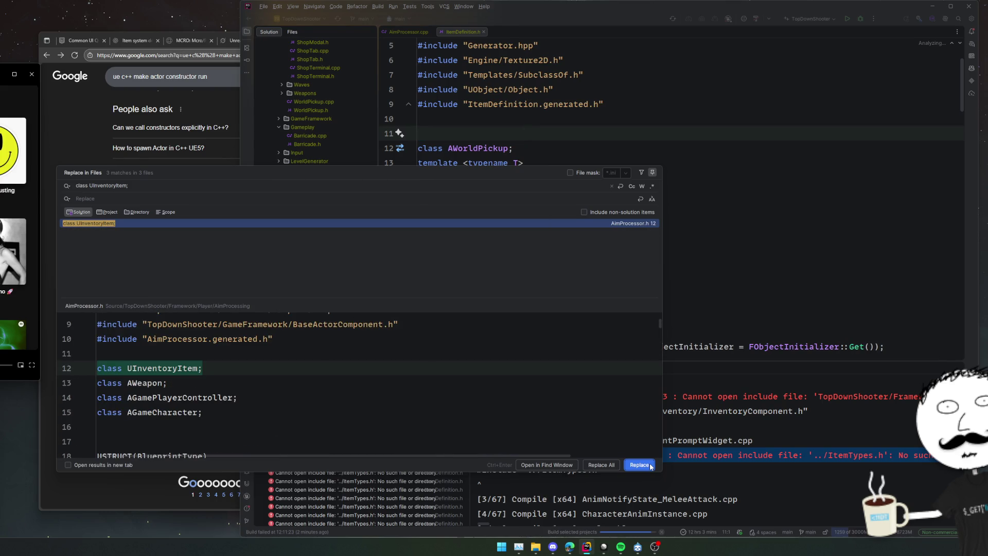
left_click(650, 465)
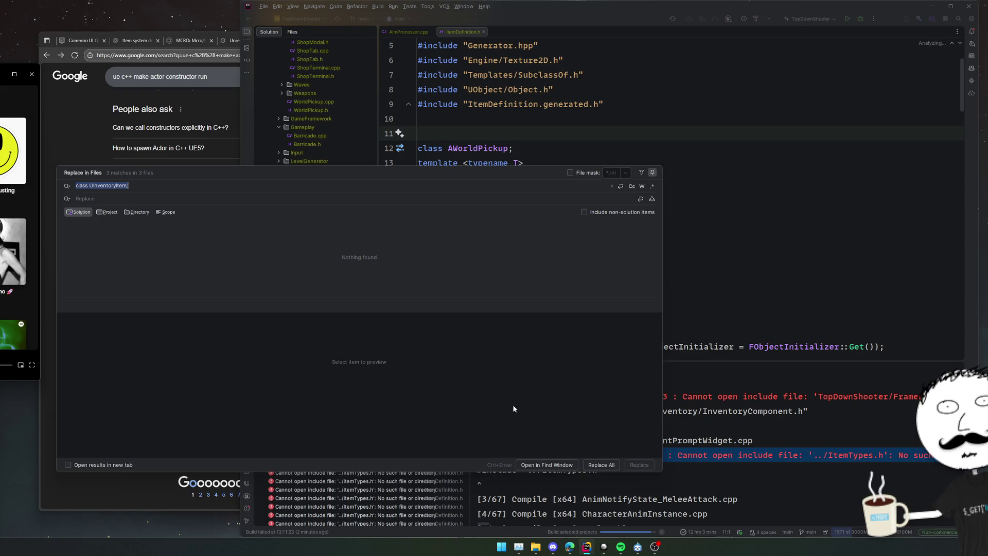
left_click(440, 405)
double_click(440, 405)
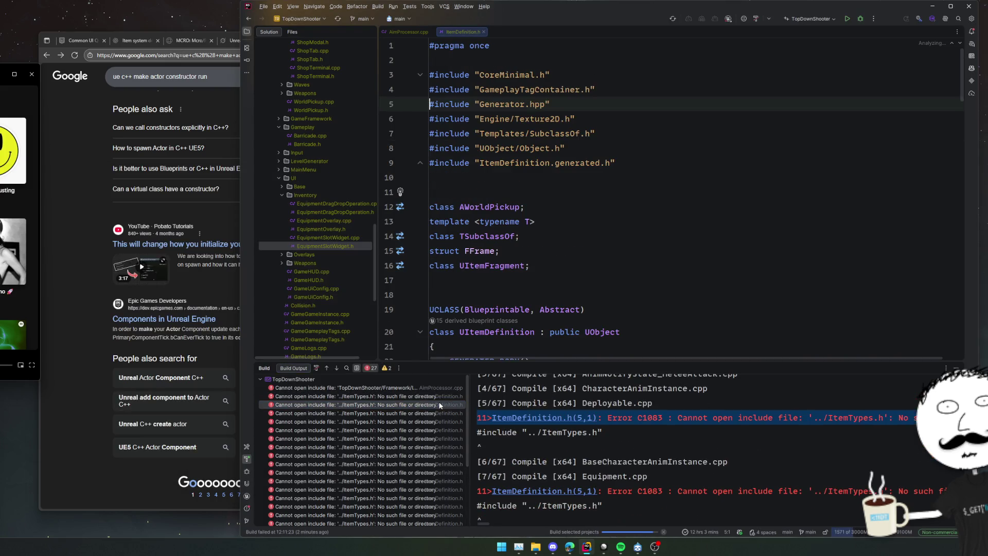
Step: In GamePlayerController.cpp, remove the missing ItemTypes include and the OnAction_ActivateWeaponSlotAction function
double_click(447, 446)
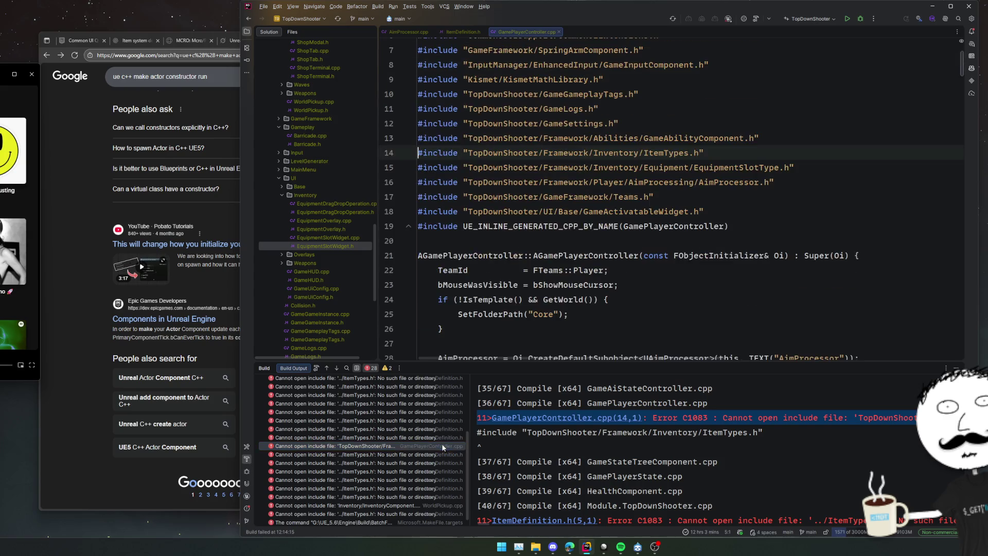
key("ctrl+x")
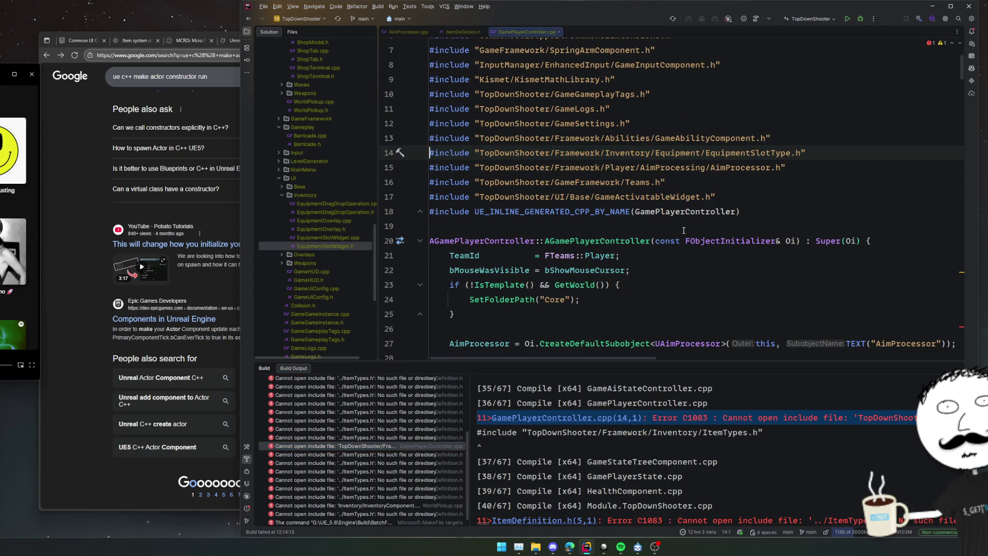
scroll(683, 230, "up", 2)
left_click(684, 188)
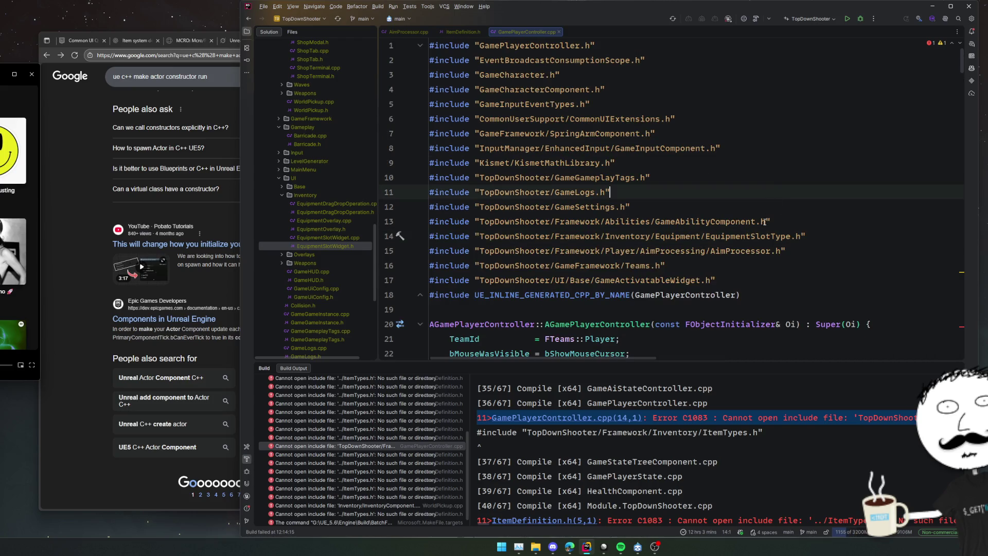
scroll(747, 230, "down", 20)
scroll(768, 230, "up", 2)
right_click(766, 221)
key("Escape")
key("ctrl+w")
key("ctrl+w")
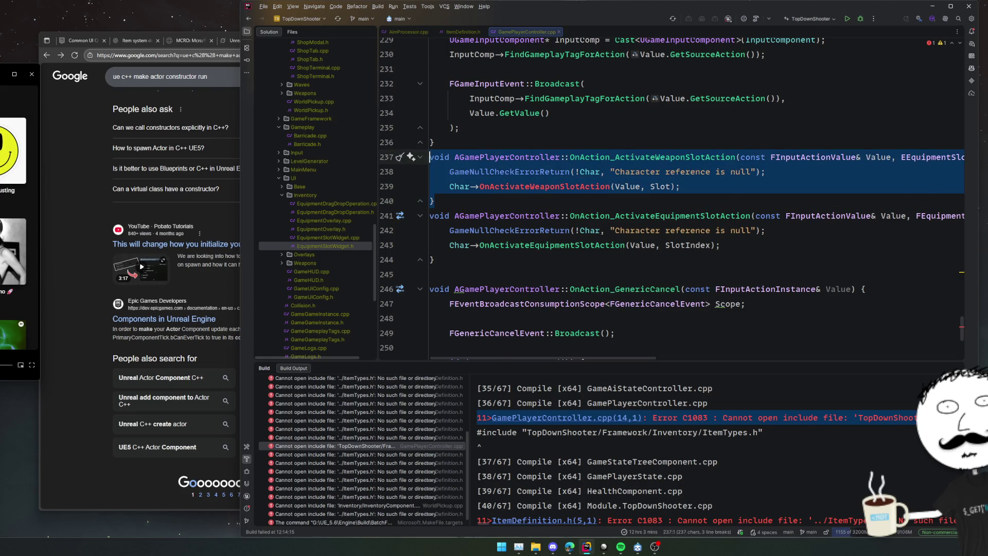
key("Delete")
Step: Find the OnAction_ActivateEquipmentSlotAction uses and delete the commented-out ActivateWeapon binding lines
left_click(633, 171)
key("ctrl+f")
key("shift+Return")
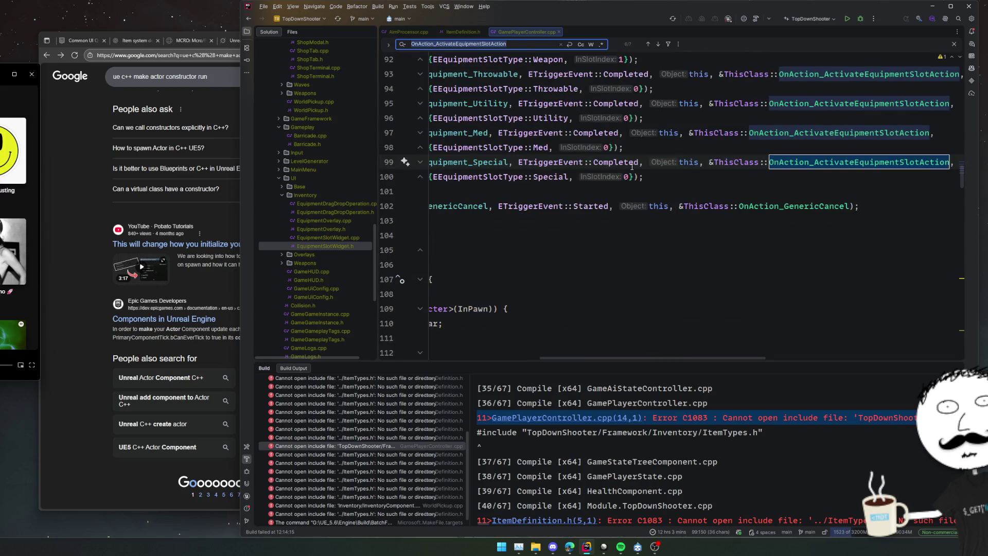
scroll(631, 179, "left", 5)
scroll(631, 180, "up", 4)
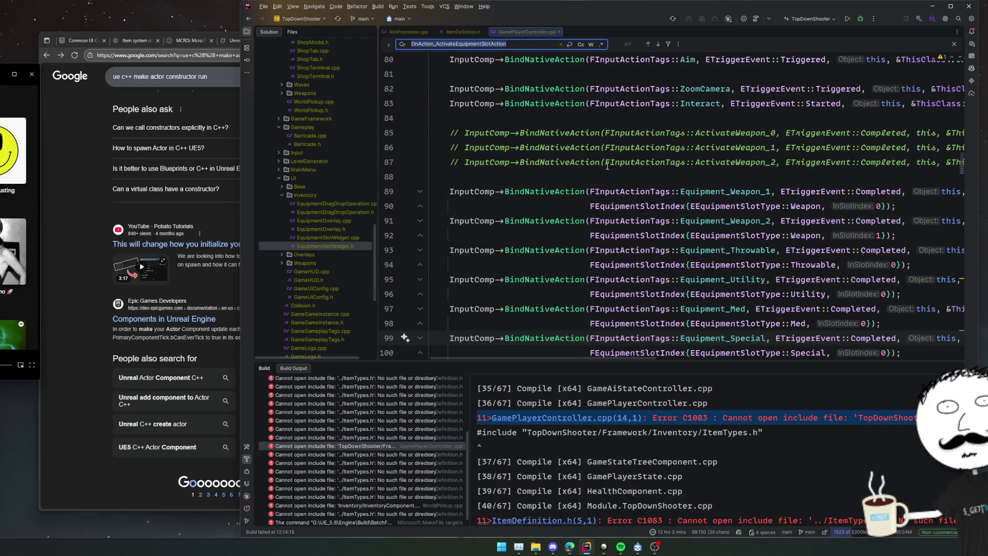
left_click(605, 170)
key("shift+Up")
key("shift+Up")
key("shift+Up")
key("Delete")
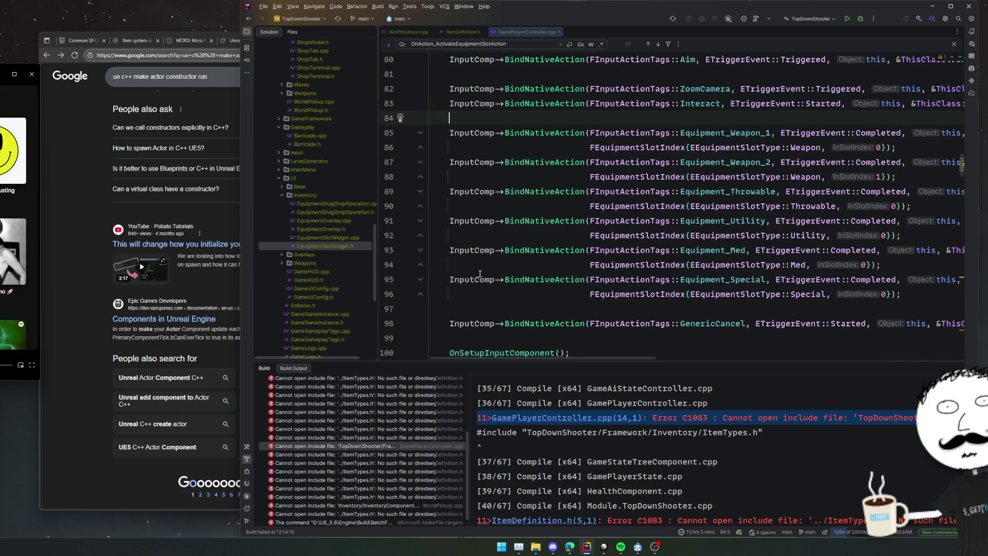
Step: Remove the InventoryComponent and InventoryItem includes from WorldPickup.cpp
left_click(446, 496)
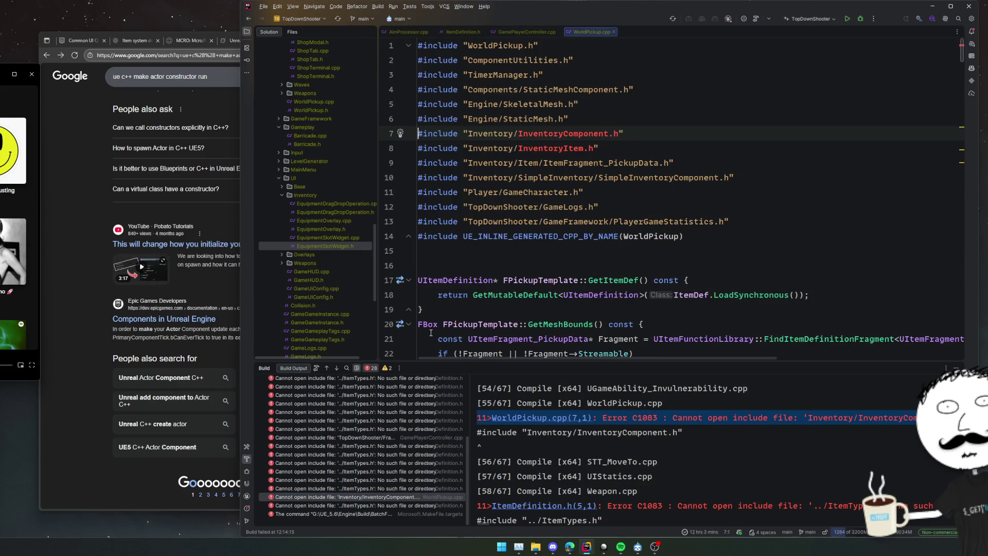
key("shift+Down")
key("shift+Down")
key("Delete")
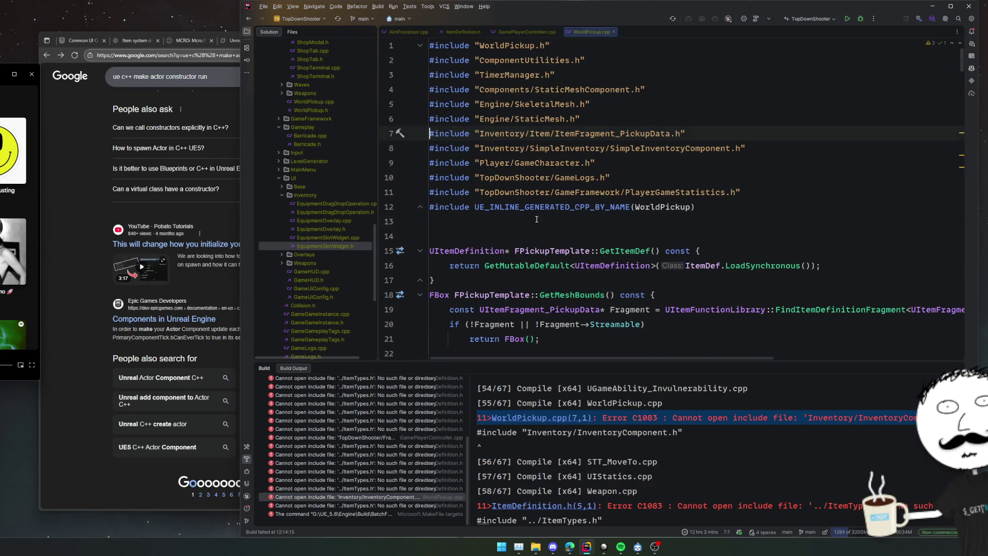
left_click(537, 219)
scroll(536, 219, "down", 20)
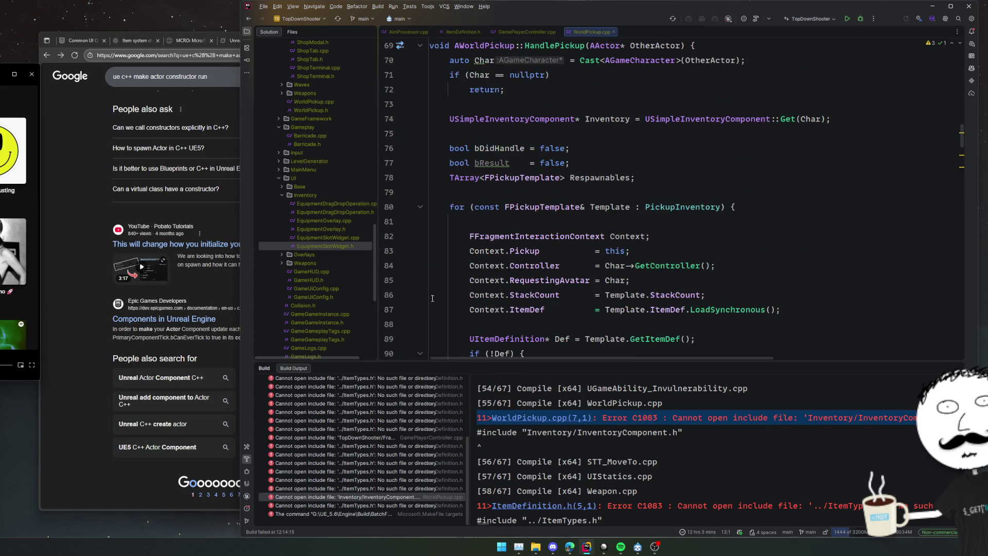
Step: Check ItemDefinition.h at its reported error and start a rebuild with Ctrl+Shift+B
left_click(414, 505)
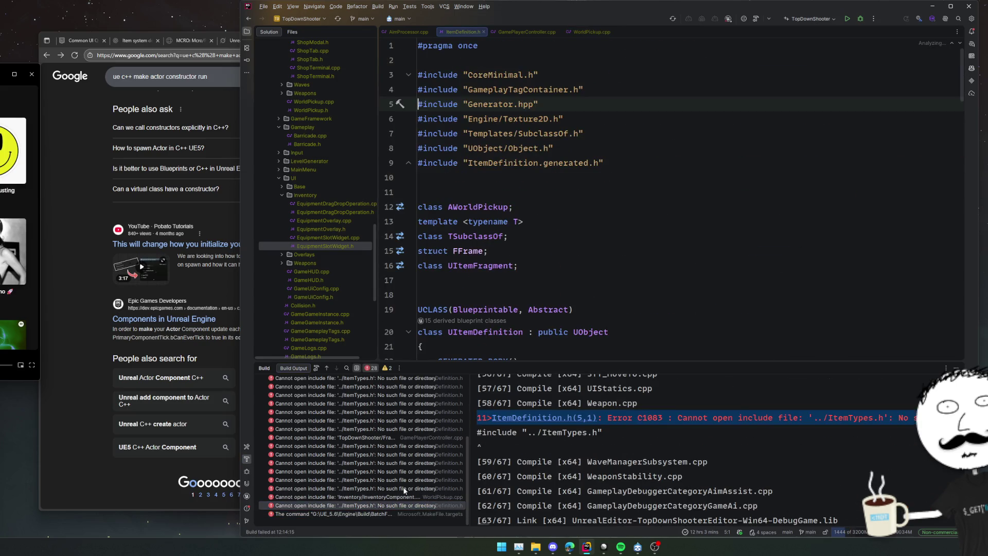
left_click(455, 294)
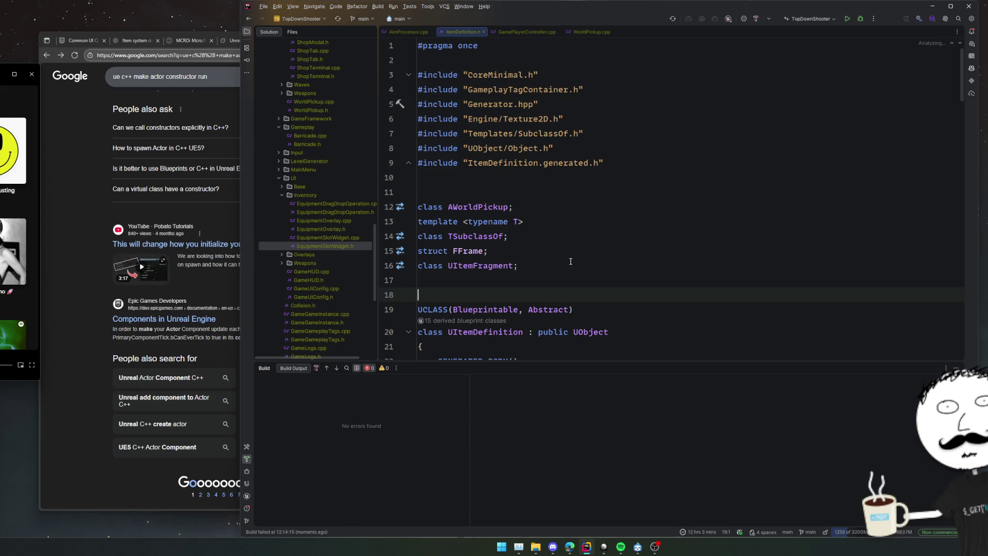
key("ctrl+shift+b")
left_click(389, 266)
scroll(326, 248, "up", 10)
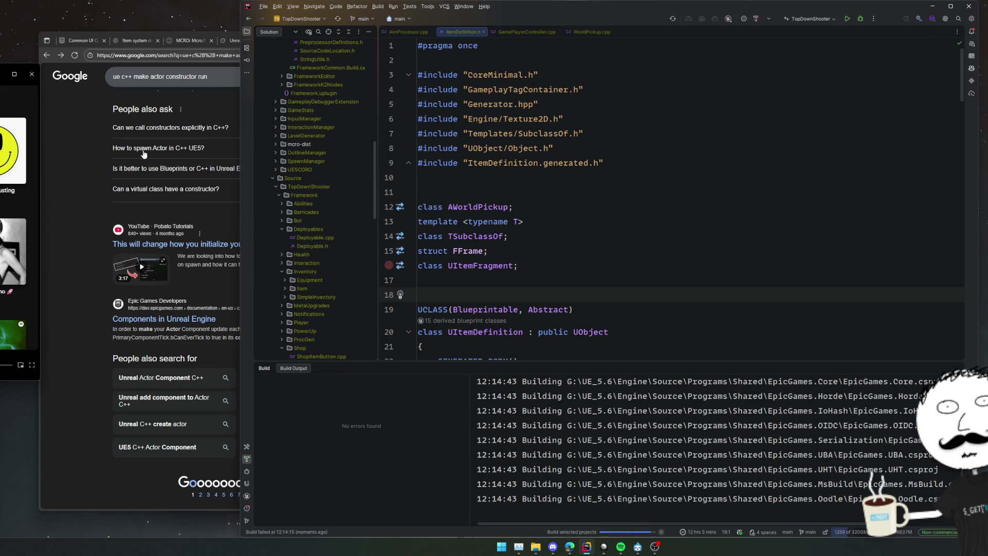
Step: Bring Chrome to the front and close the leftover research tabs
left_click(101, 147)
key("ctrl+w")
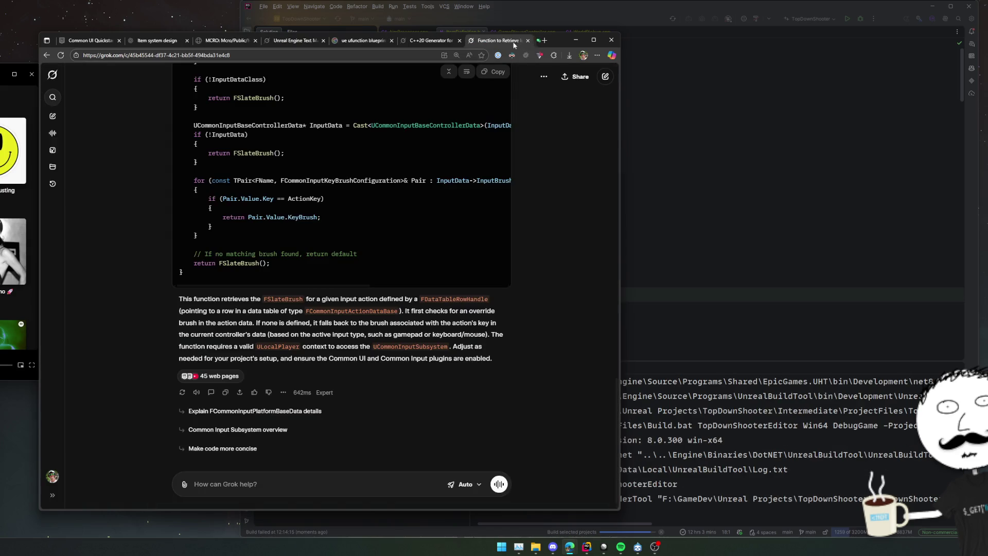
key("ctrl+w")
key("ctrl+w")
key("ctrl+w")
key("ctrl+w")
key("ctrl+w")
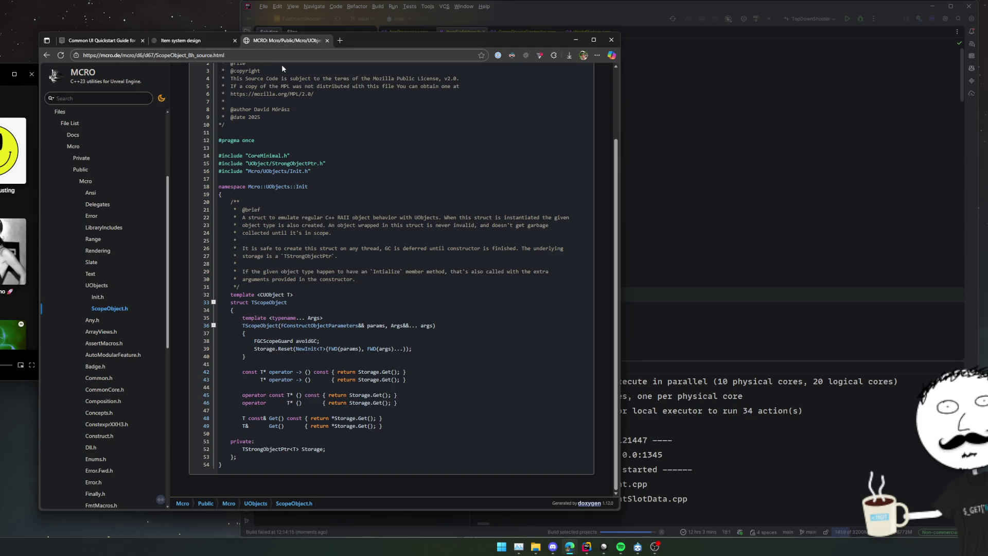
Step: Read MCRO's InitializeOnCopy.h reference, then open Deployable.cpp at its include error in Rider
scroll(126, 220, "down", 7)
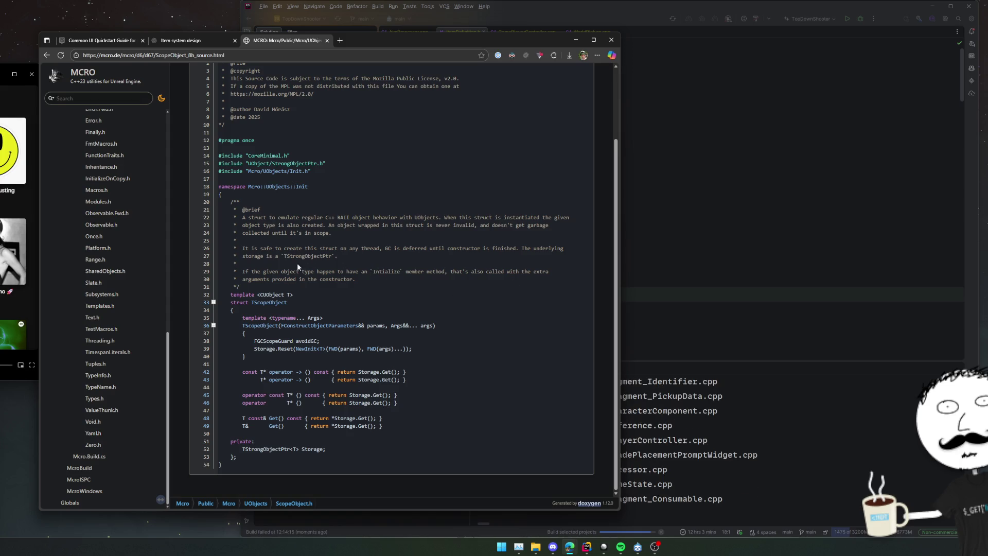
scroll(161, 256, "up", 1)
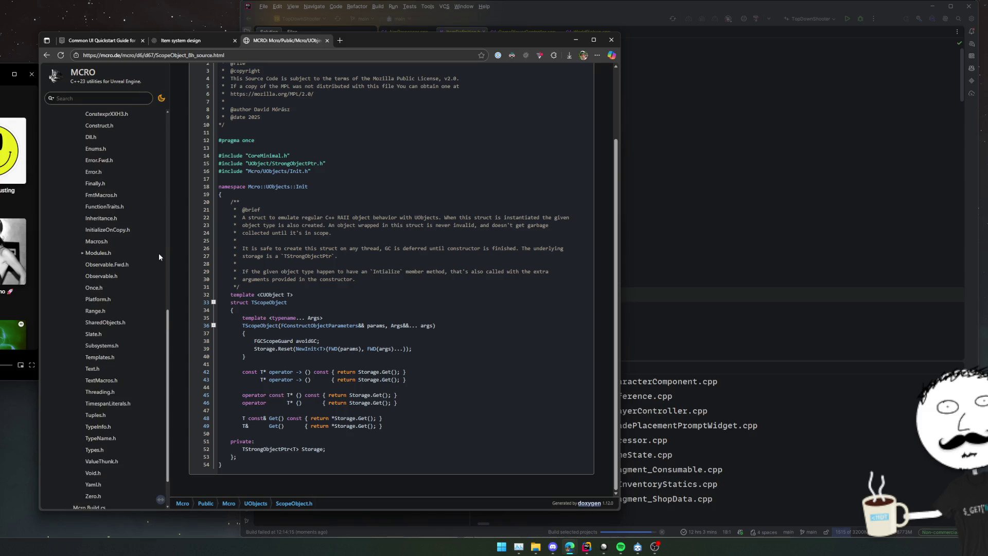
scroll(139, 296, "up", 1)
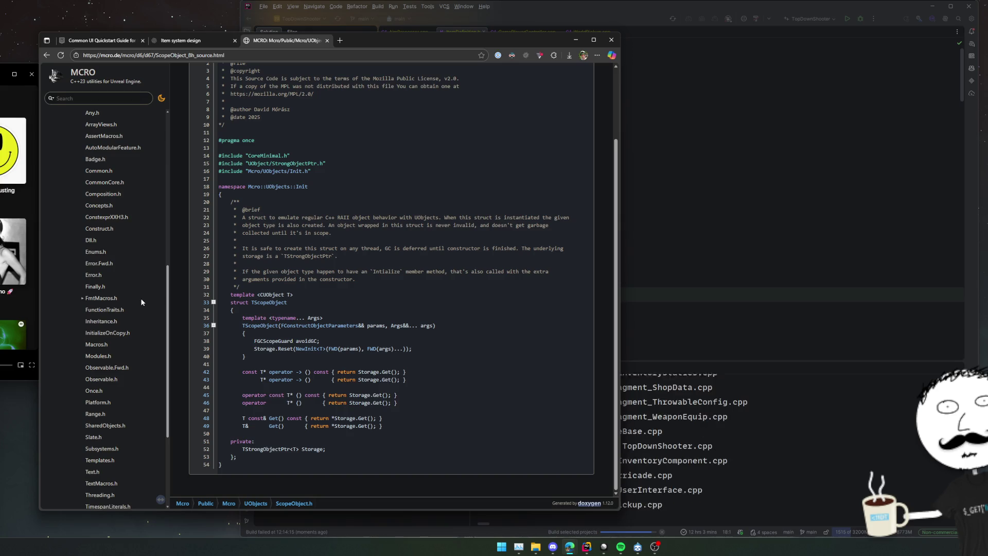
left_click(118, 333)
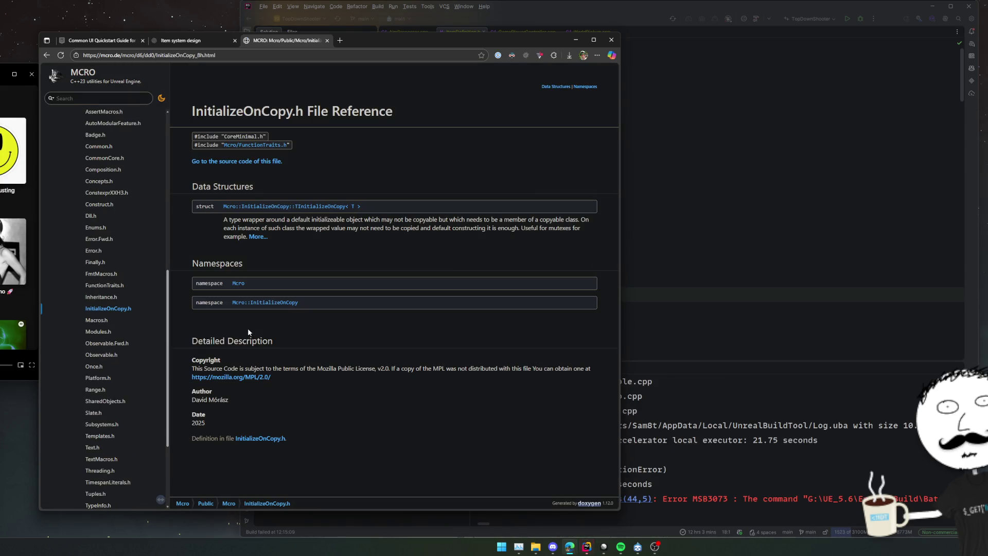
scroll(126, 325, "up", 1)
scroll(161, 323, "up", 2)
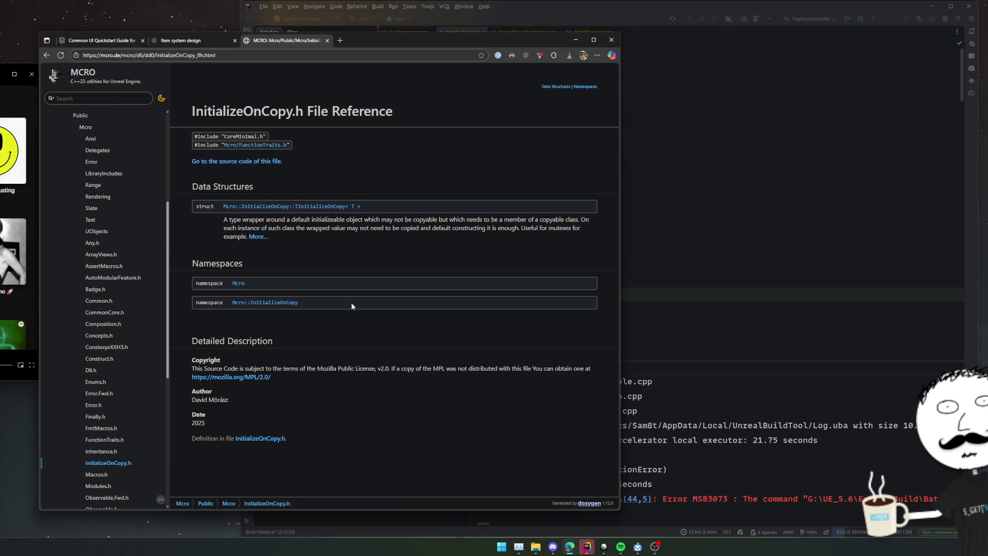
left_click(751, 271)
left_click(350, 388)
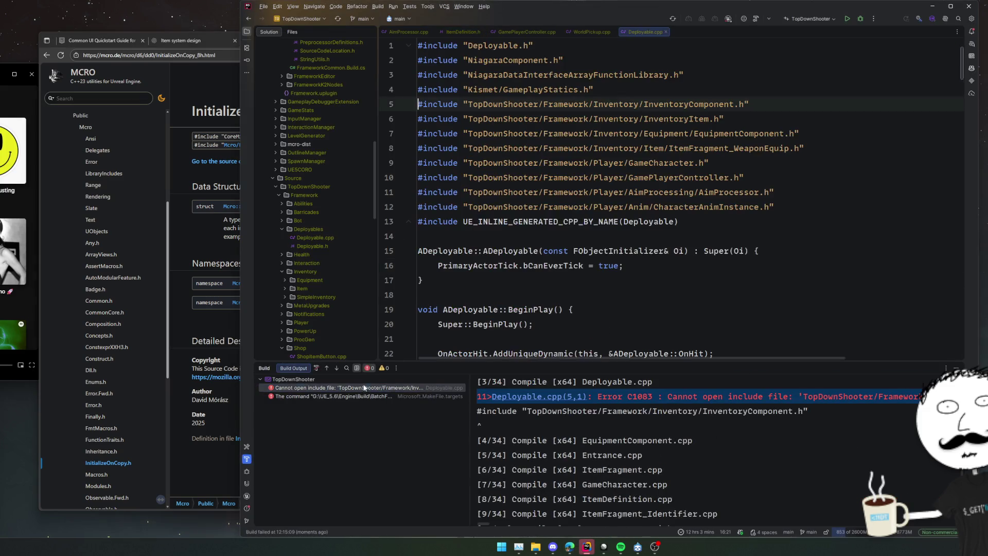
Step: Cut the stale inventory includes from Deployable.cpp, rebuild under the debugger, and open MCRO's Common.h reference
key("ctrl+x")
key("ctrl+x")
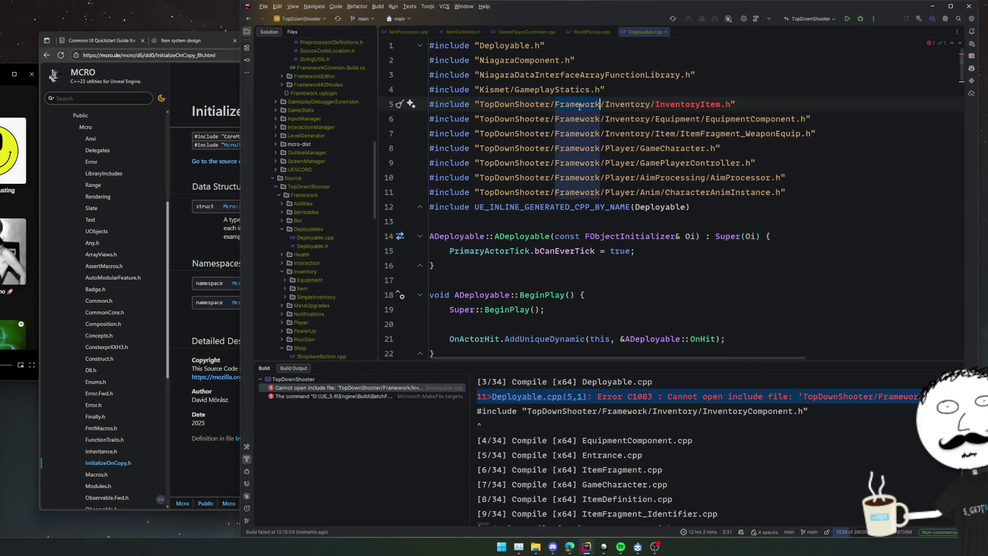
left_click(791, 104)
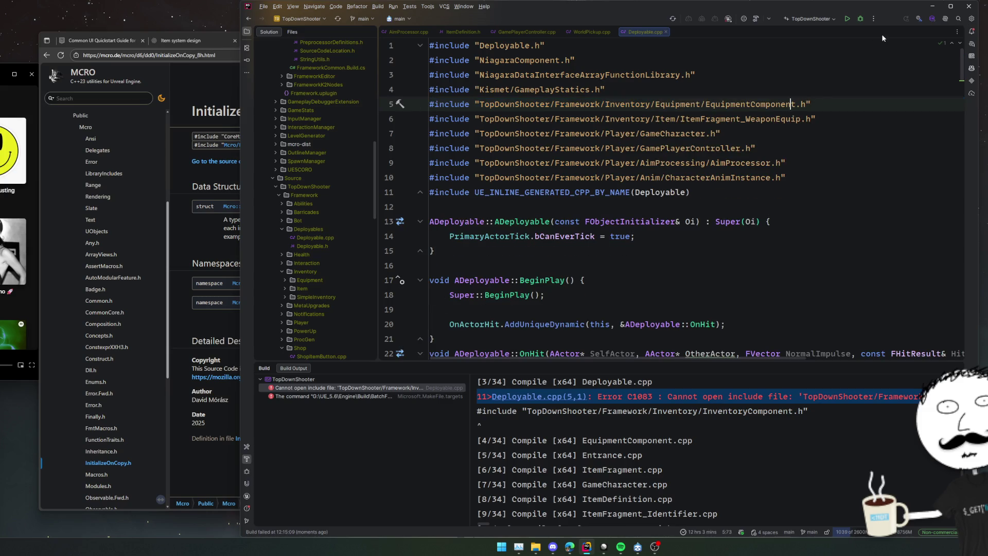
left_click(389, 163)
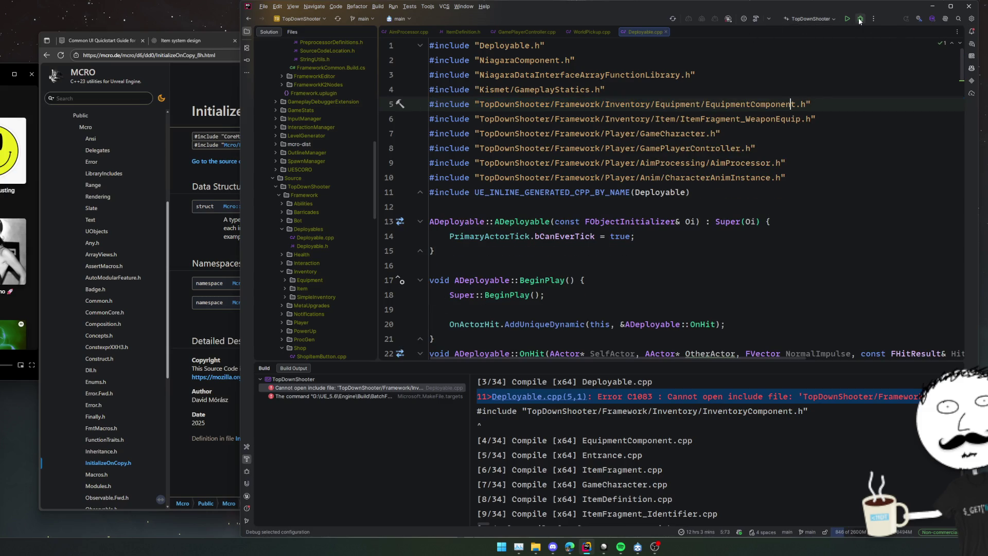
key("ctrl+shift+b")
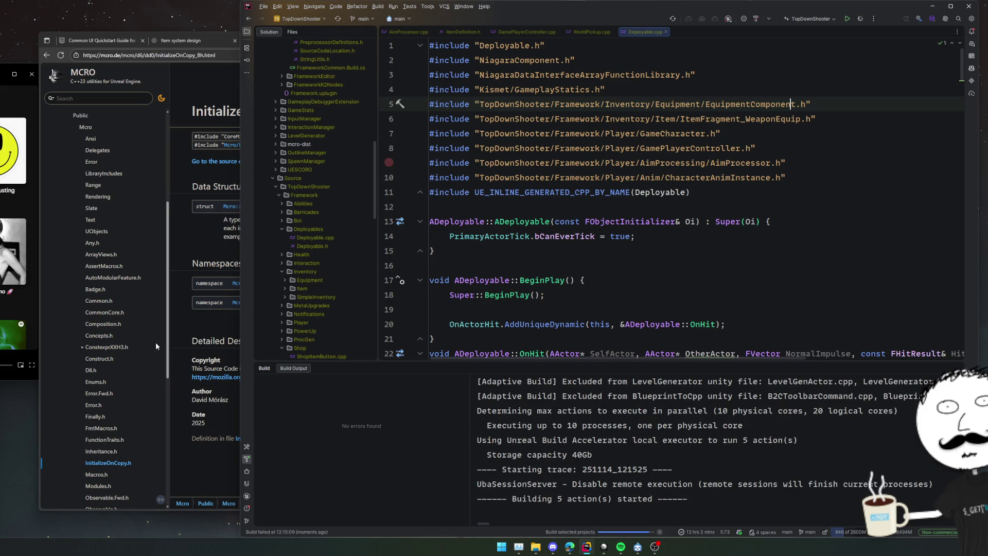
left_click(99, 302)
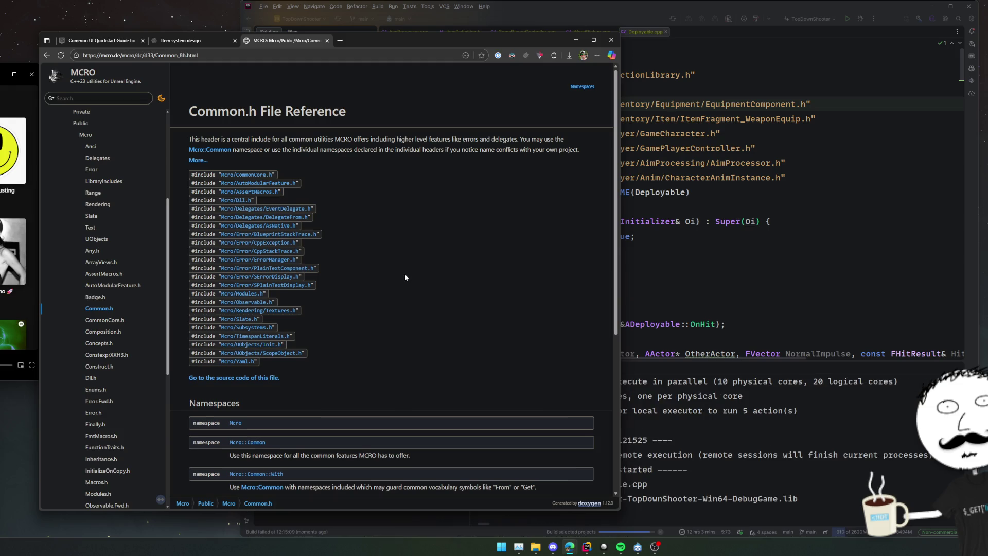
Step: View the Common.h source in the MCRO docs, then check the build in Rider
scroll(405, 277, "down", 5)
scroll(405, 278, "up", 3)
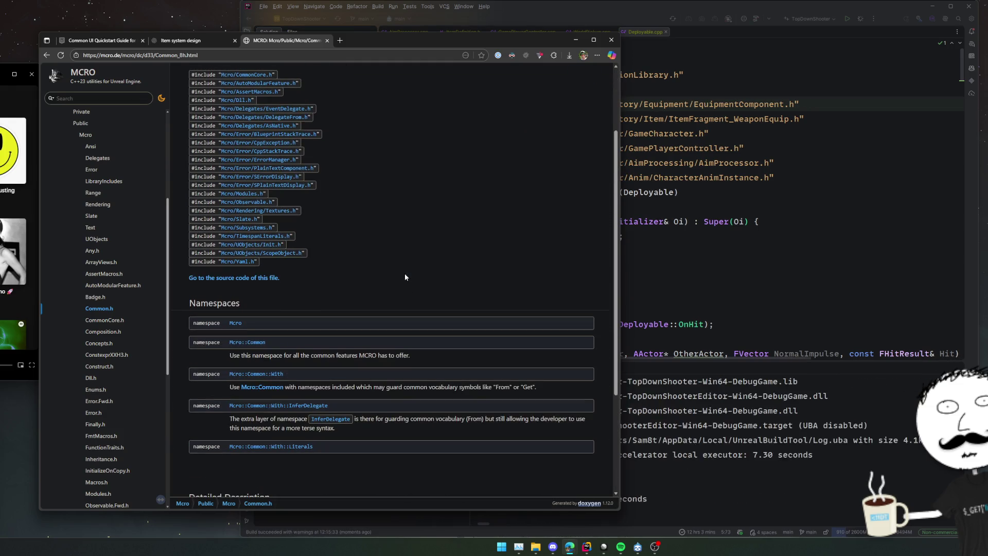
left_click(261, 278)
left_click(672, 286)
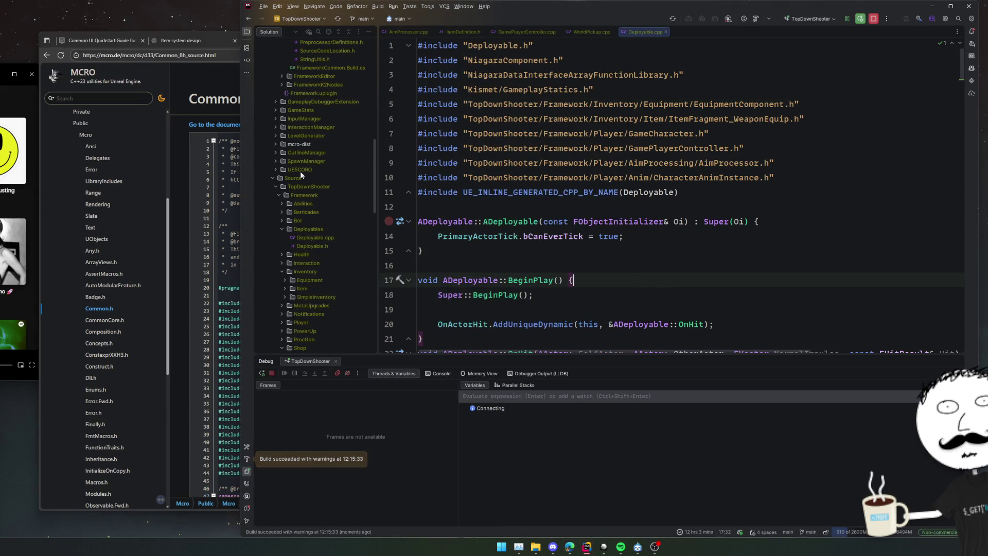
Step: Open the MCRO Badge.h file reference in Chrome
left_click(201, 82)
scroll(332, 216, "down", 3)
scroll(357, 213, "down", 1)
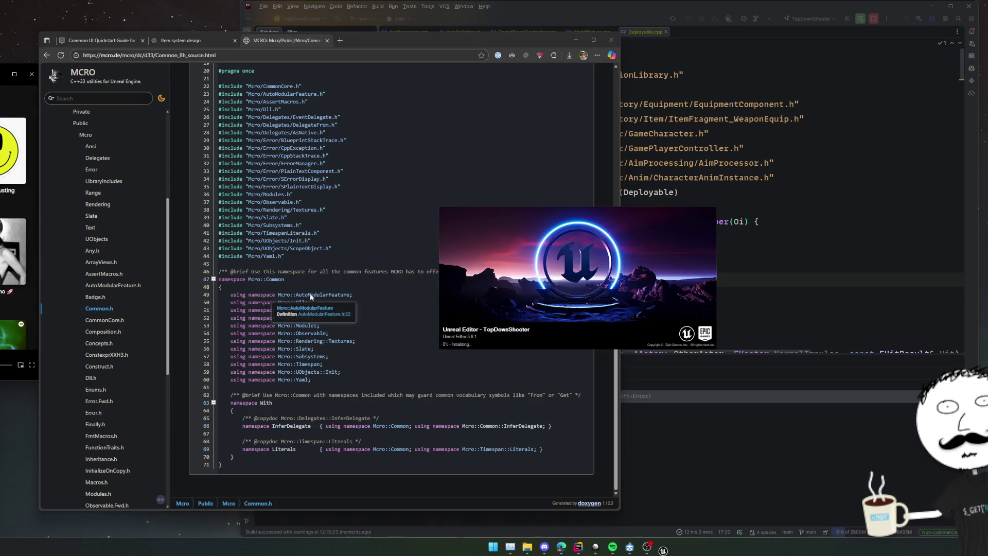
left_click(109, 298)
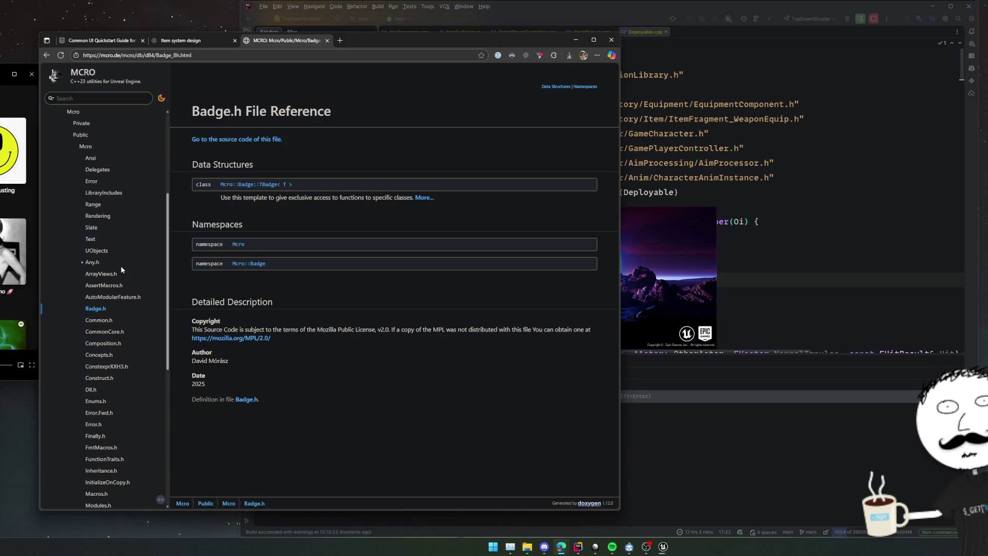
Step: Open MCRO's Delegates directory reference, collapse the Public folder, and bring up the launching Unreal Editor
scroll(122, 269, "up", 1)
scroll(116, 275, "up", 1)
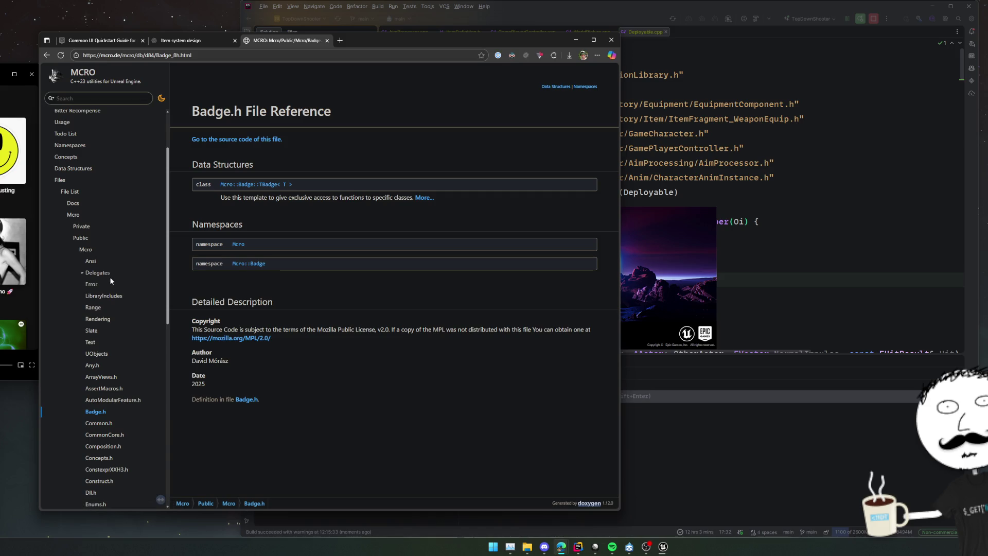
left_click(104, 275)
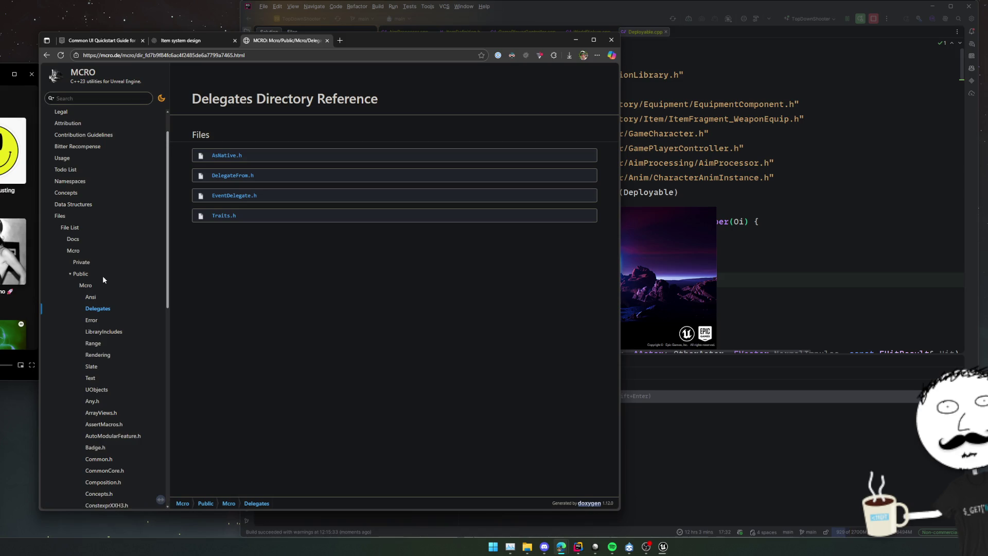
left_click(70, 274)
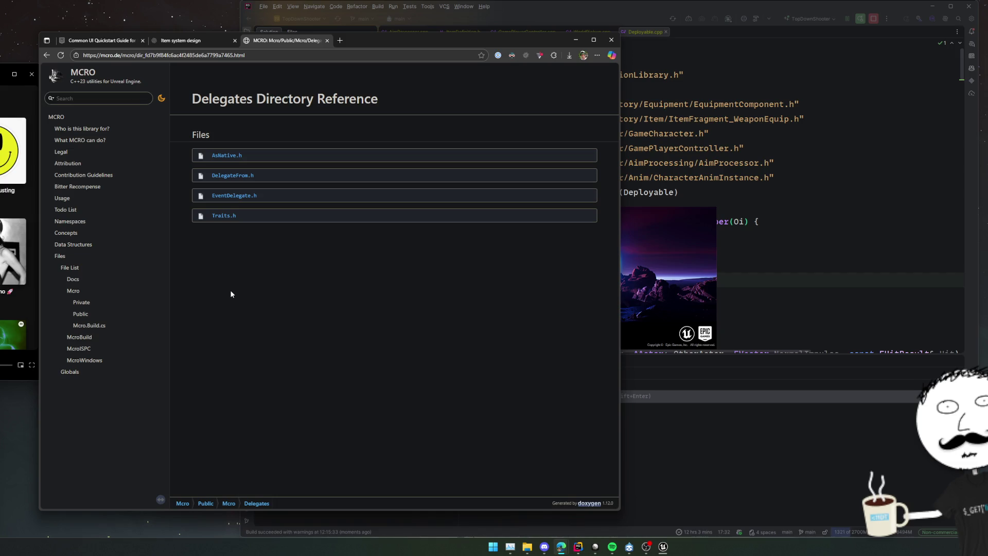
left_click(647, 290)
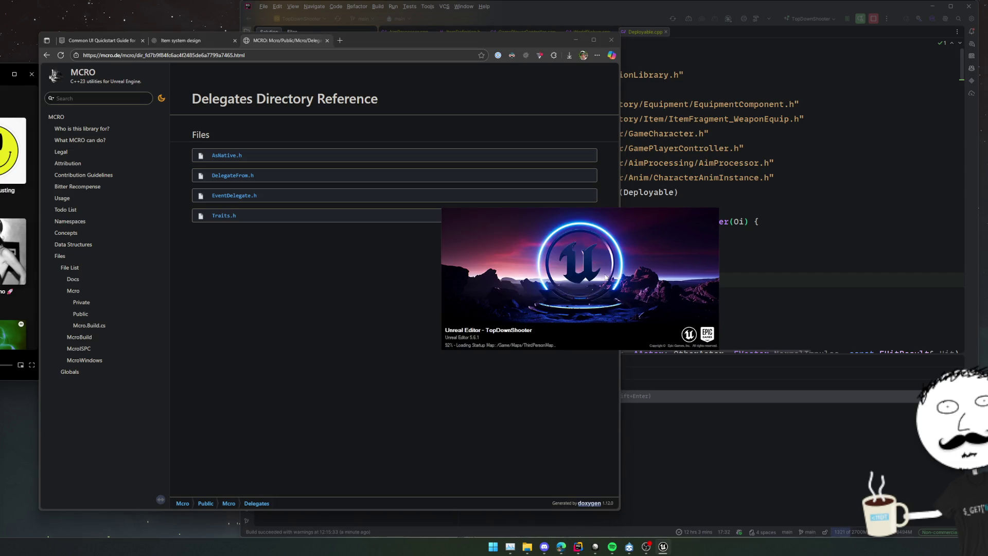
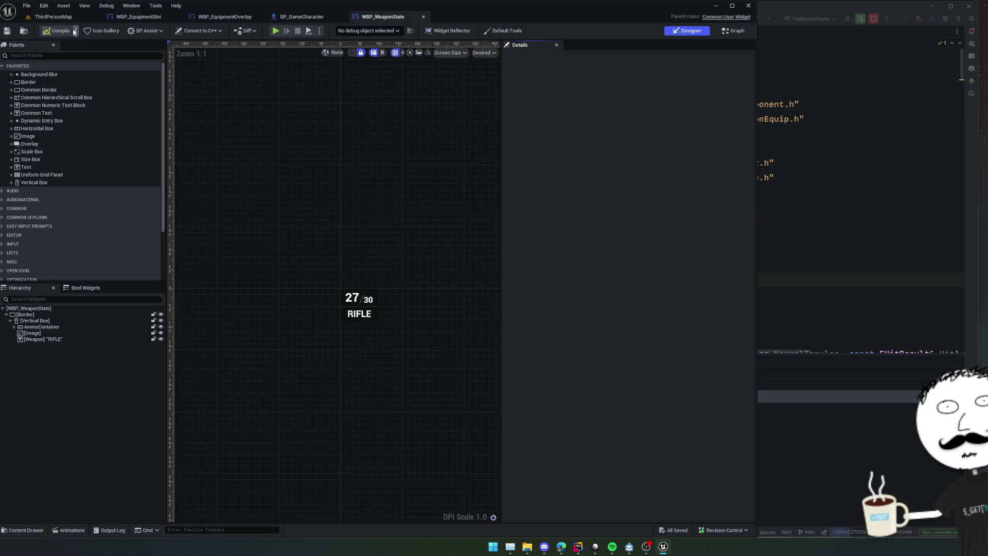
Step: Switch to the ThirdPersonMap level, then start and stop a Play-in-Editor session
left_click(53, 17)
key("alt+p")
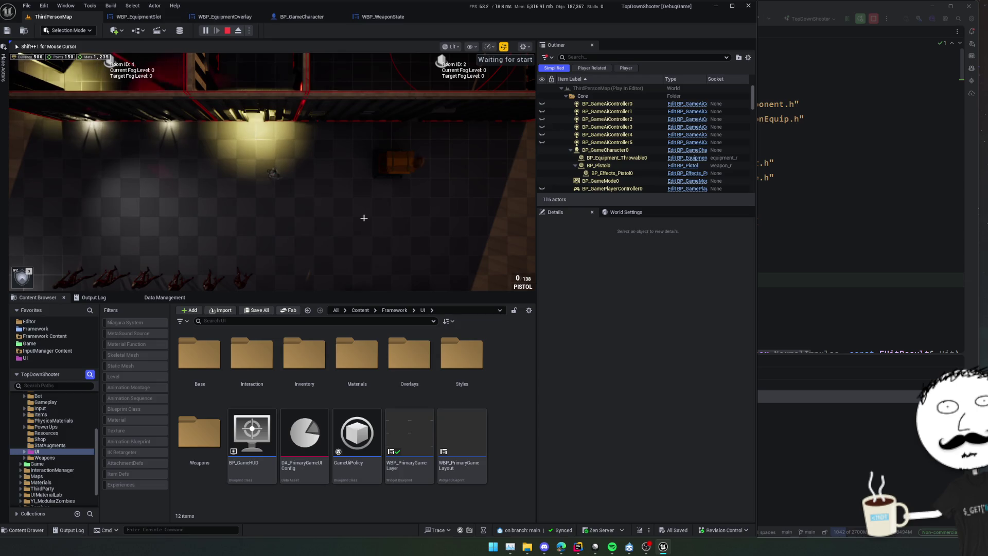
key("Escape")
left_click(227, 30)
Step: Run Validate Assets on the Framework folder in the Content Browser
scroll(58, 443, "up", 2)
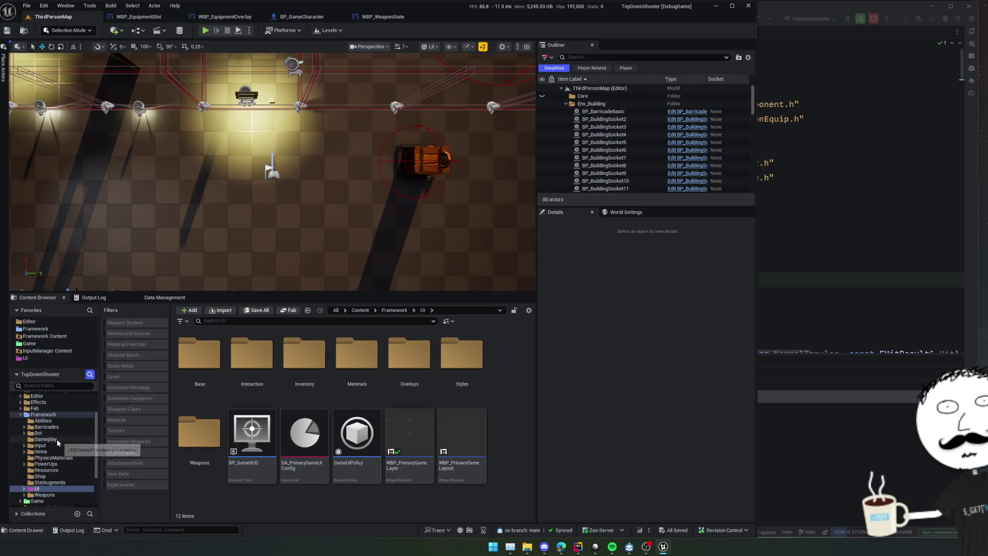
scroll(58, 442, "up", 2)
left_click(52, 428)
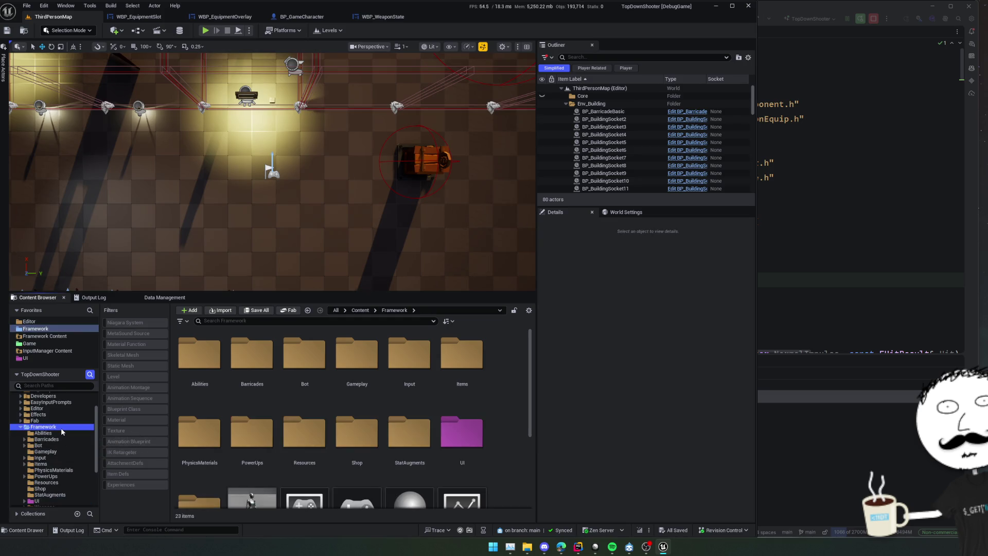
right_click(61, 428)
left_click(129, 340)
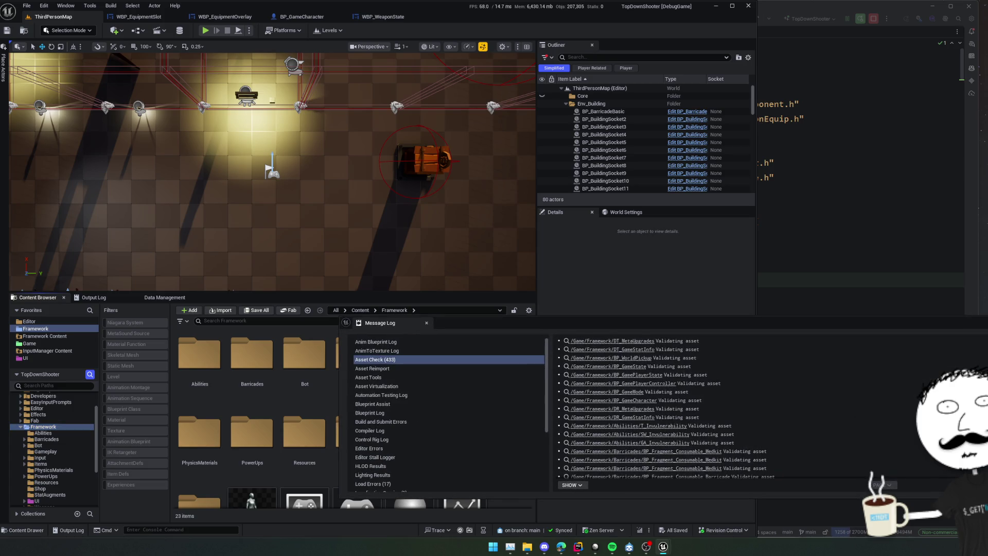
Step: Move the Message Log window and scroll through the Load Errors messages
left_click_drag(934, 327, 865, 285)
scroll(780, 375, "down", 5)
scroll(785, 372, "down", 15)
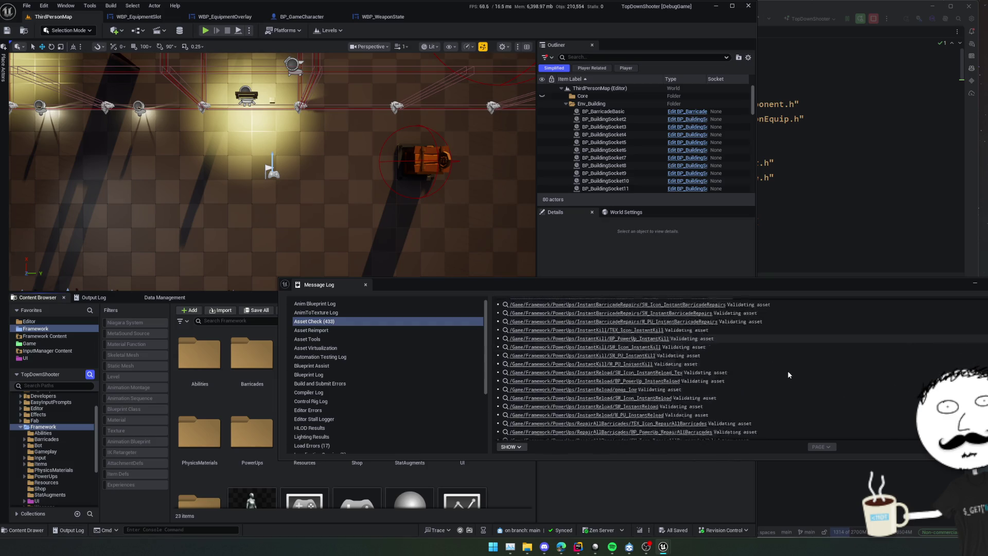
scroll(792, 371, "down", 10)
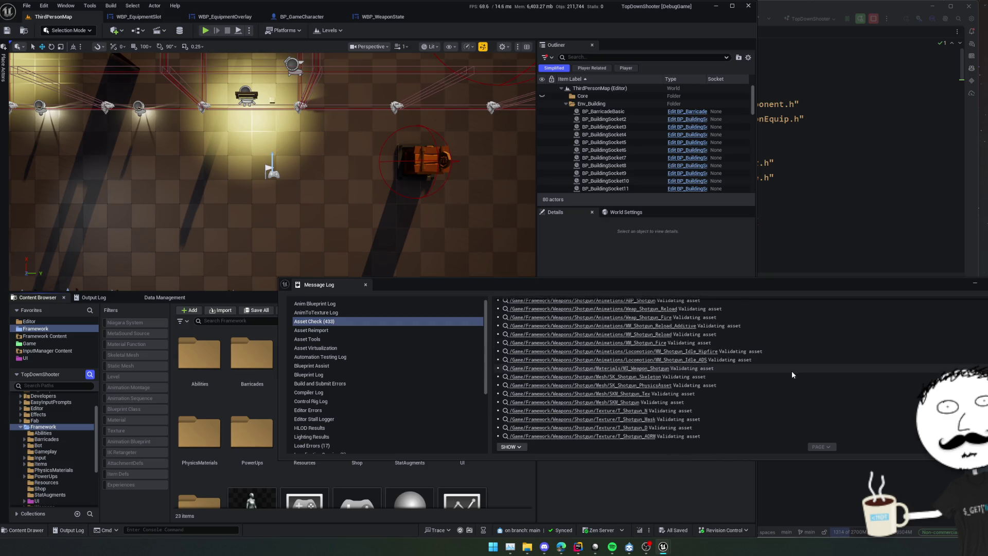
scroll(412, 351, "down", 2)
scroll(411, 351, "down", 2)
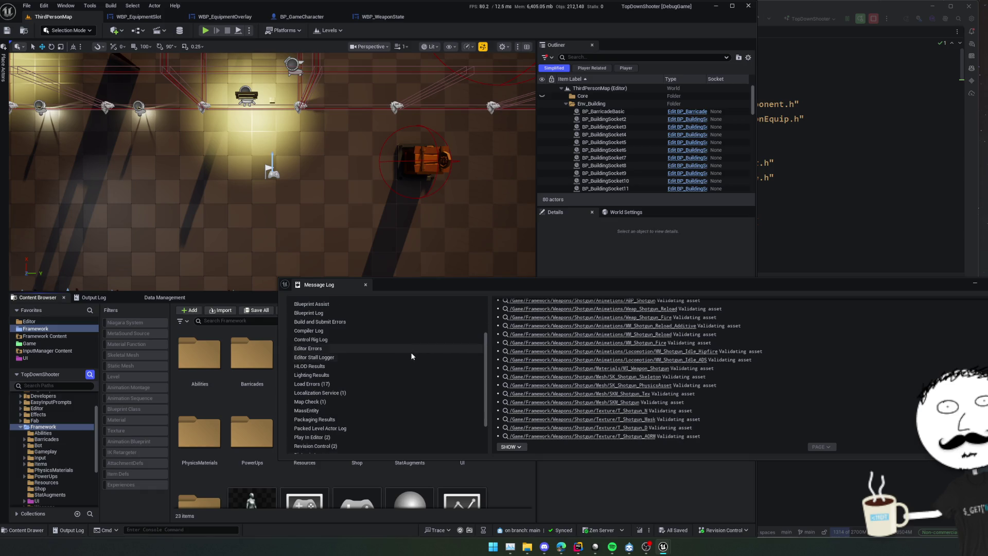
left_click(326, 385)
scroll(633, 369, "down", 5)
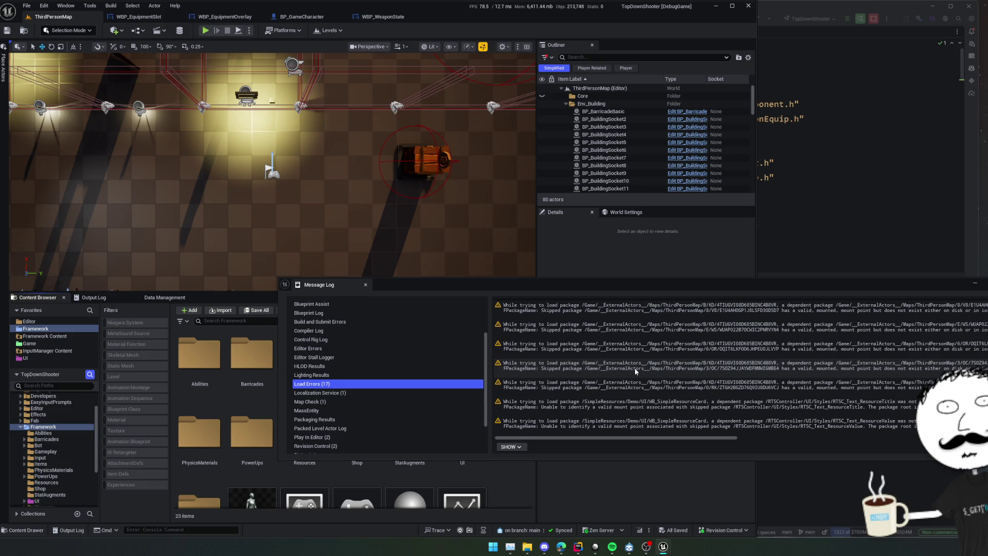
scroll(426, 369, "down", 1)
scroll(426, 369, "down", 1)
Step: Check the Map Check and Asset Check results, then close the Message Log
left_click(360, 373)
scroll(358, 374, "up", 5)
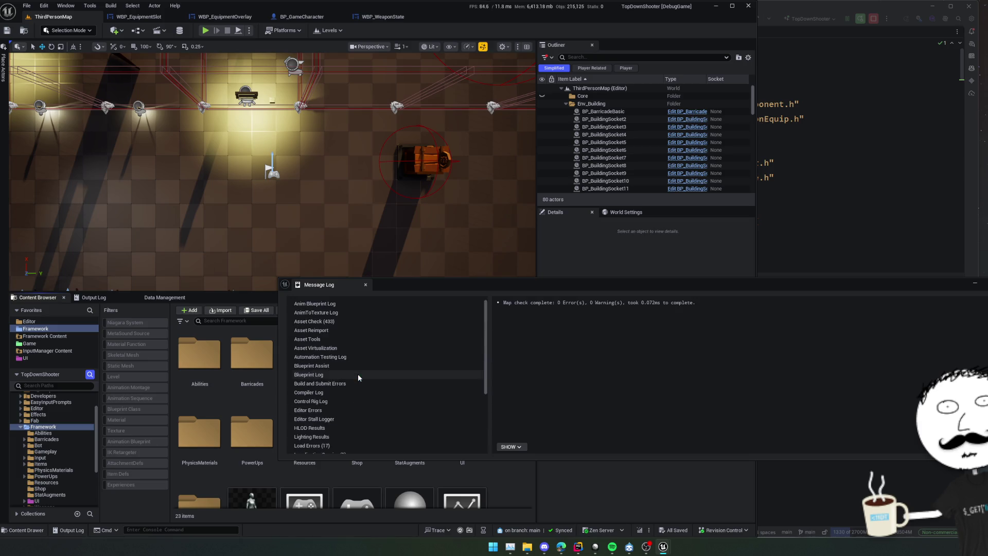
left_click(348, 323)
scroll(348, 324, "down", 5)
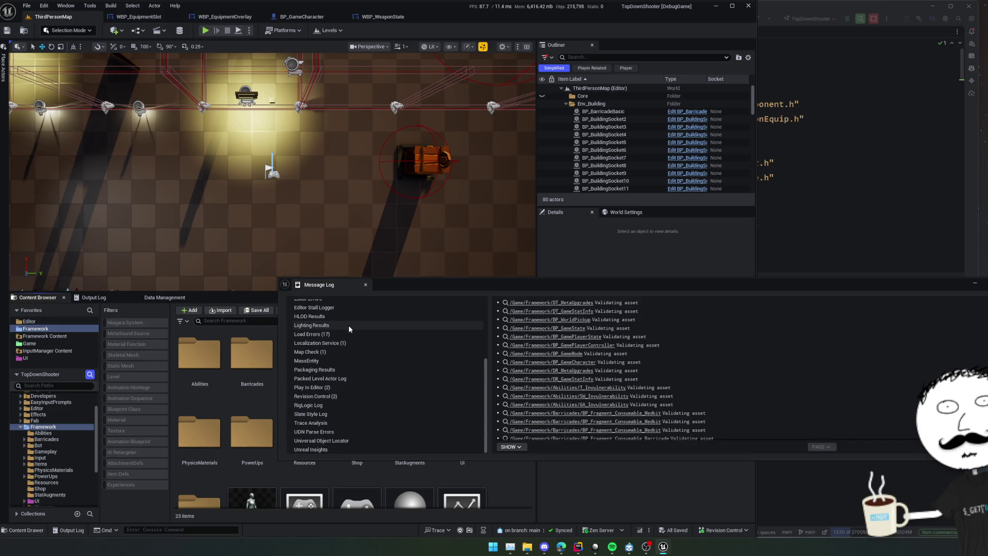
left_click(366, 284)
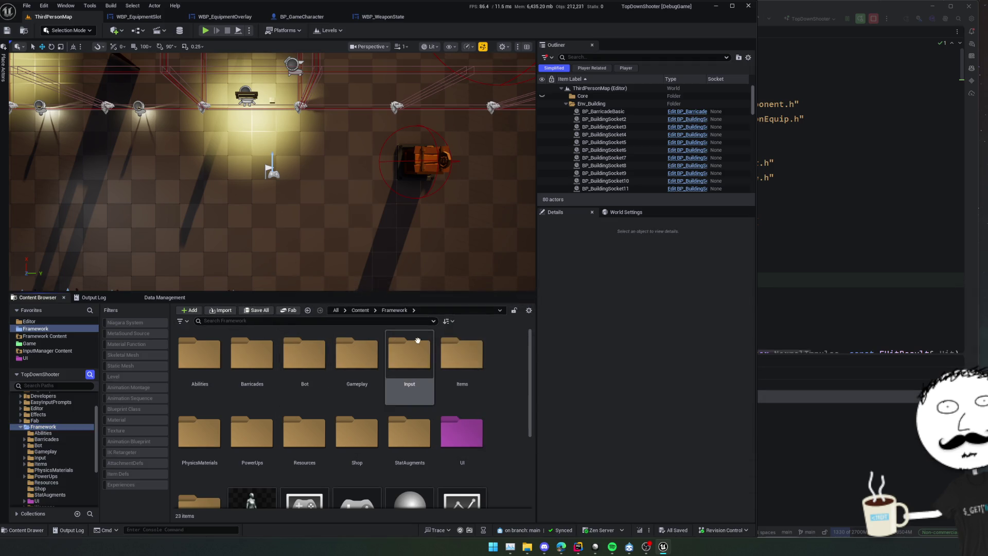
scroll(492, 366, "down", 3)
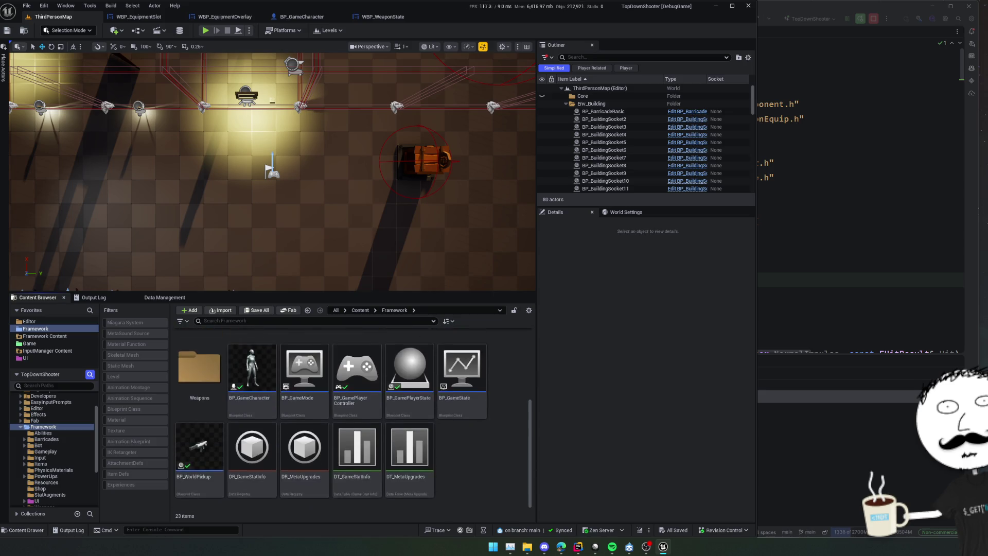
scroll(479, 373, "up", 3)
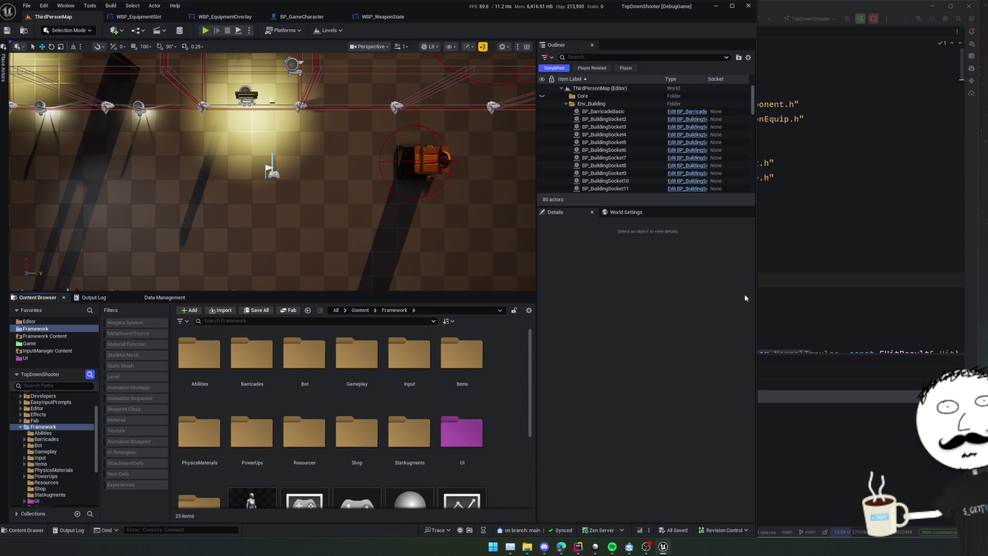
key("alt+Tab")
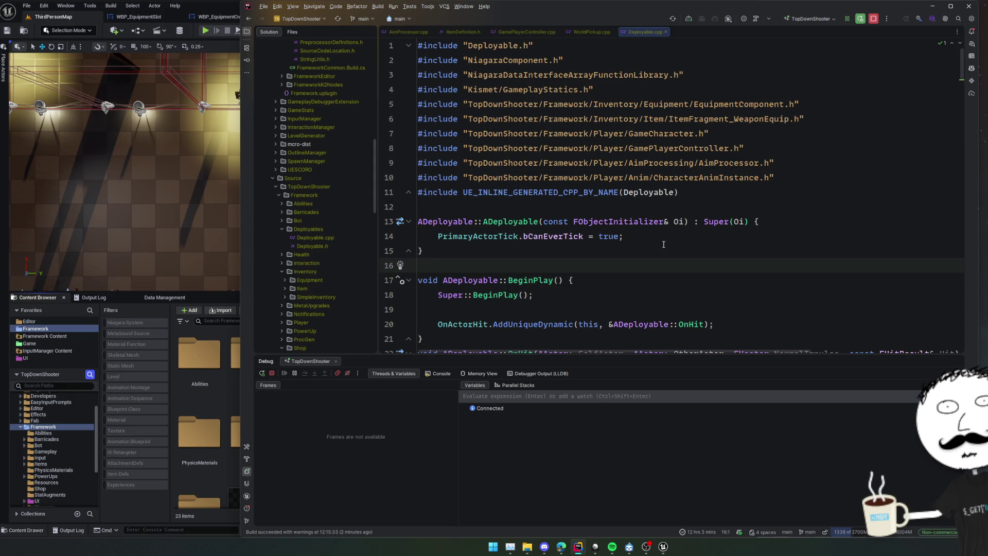
Step: Open Commit Changes, review the WeaponState.h diff and exclude it from the commit
left_click(658, 212)
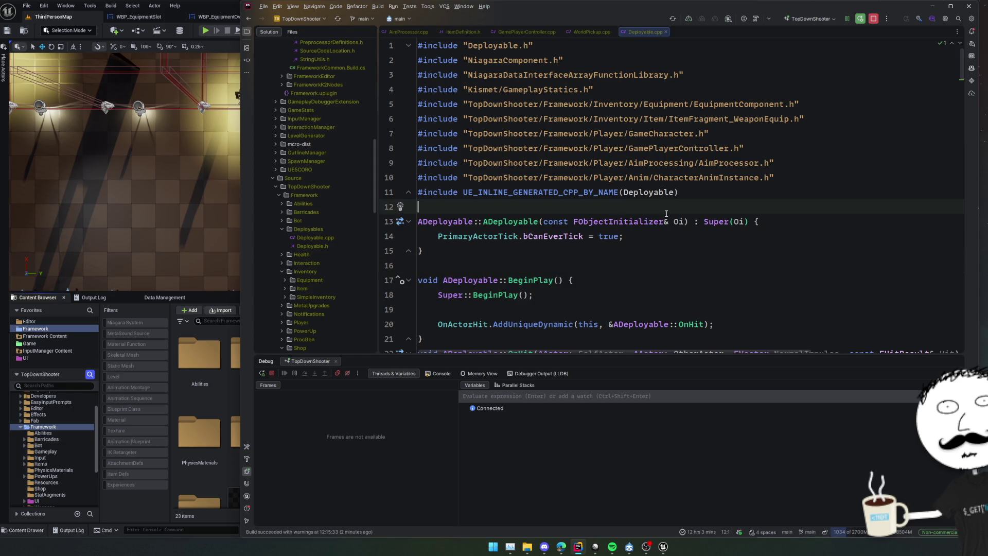
key("ctrl+k")
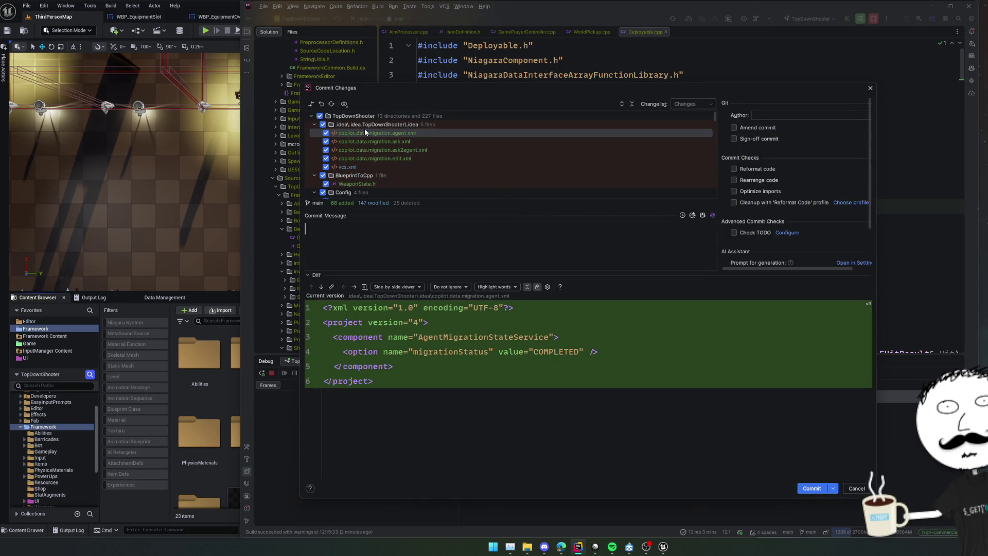
left_click(315, 125)
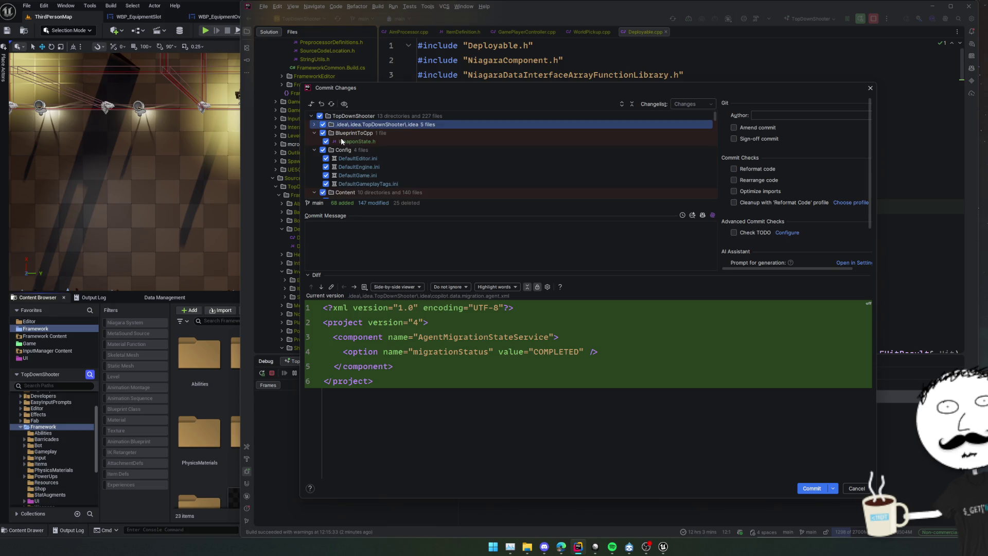
left_click(341, 142)
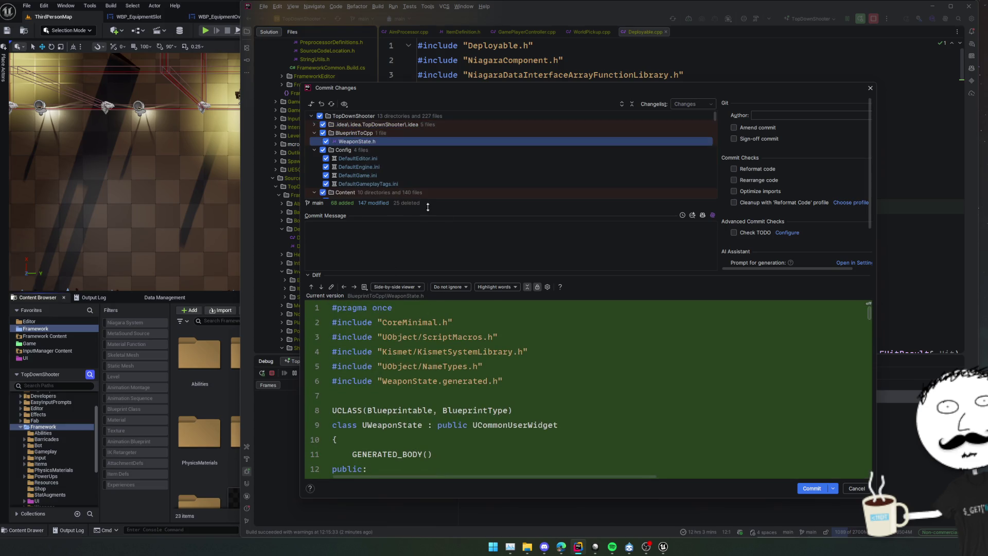
scroll(546, 340, "down", 2)
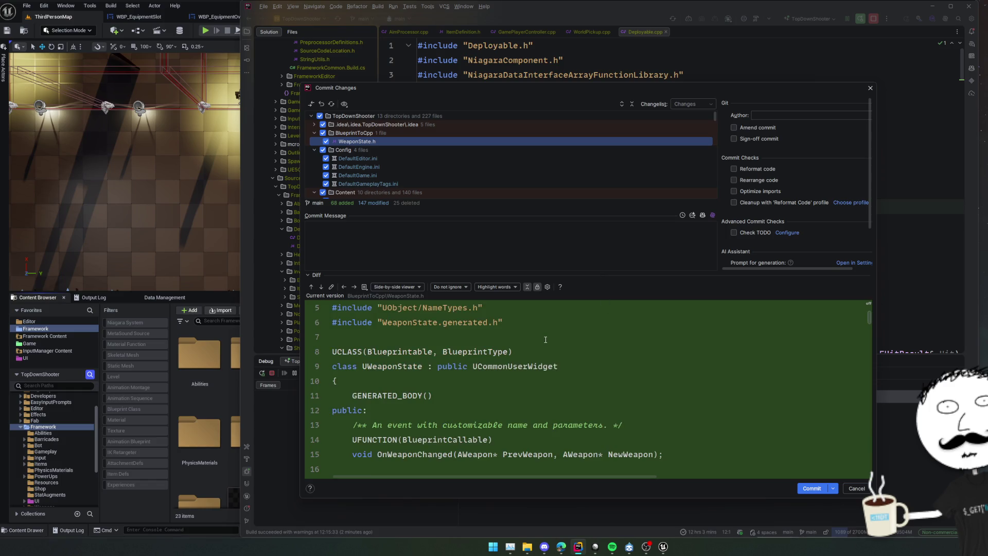
left_click(325, 142)
scroll(381, 168, "down", 2)
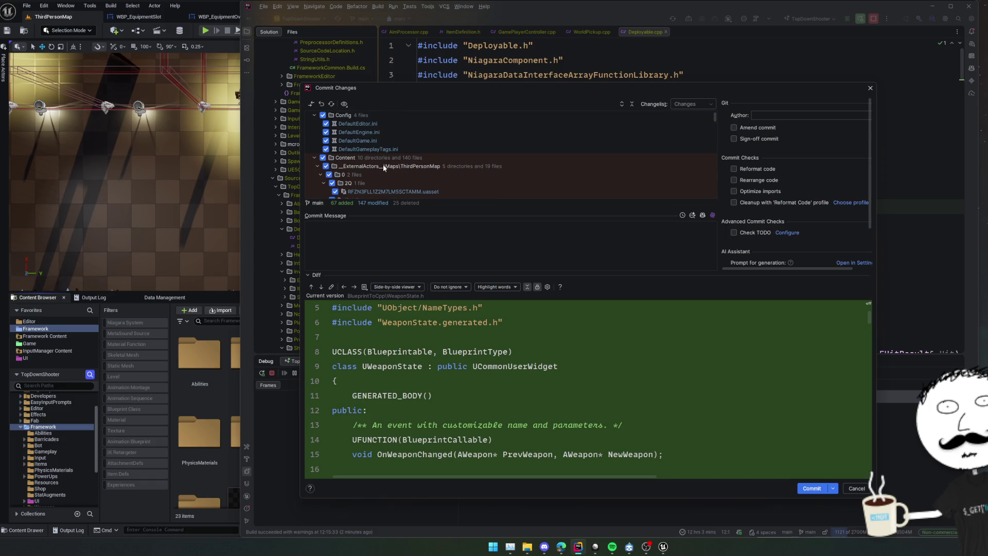
Step: Review the DefaultEditor.ini, DefaultEngine.ini and DefaultGameplayTags.ini diffs, then close the dialog
left_click(376, 122)
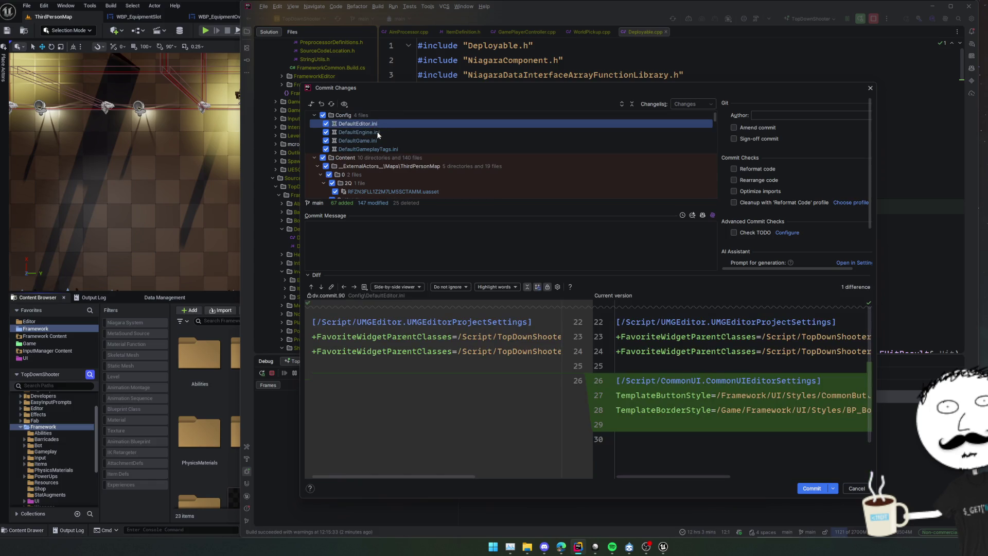
left_click(379, 132)
left_click(381, 149)
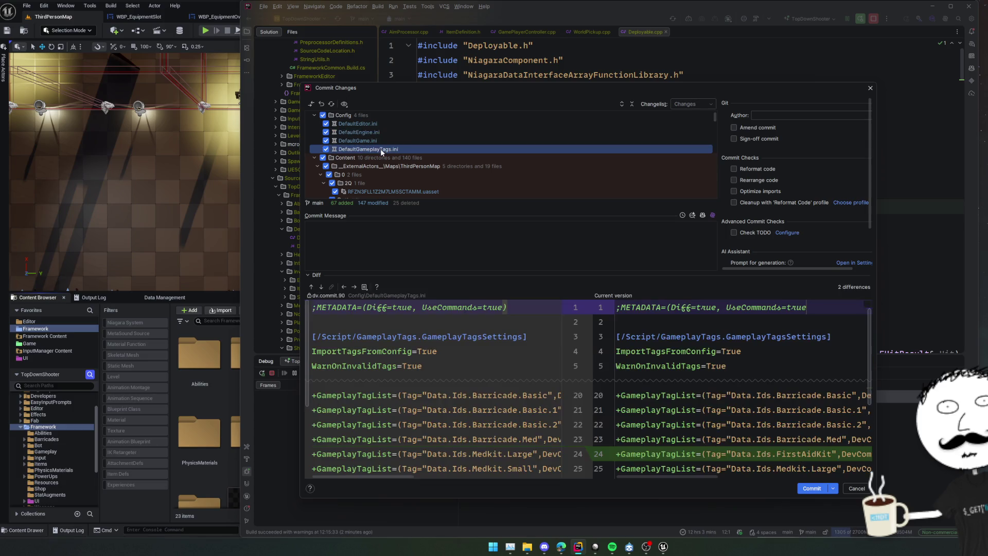
scroll(724, 378, "down", 2)
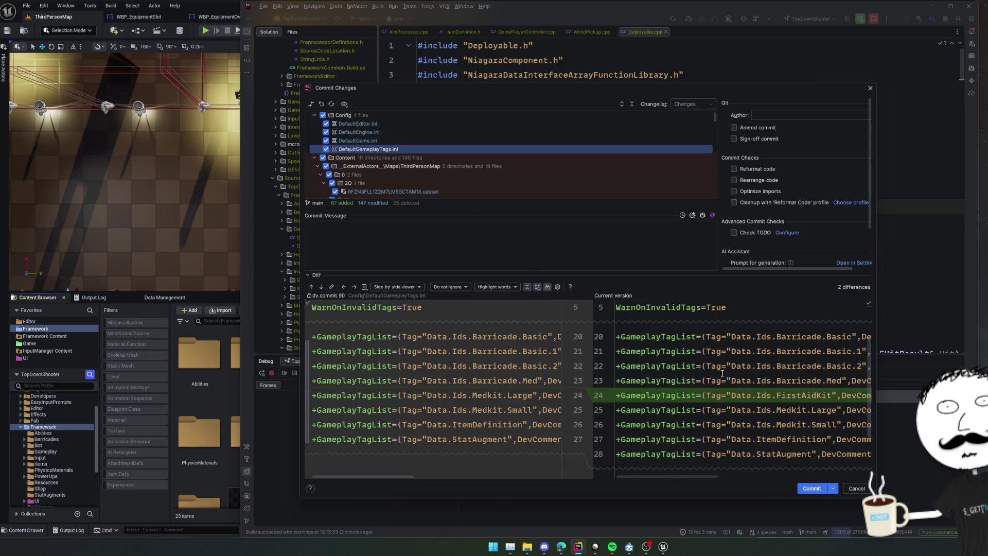
scroll(724, 377, "right", 3)
scroll(715, 377, "right", 5)
scroll(716, 377, "left", 6)
scroll(715, 377, "down", 1)
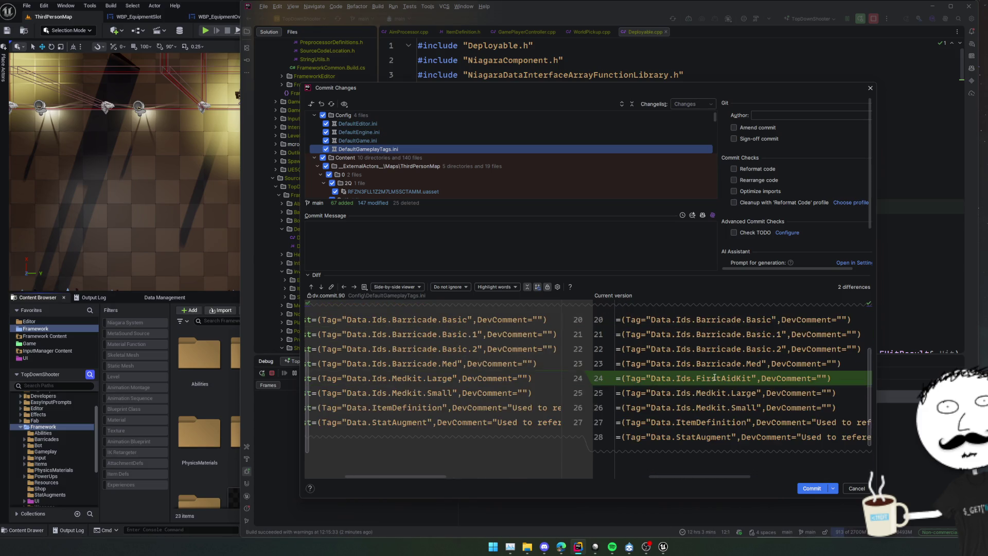
scroll(715, 378, "up", 3)
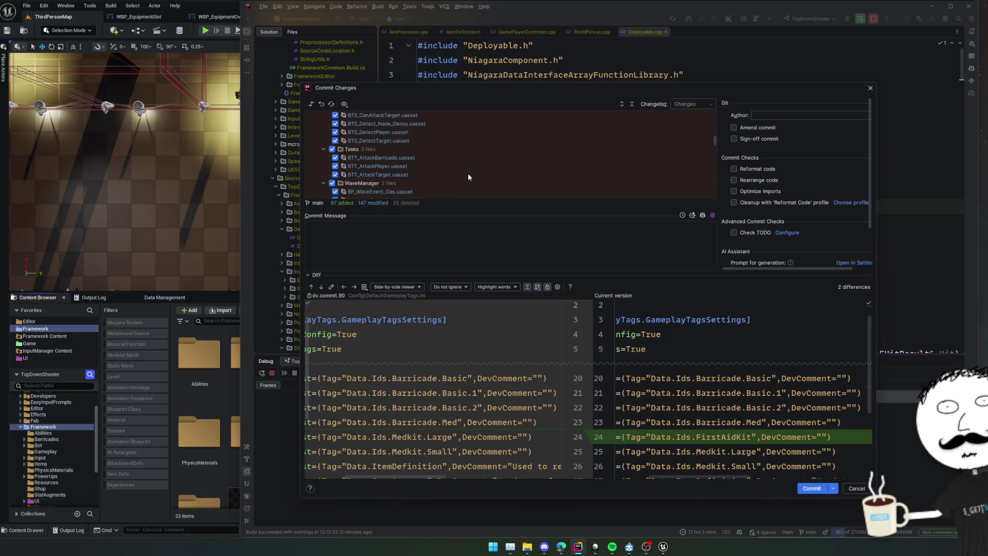
key("Escape")
Step: Open GameGameplayTags.cpp and GameGameplayTags.h and set a breakpoint on line 72
scroll(289, 237, "down", 10)
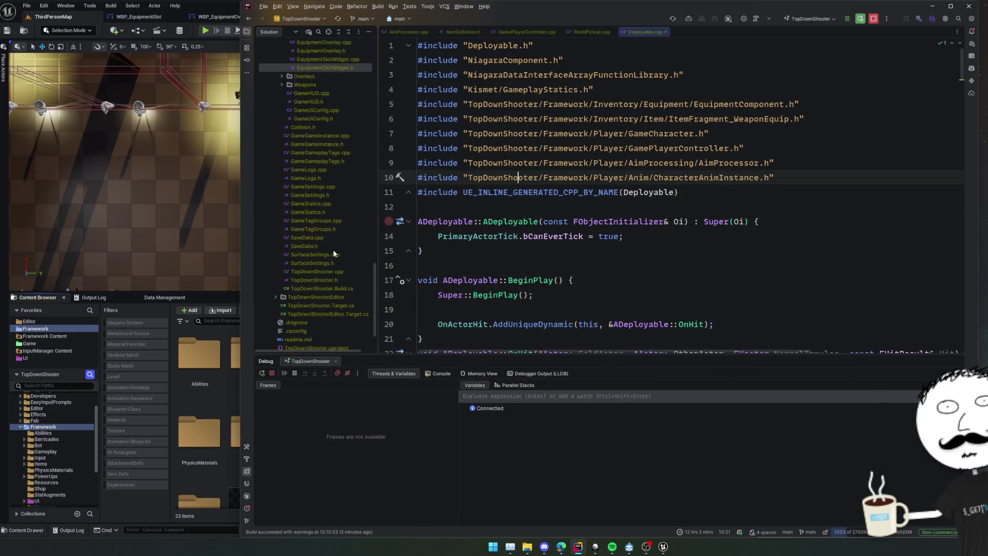
double_click(338, 153)
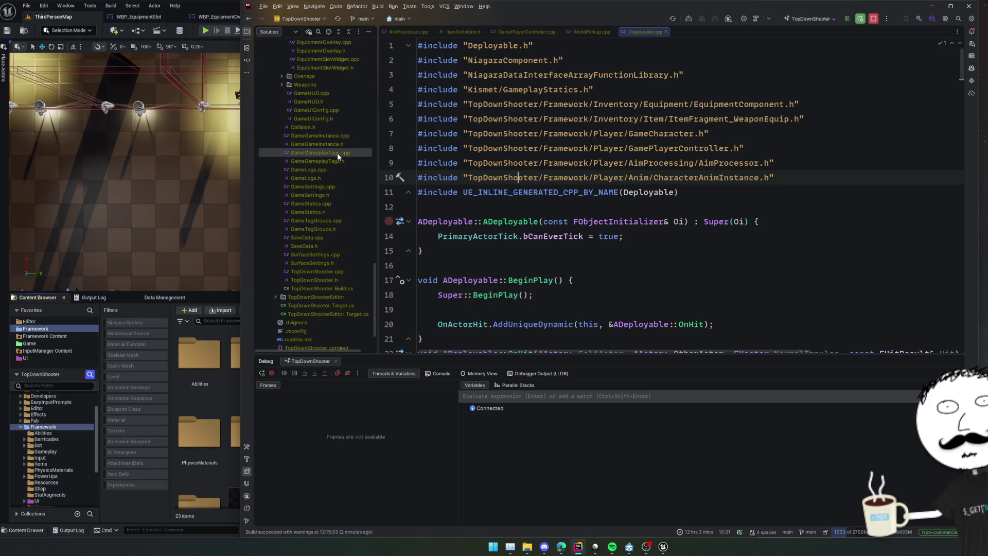
double_click(319, 161)
scroll(639, 200, "up", 3)
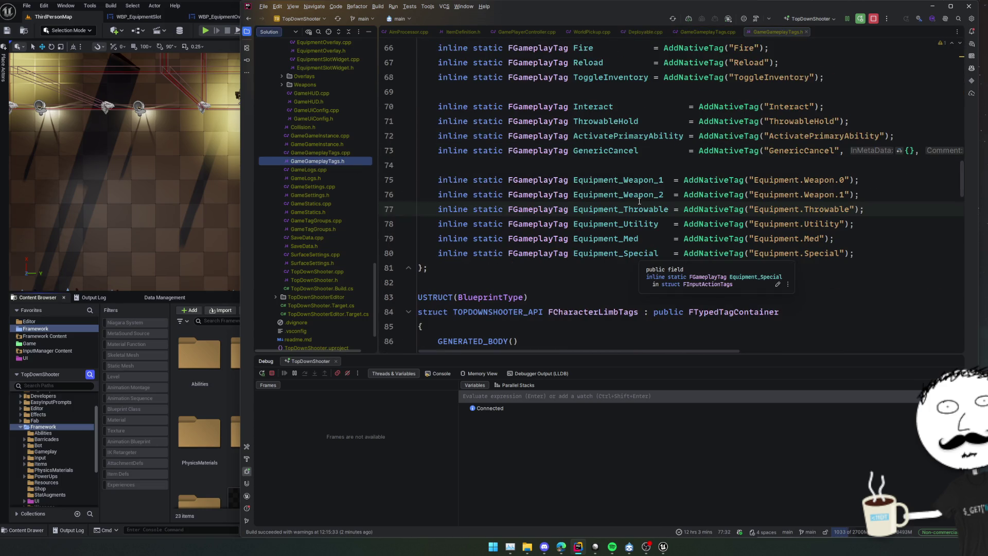
left_click(664, 226)
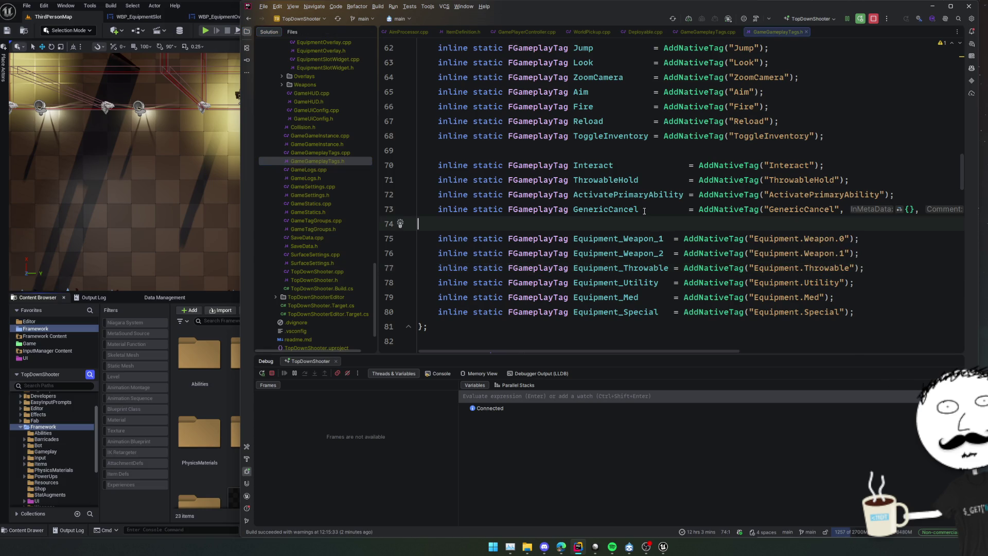
left_click(390, 194)
scroll(319, 205, "up", 10)
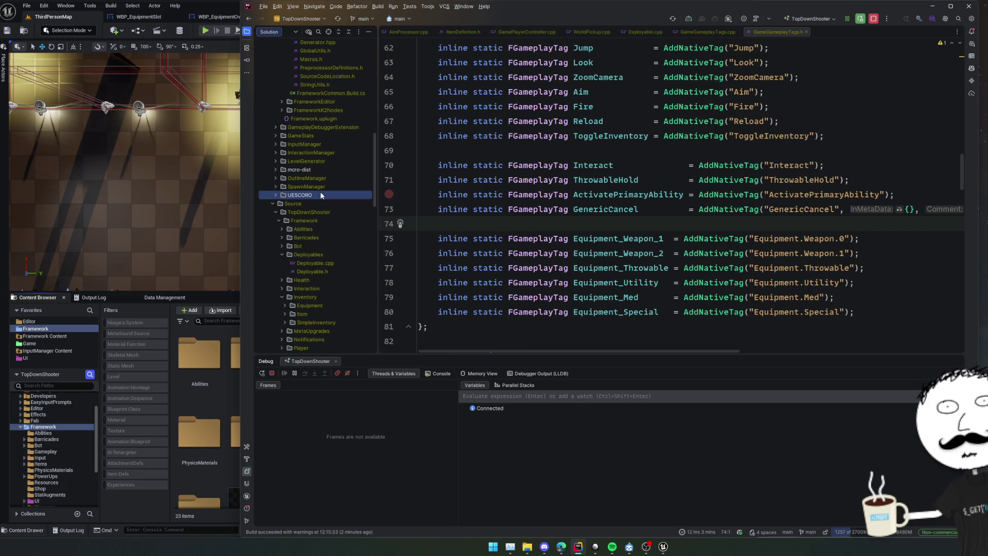
scroll(320, 195, "down", 5)
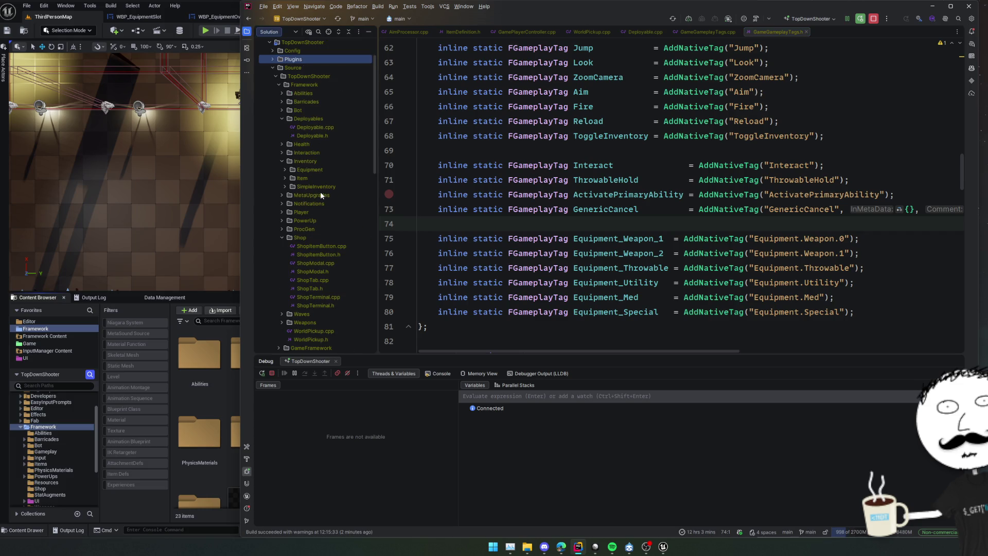
scroll(313, 79, "up", 2)
Step: Open Config/DefaultGameplayTags.ini and search it for 'Weapon'
double_click(307, 95)
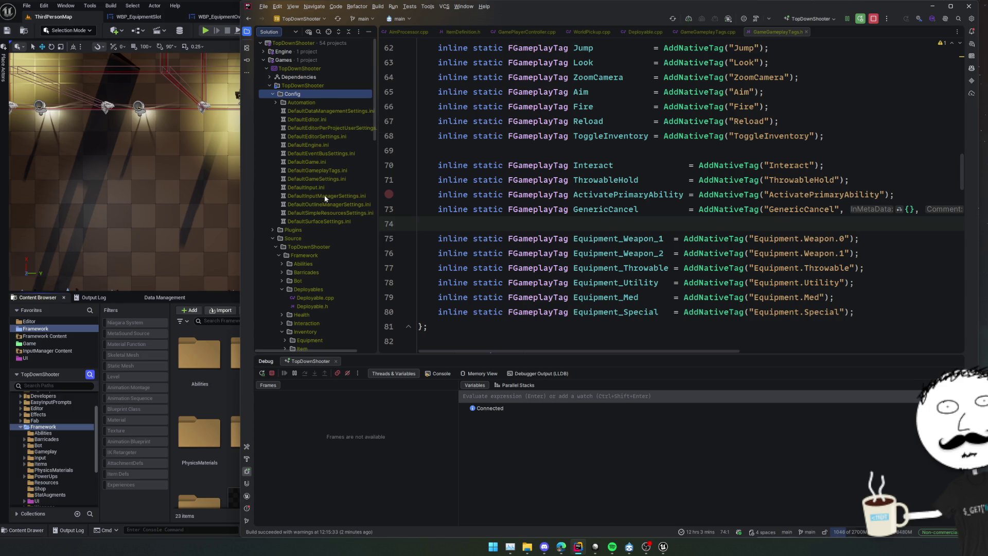
double_click(329, 171)
left_click(606, 222)
scroll(608, 225, "down", 4)
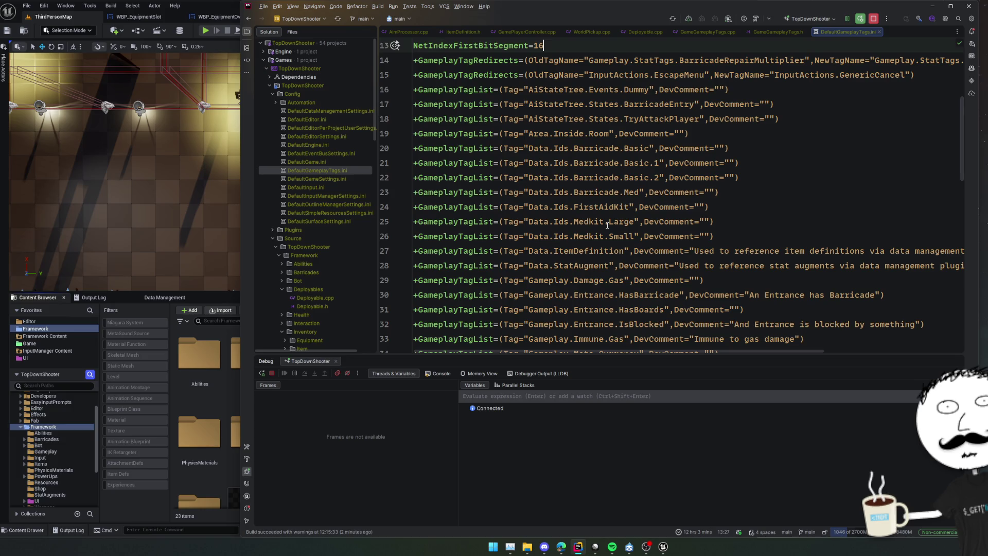
key("ctrl+f")
type("Weapon")
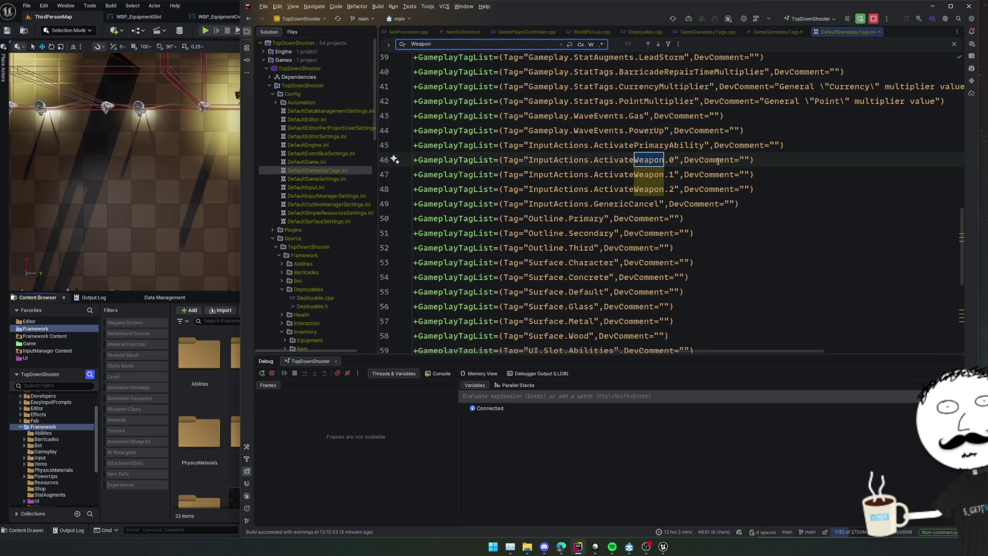
Step: Delete the three InputActions.ActivateWeapon tag lines and the leftover empty line
mouse_move(761, 189)
left_mouse_down()
mouse_move(414, 175)
mouse_move(415, 159)
left_mouse_up()
key("BackSpace")
key("BackSpace")
key("Home")
scroll(774, 187, "down", 4)
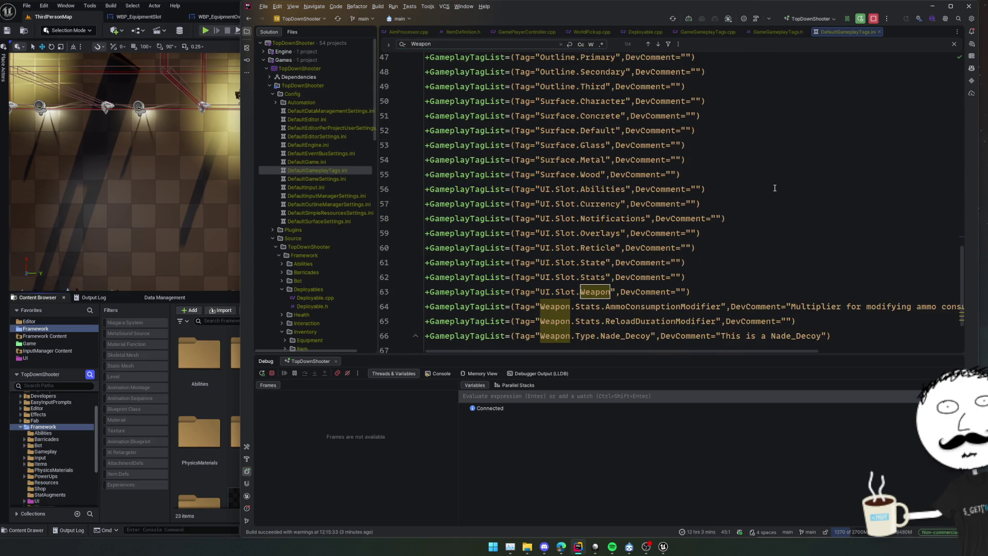
left_click(782, 212)
scroll(782, 212, "up", 15)
Step: Switch back to the GameGameplayTags.h tab at empty line 69
key("ctrl+Tab")
left_click(767, 196)
left_click(702, 145)
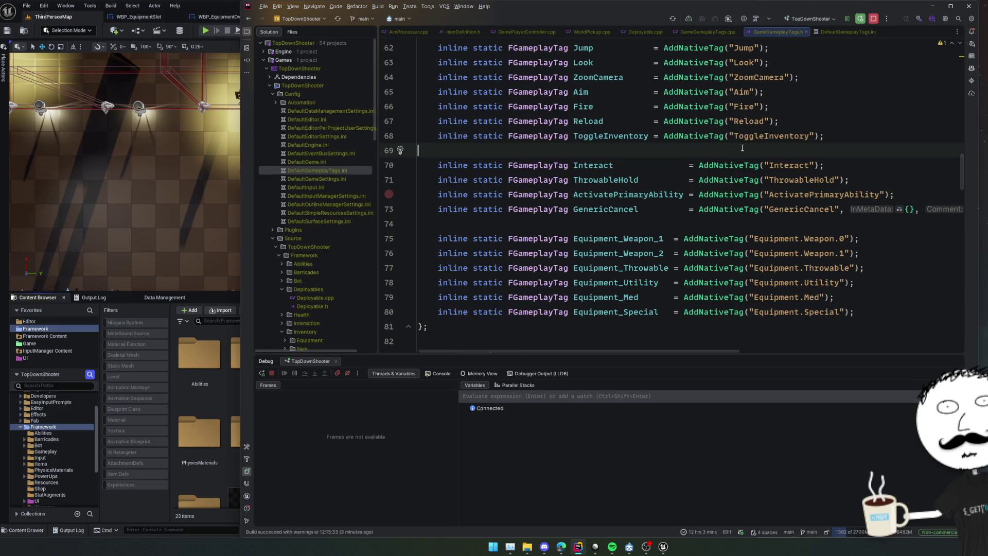
key("ctrl+k")
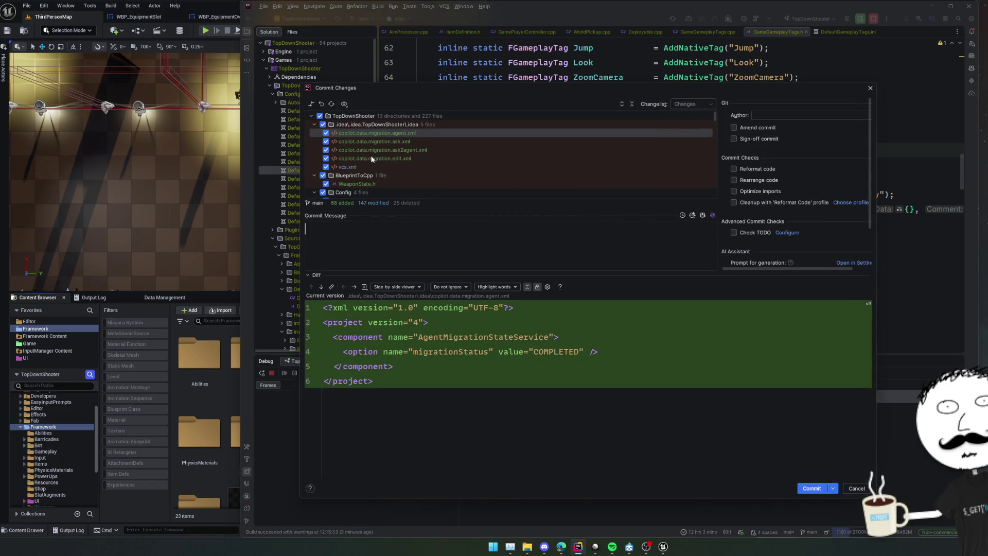
Step: Exclude WeaponState.h from the commit and collapse the Content folder
scroll(370, 155, "down", 2)
left_click(325, 150)
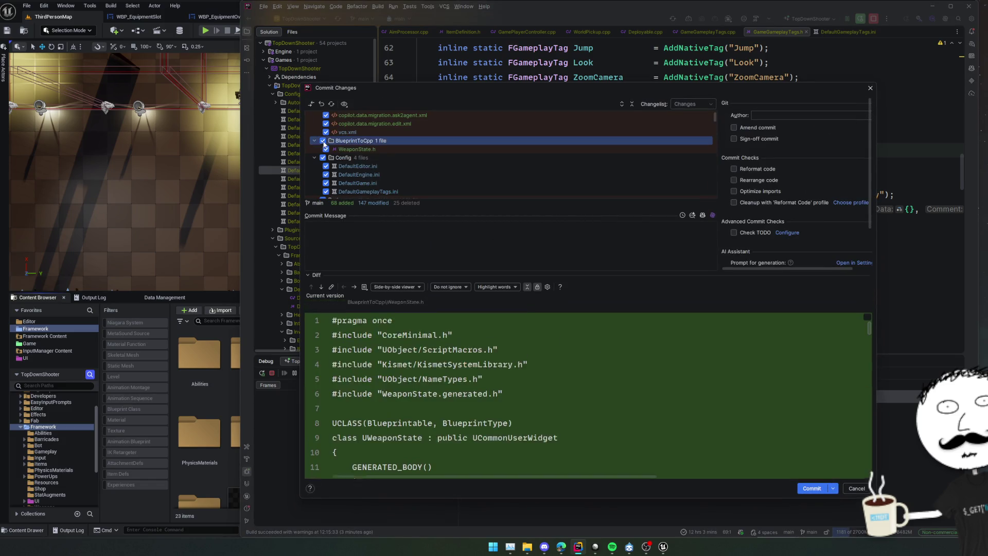
scroll(382, 157, "down", 3)
left_click(315, 133)
Step: Expand Unversioned Files to show mcro-dist's Intermediate\Build\Win64 build files
scroll(383, 145, "down", 2)
scroll(409, 141, "up", 2)
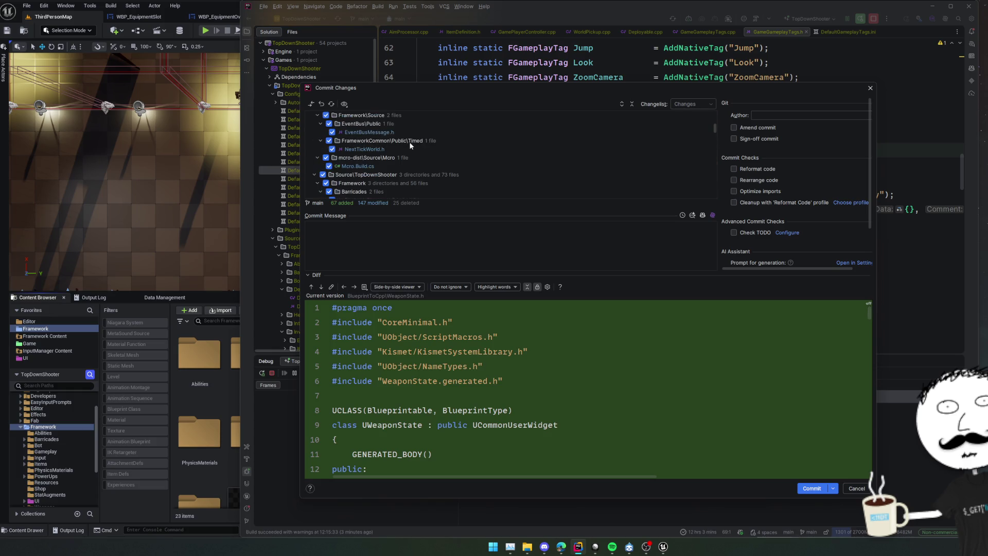
scroll(410, 141, "down", 10)
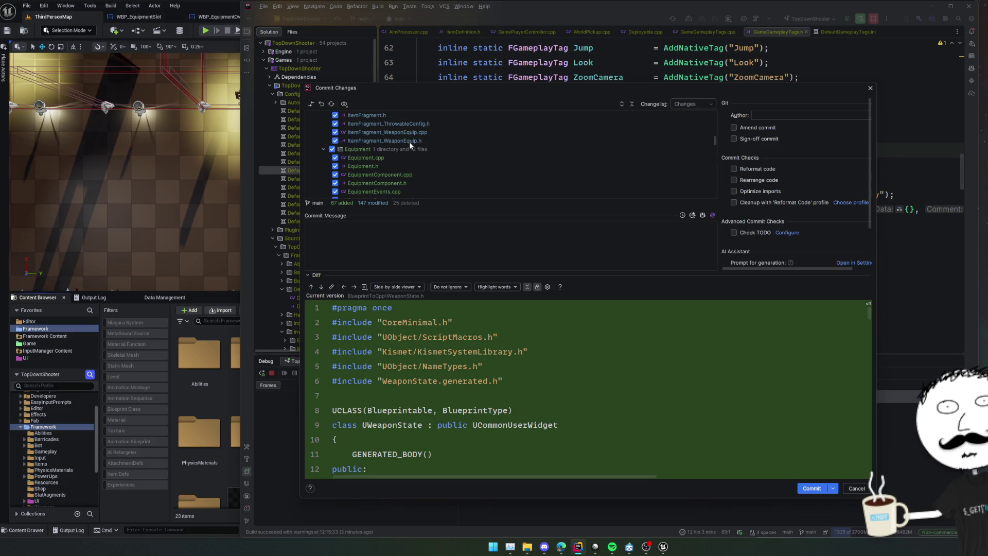
scroll(410, 142, "up", 10)
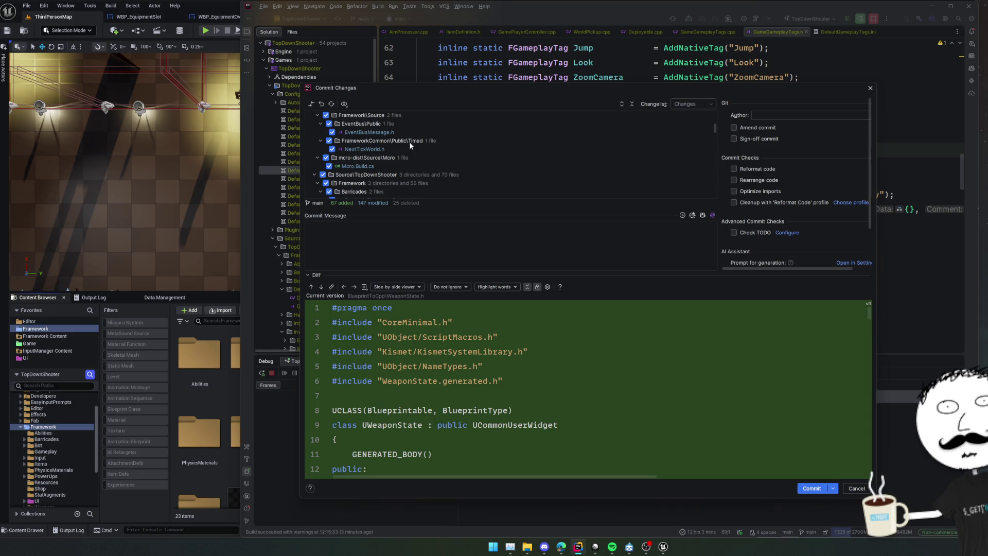
scroll(410, 141, "down", 10)
scroll(409, 141, "down", 10)
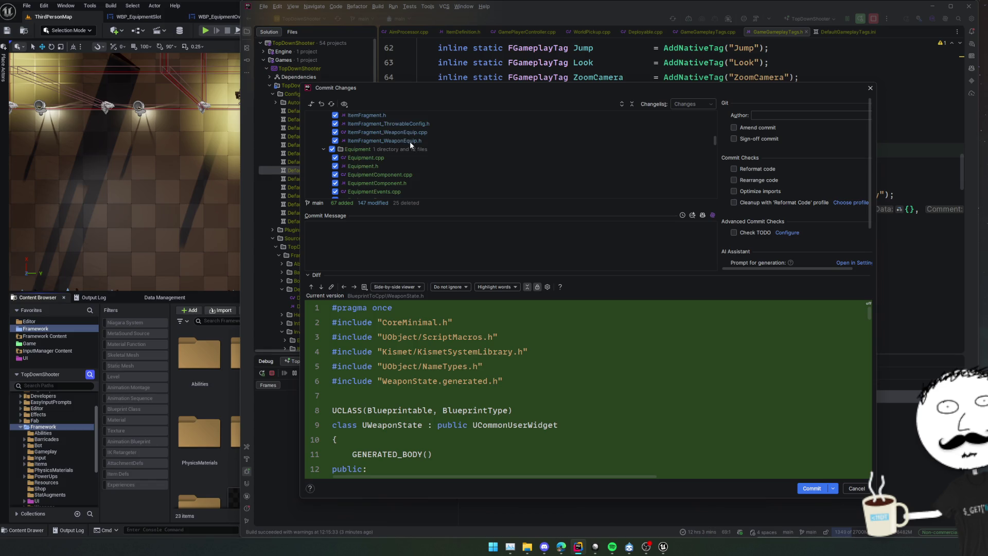
scroll(410, 141, "down", 10)
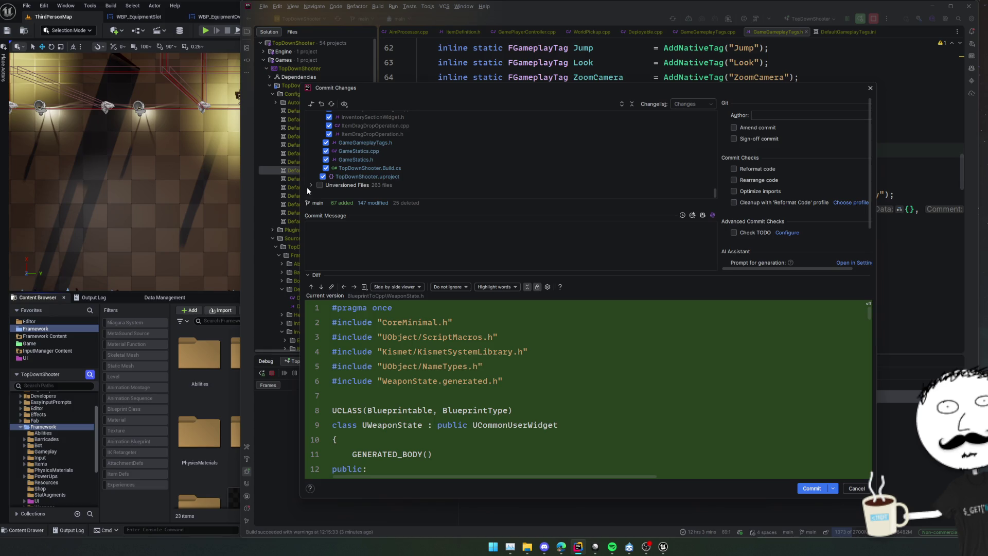
left_click(312, 184)
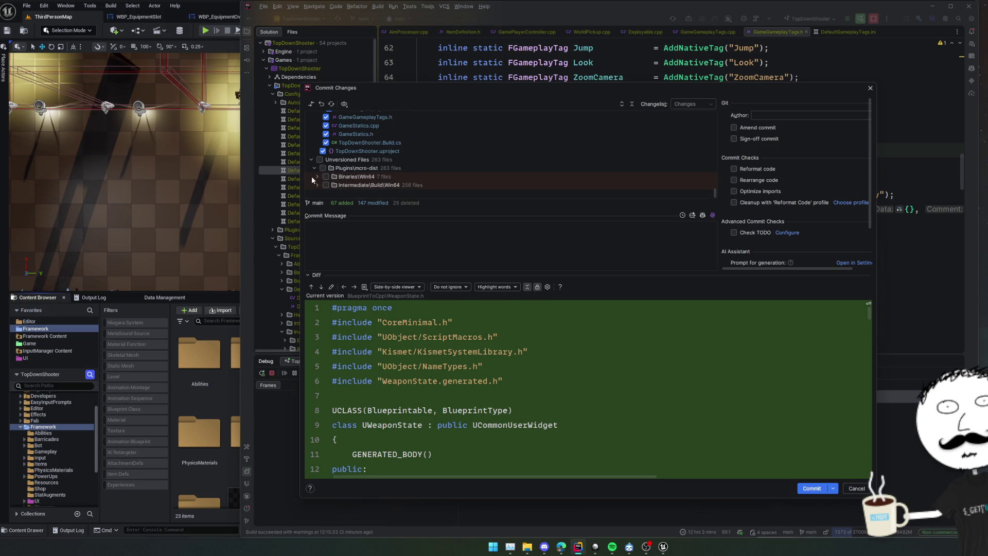
left_click(373, 183)
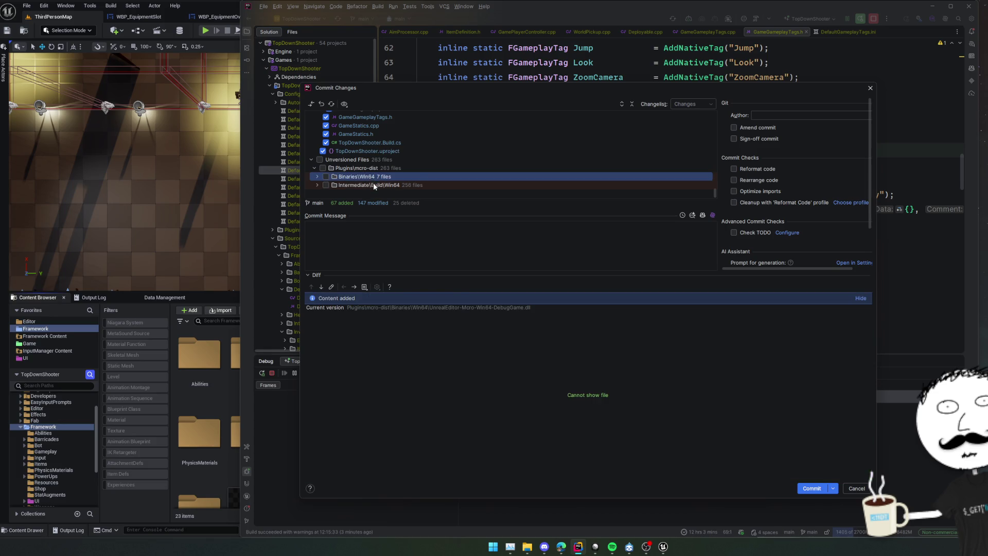
left_click(375, 178)
left_click(362, 170)
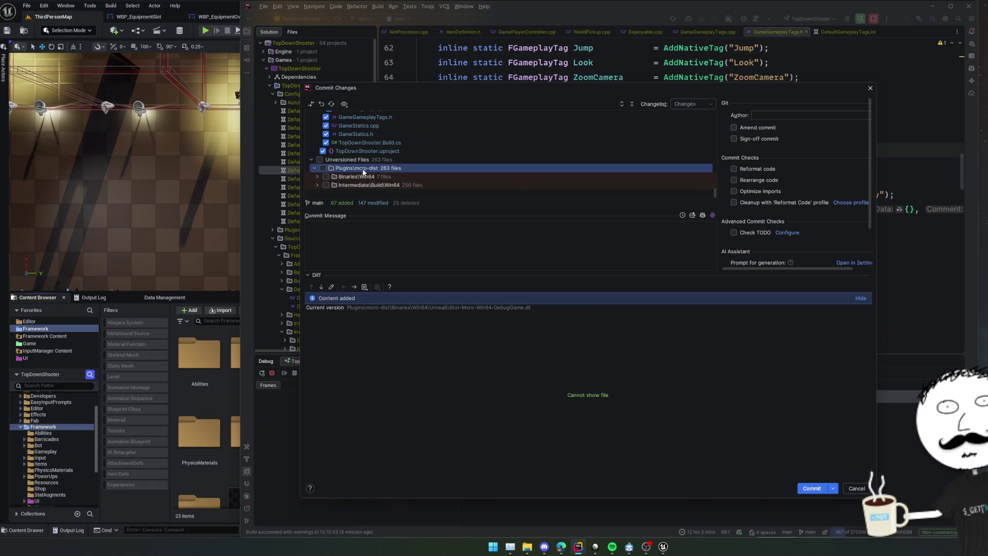
right_click(363, 172)
mouse_move(455, 229)
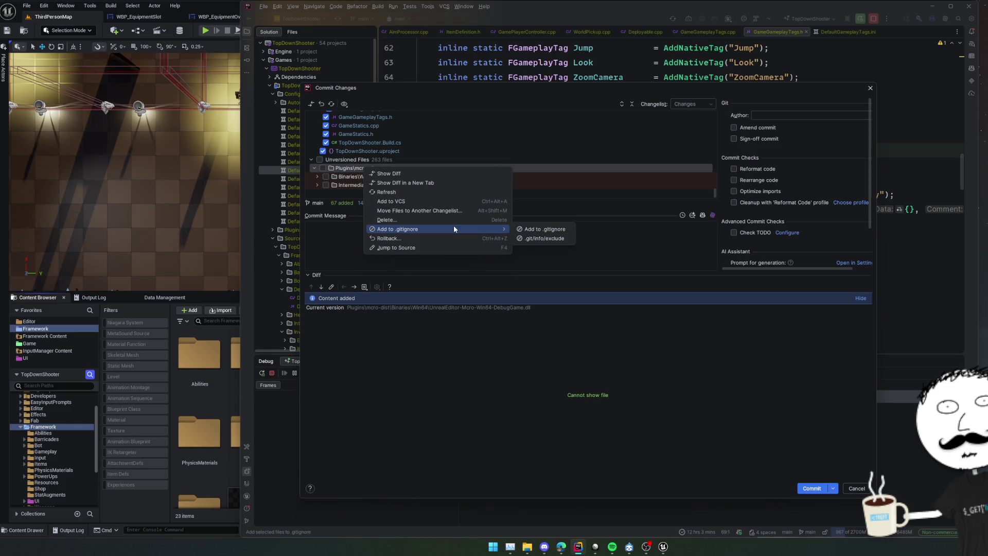
left_click(561, 230)
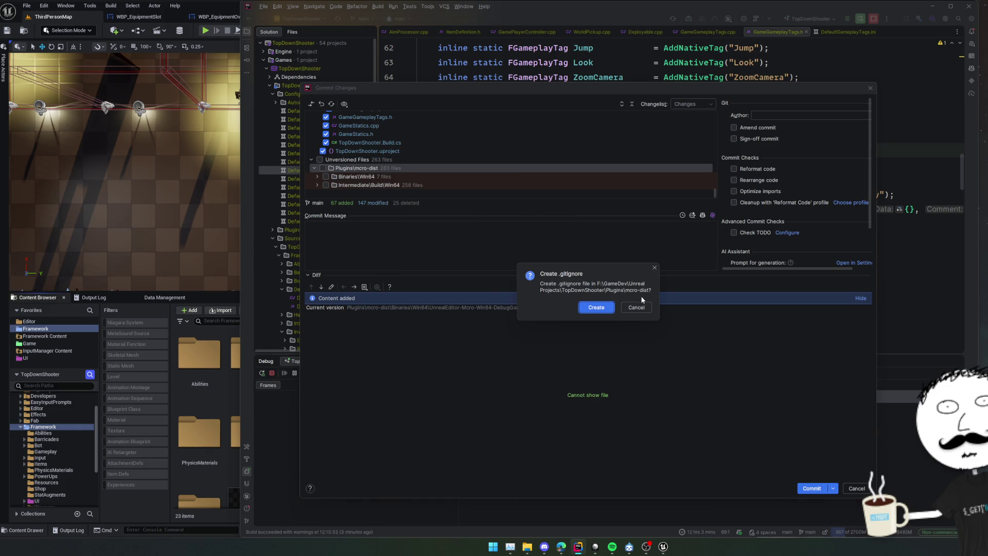
left_click(636, 307)
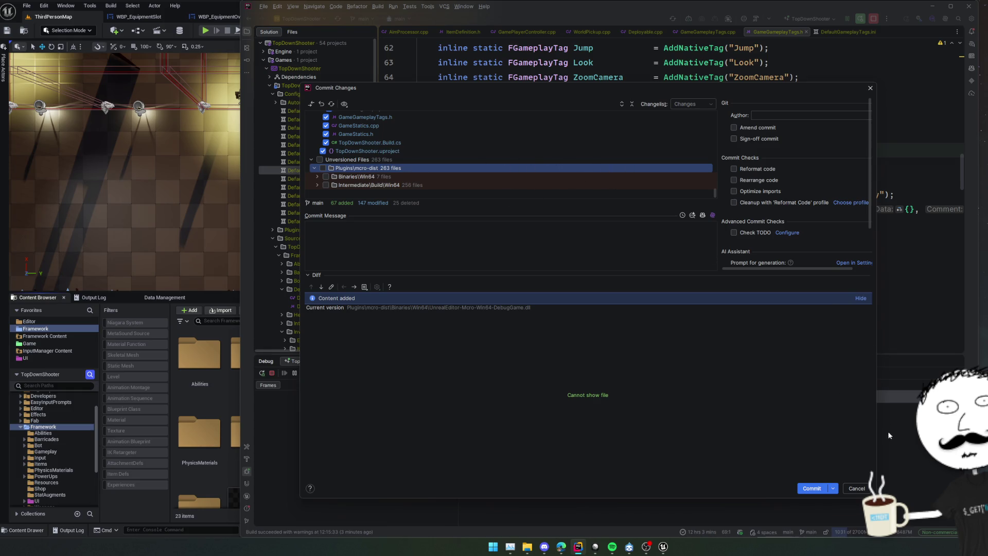
left_click(857, 489)
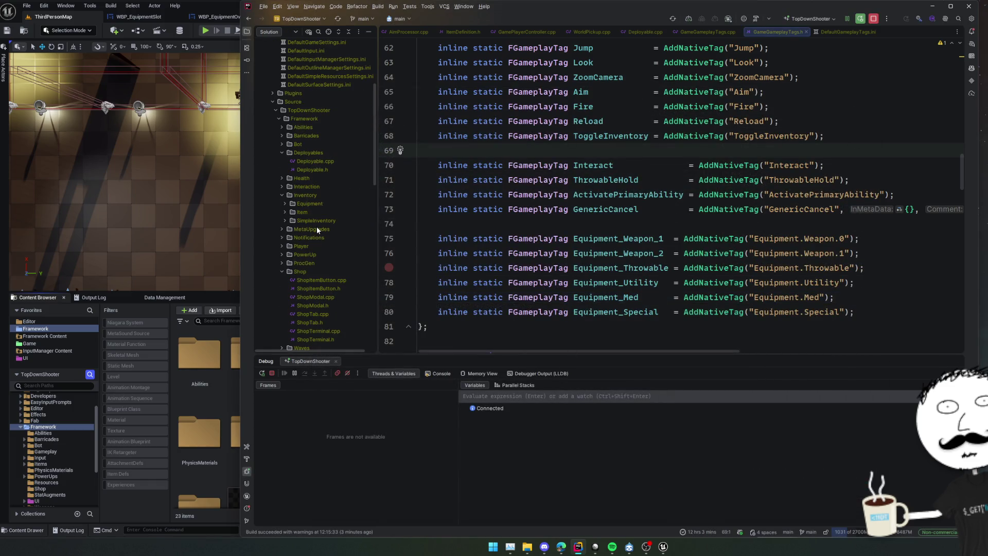
Step: Collapse Source and Config, expand Plugins, and add the mcro-dist plugin to version control
left_click(276, 110)
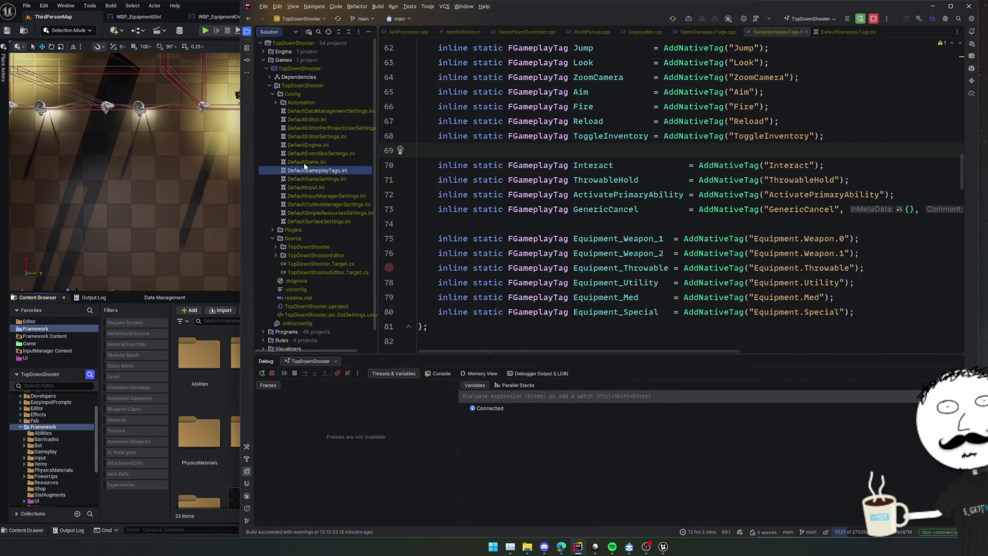
left_click(270, 92)
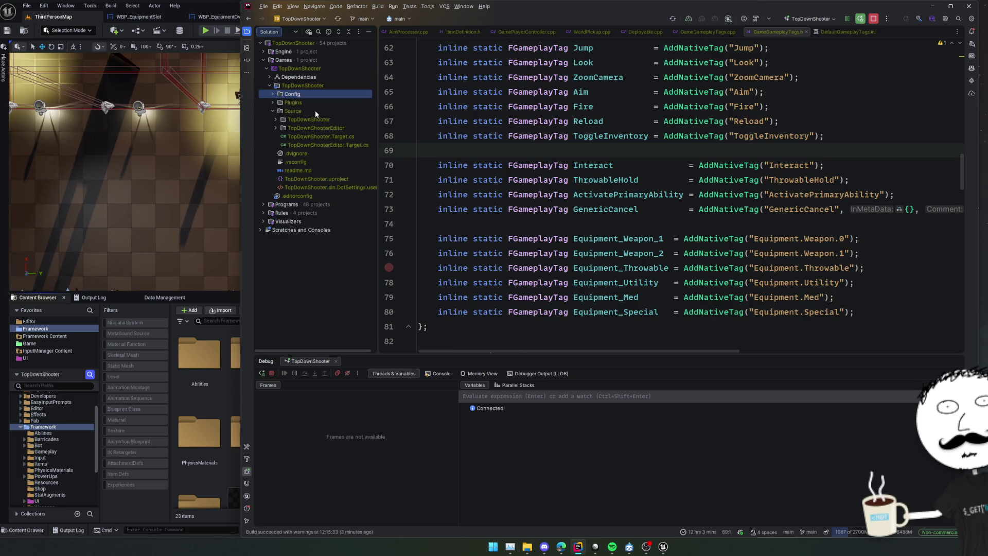
left_click(276, 104)
right_click(297, 180)
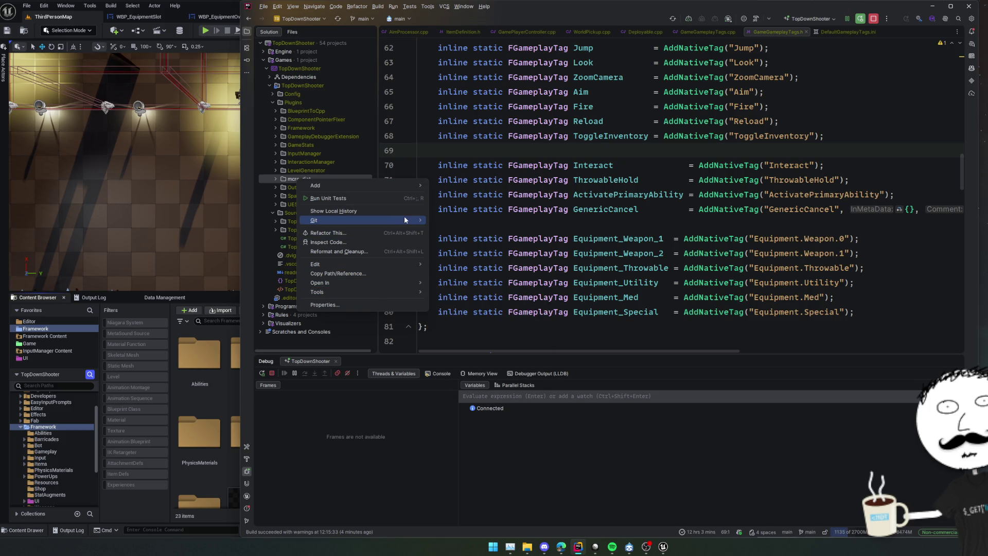
mouse_move(404, 220)
left_click(447, 229)
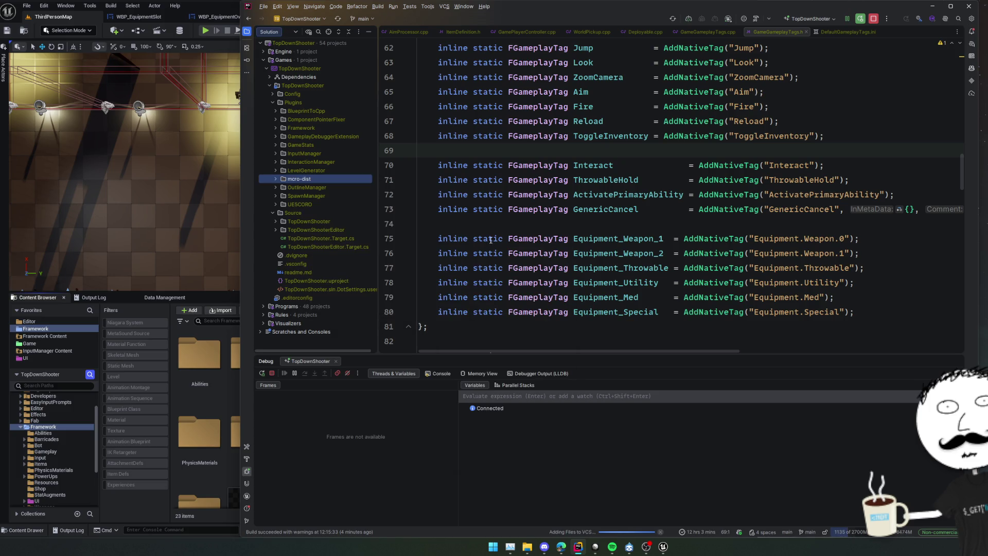
Step: Open the project's ignore file and search it for the 'plugins' Intermediate rules
left_click(327, 190)
left_click(276, 179)
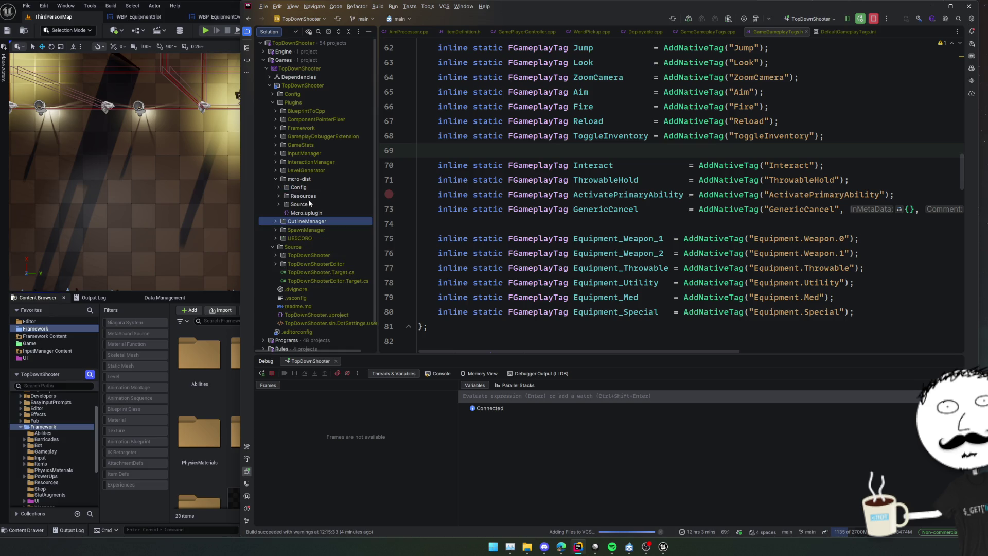
scroll(294, 199, "down", 2)
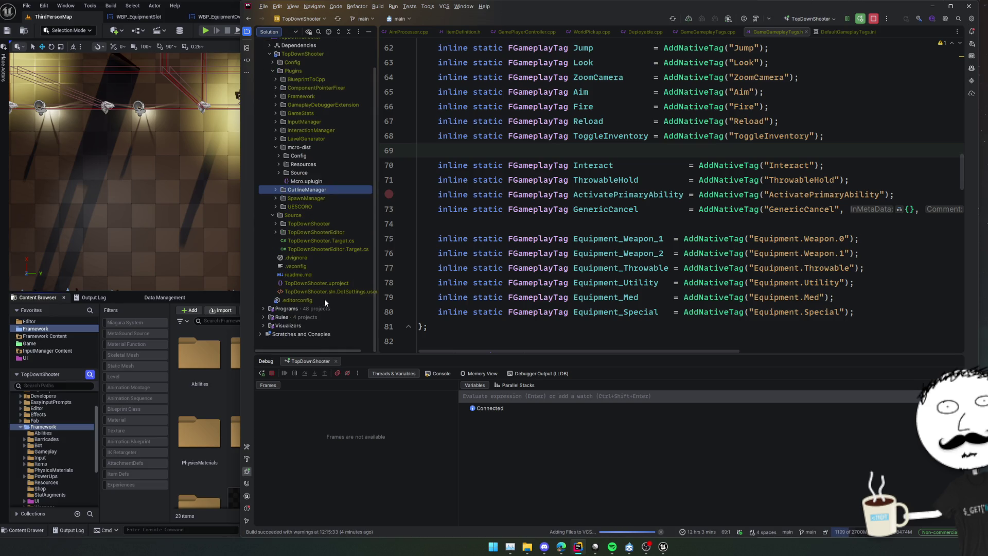
double_click(323, 260)
left_click(584, 259)
scroll(584, 259, "down", 7)
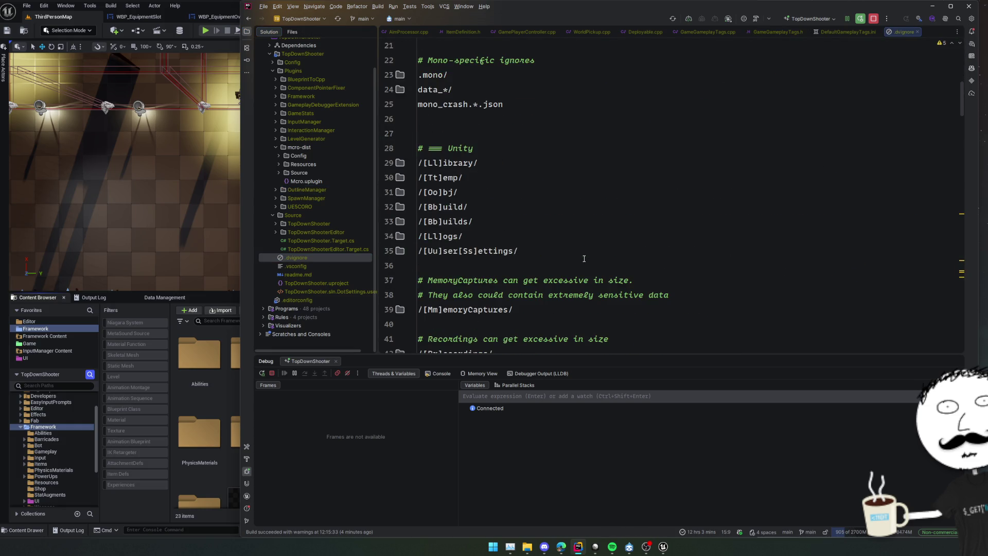
scroll(584, 259, "down", 12)
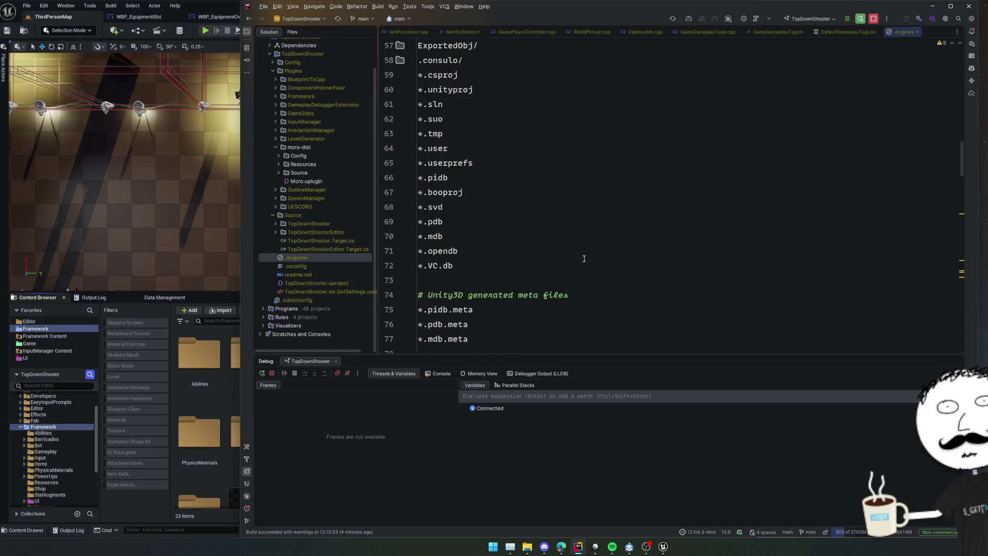
scroll(583, 258, "down", 8)
left_click(596, 238)
key("ctrl+f")
type("p")
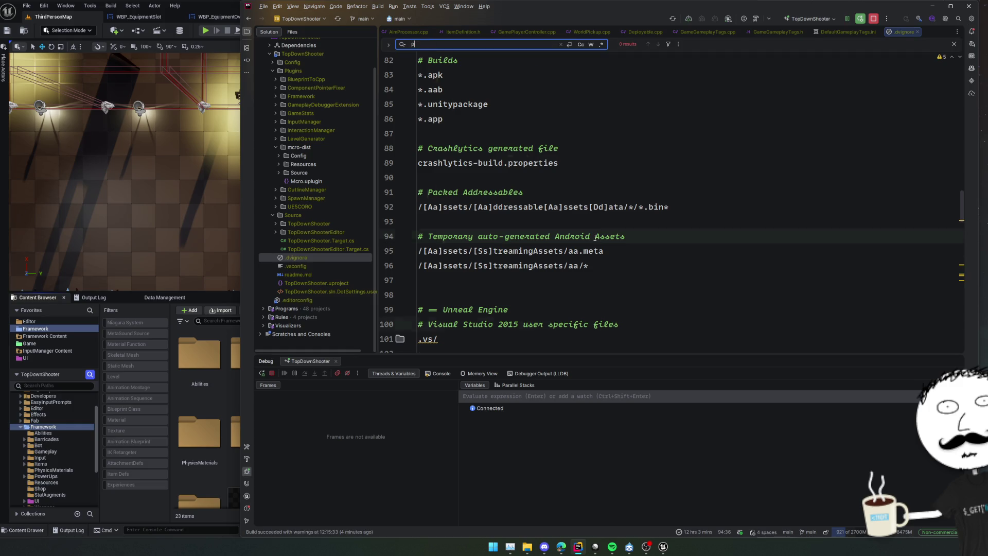
type("lugins")
double_click(509, 159)
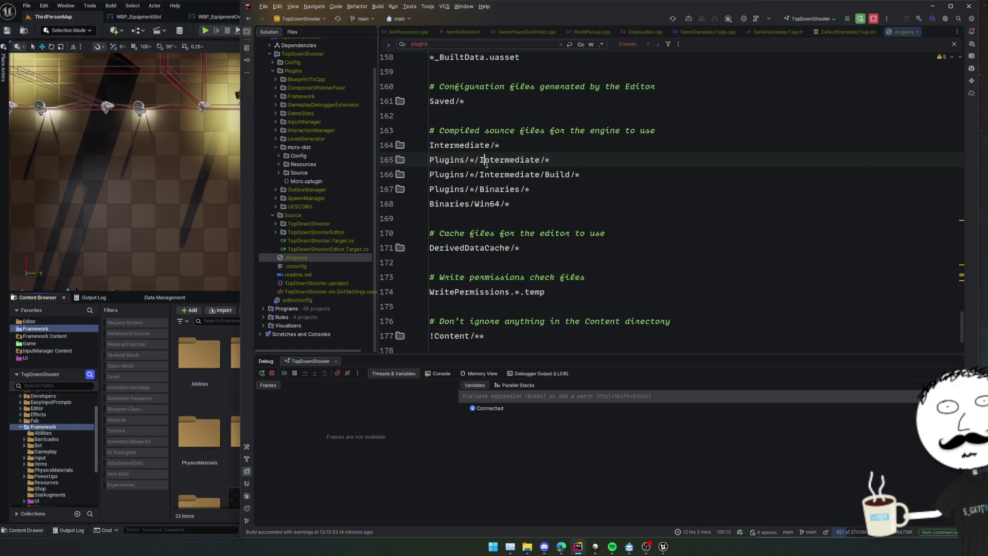
Step: Open the micro-dist plugin folder in File Explorer
right_click(291, 148)
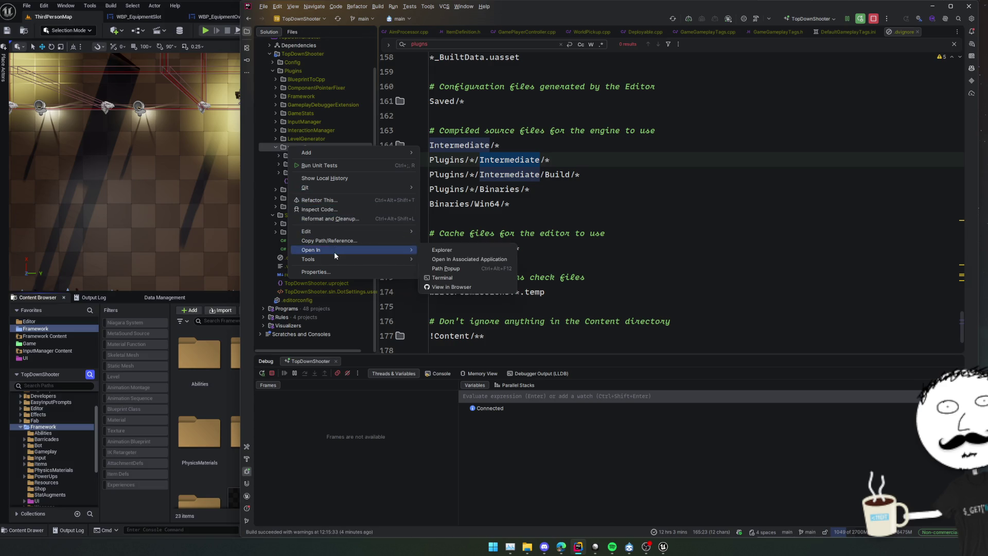
mouse_move(334, 251)
left_click(453, 250)
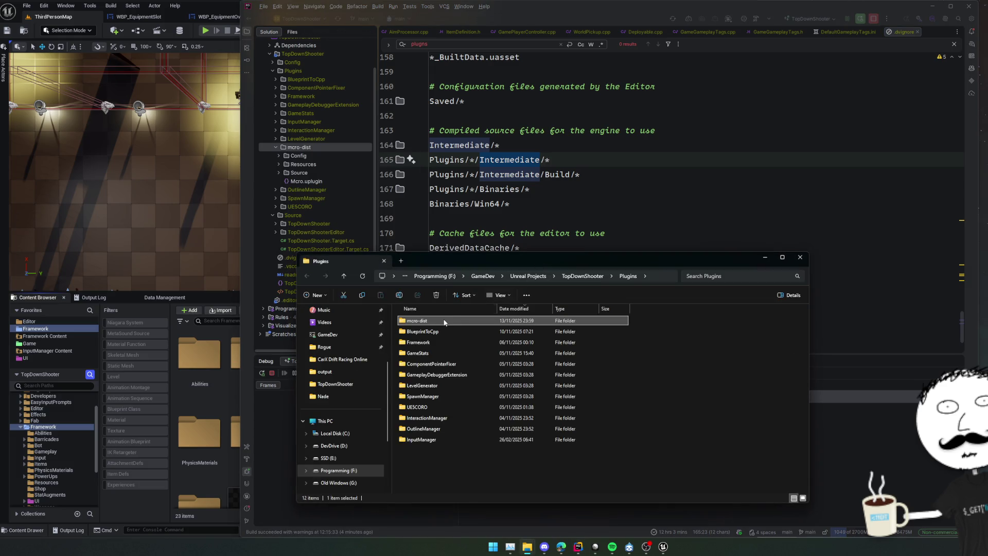
Step: Inspect micro-dist and its Intermediate folder in Explorer, then return to Rider
double_click(447, 320)
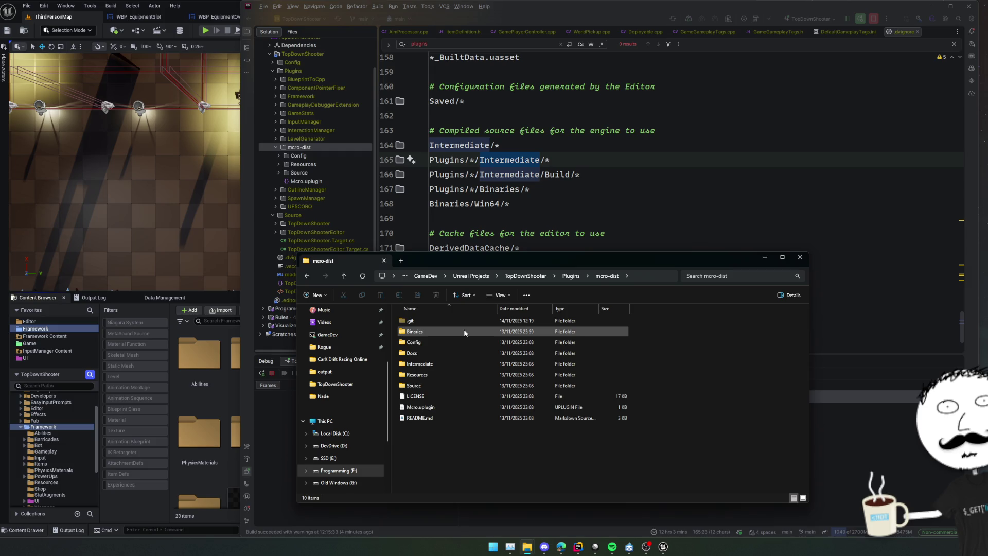
double_click(450, 364)
key("alt+Left")
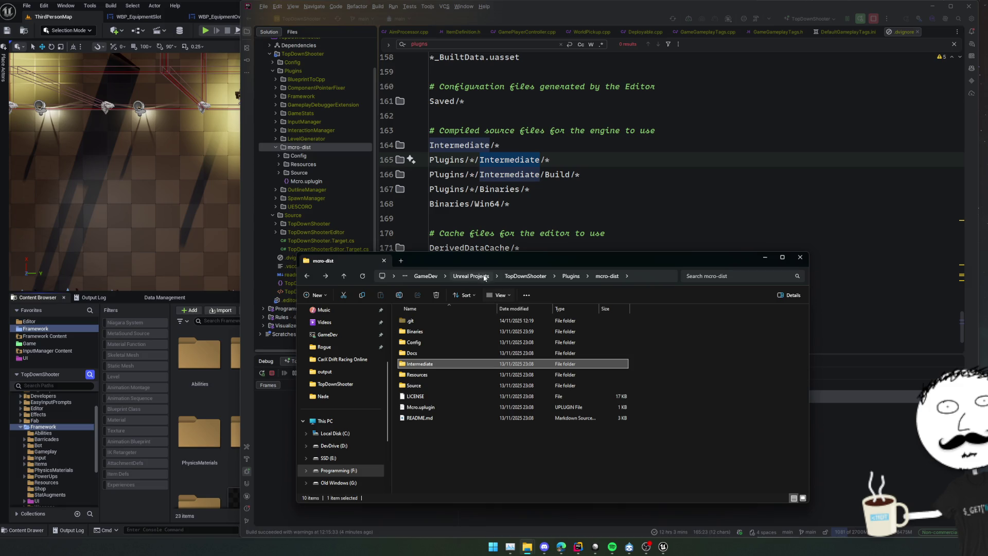
left_click(507, 218)
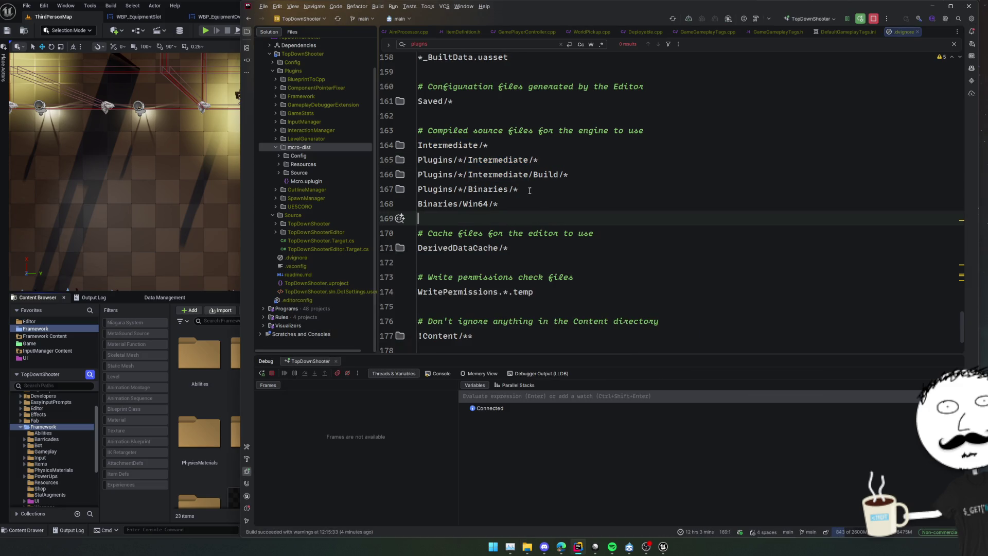
key("ctrl+k")
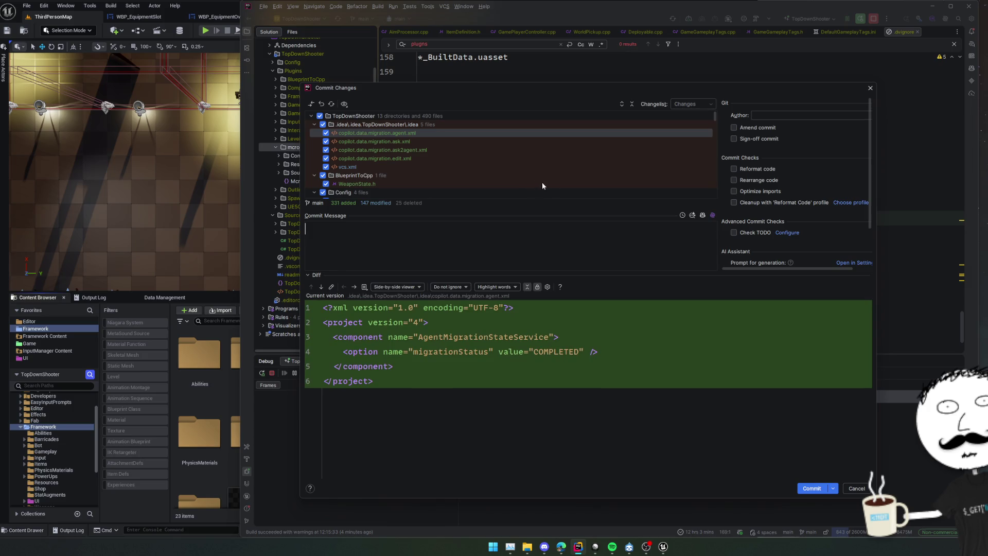
Step: Exclude BlueprintToCpp from the commit and collapse the .idea, Config, Content, Plugins and Framework groups
left_click(314, 126)
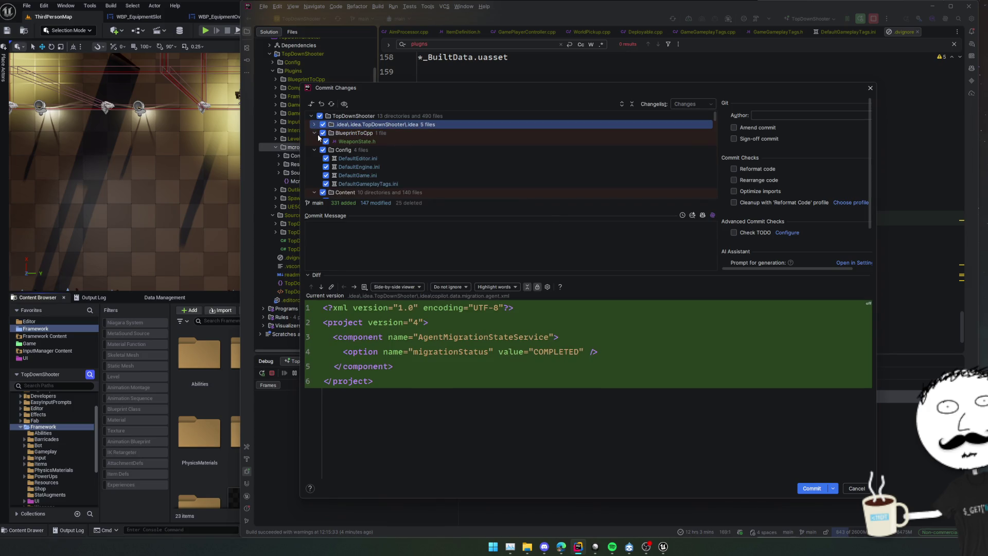
left_click(314, 134)
left_click(314, 141)
left_click(314, 149)
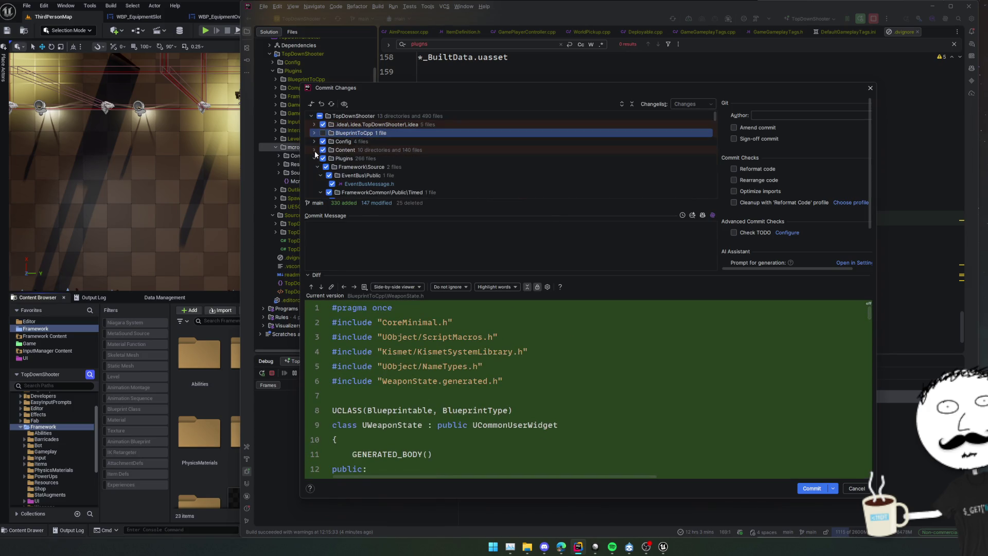
left_click(314, 158)
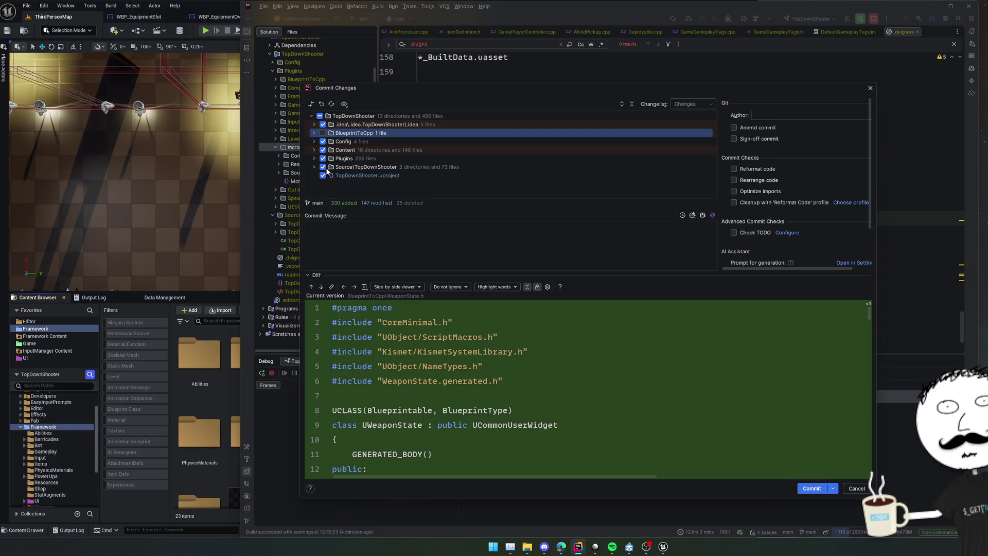
left_click(318, 175)
scroll(317, 168, "down", 3)
scroll(318, 164, "up", 2)
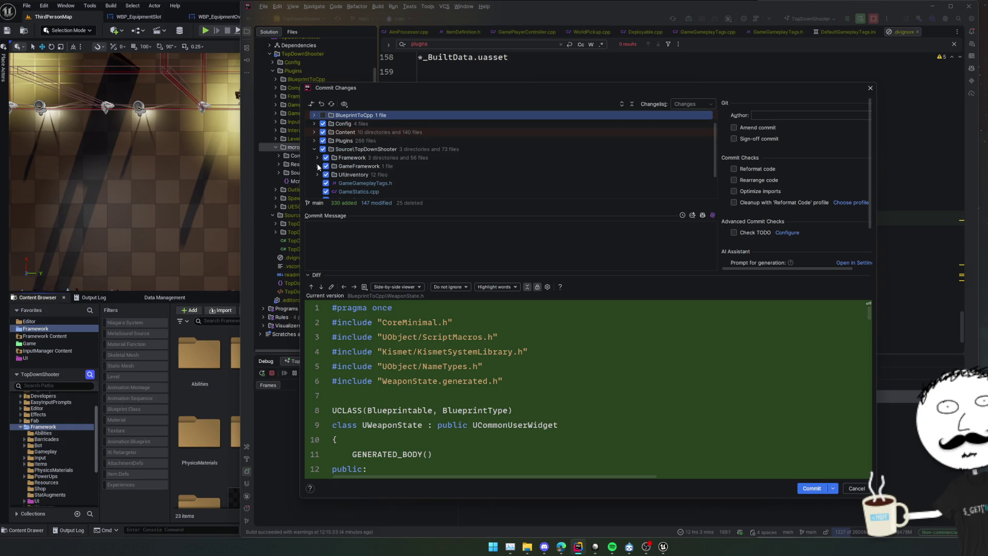
Step: Exclude micro-dist's Binaries\Win64 and Intermediate\Build\Win64 files from the commit
left_click(314, 141)
left_click(319, 161)
left_click(330, 175)
left_click(330, 166)
left_click(379, 159)
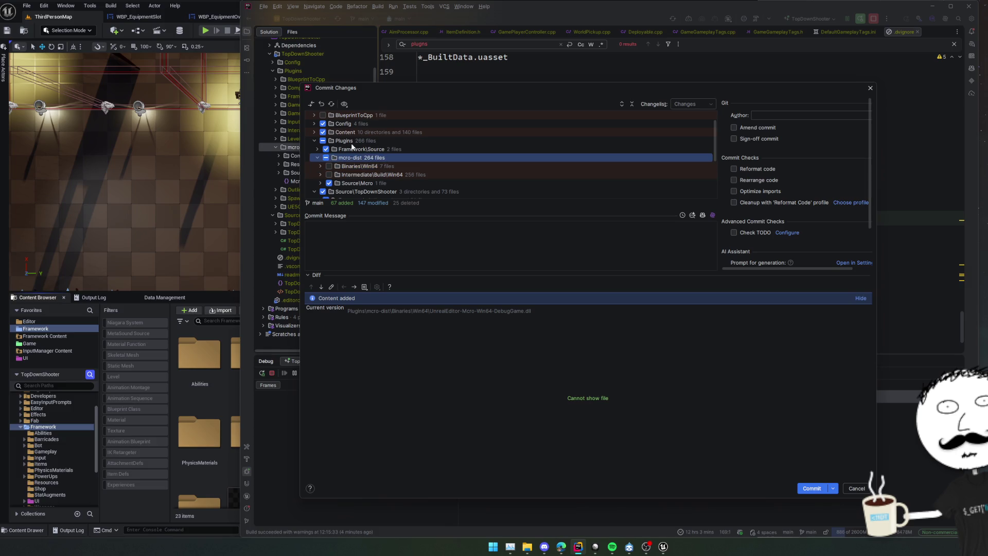
left_click(416, 229)
Step: Write the commit summary 'Fully refactor out inventory component for a simpler version & equipment manager' plus the IEquipment line
type("Fully refac")
type("tor out ")
type("invento")
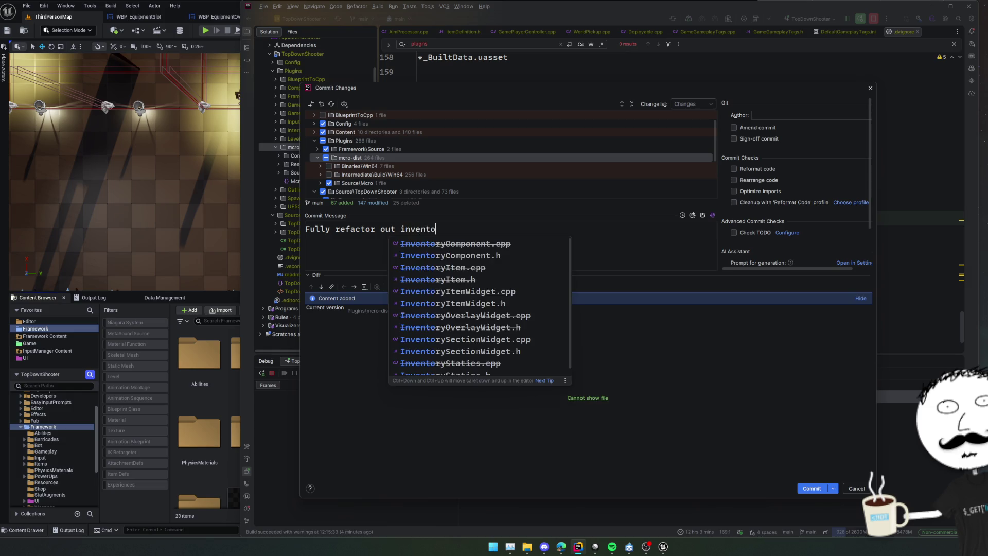
type("ry compone")
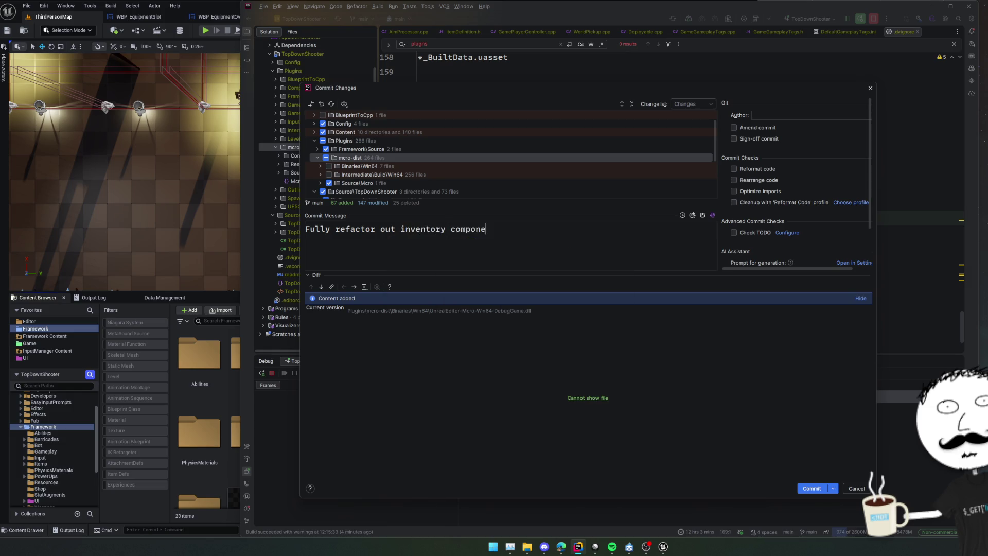
type("nt")
key("BackSpace")
type("for a simpler version & equipment")
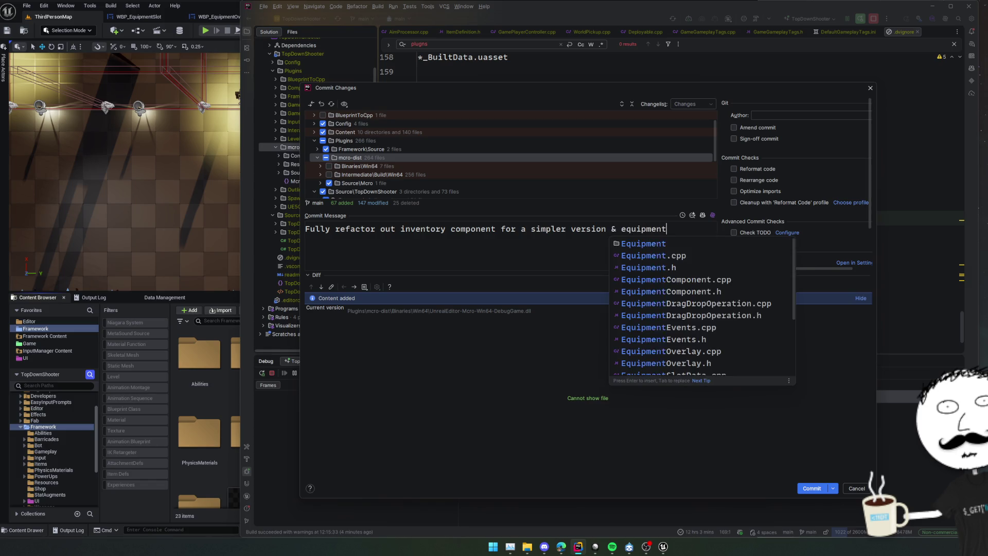
type(" manager")
key("Return")
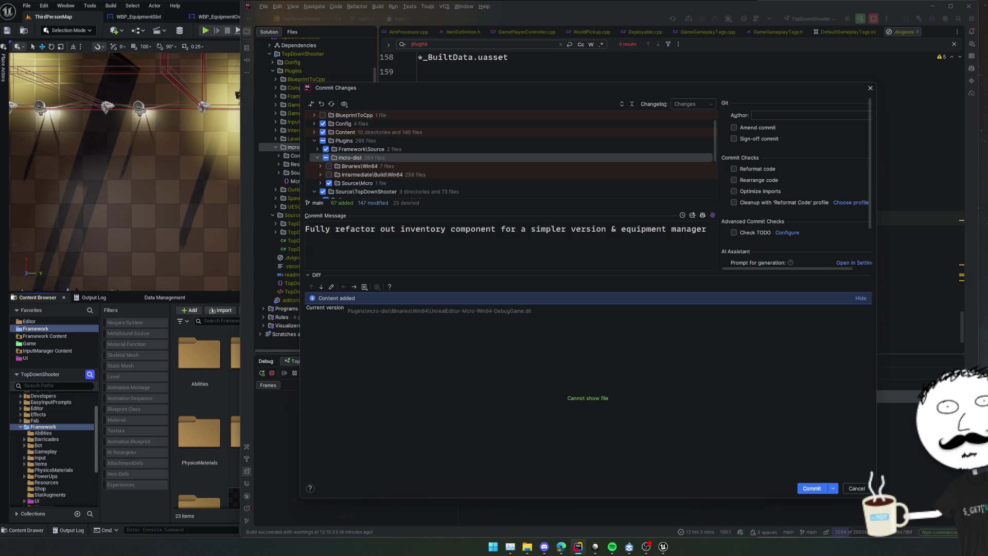
type("Equip")
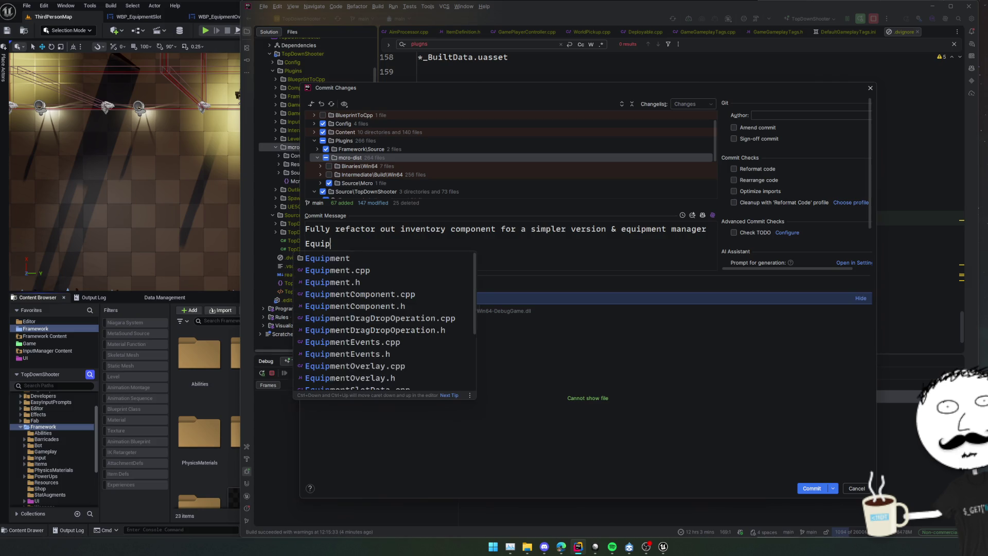
type("mable ite")
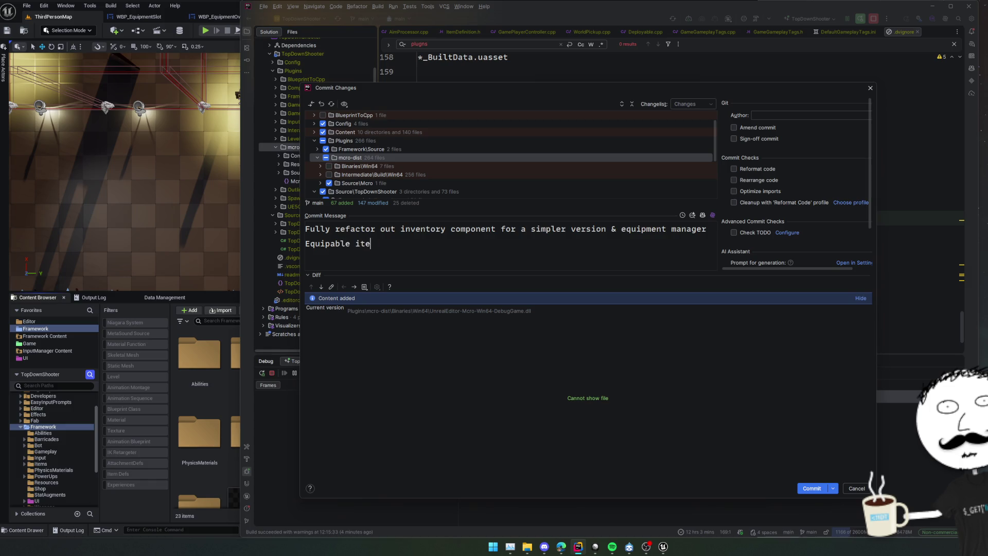
type("ms now implement IEquipme")
type("nt inter")
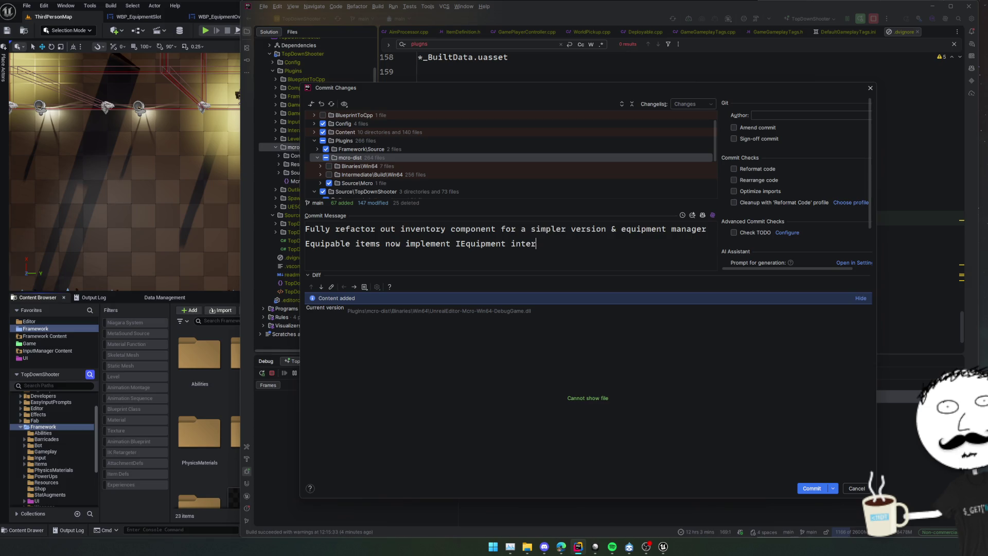
type("face which handles a lot ")
type("mor efor")
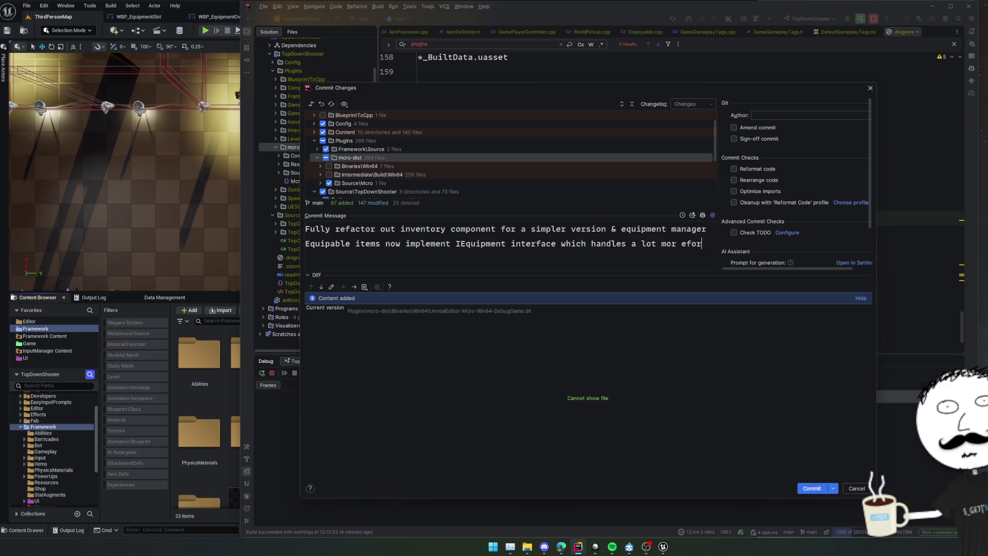
key("BackSpace")
key("BackSpace")
key("BackSpace")
key("BackSpace")
key("BackSpace")
type("e for us")
Step: Add the line 'Change throwable handling' and commit the 239 files
key("Return")
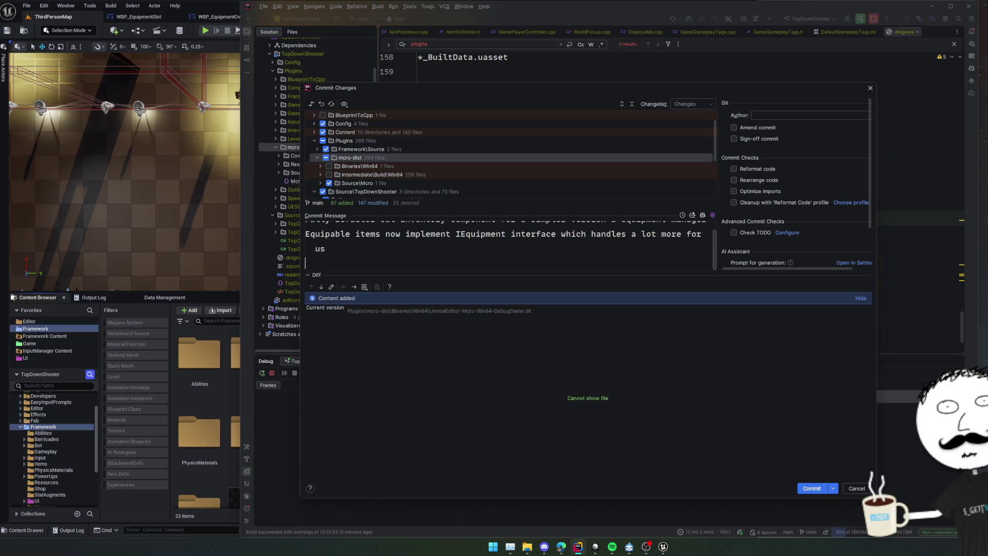
scroll(414, 170, "up", 2)
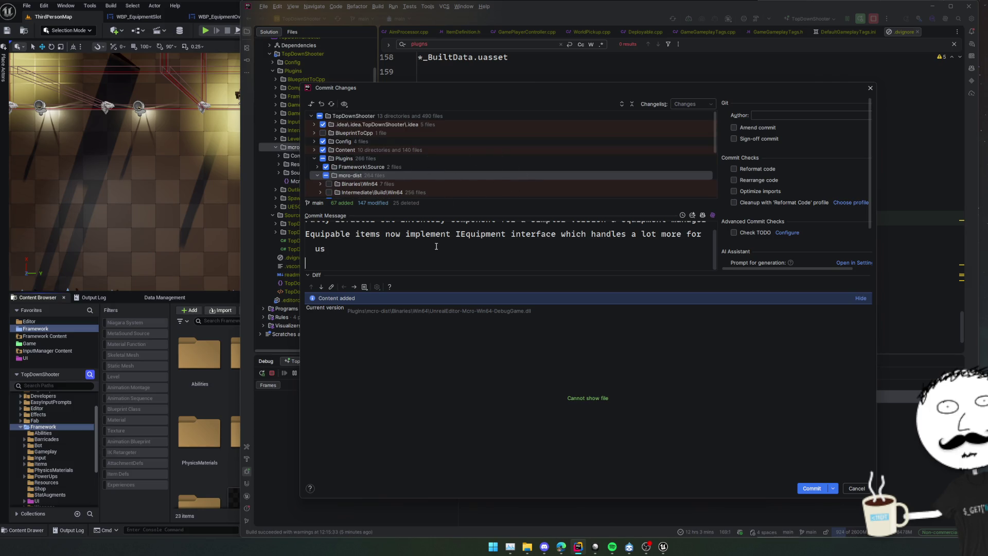
scroll(439, 244, "up", 1)
key("Return")
scroll(420, 191, "down", 10)
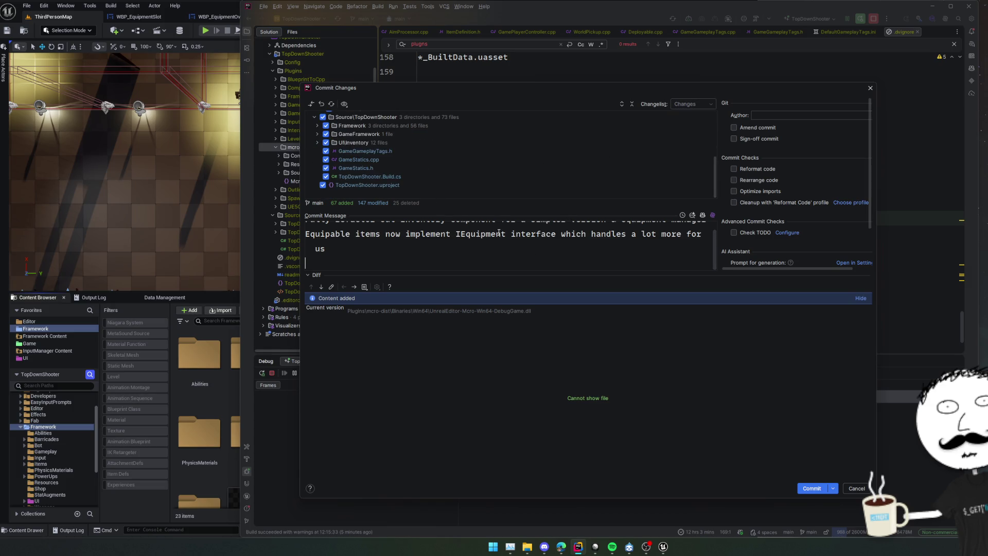
type("Change throwable")
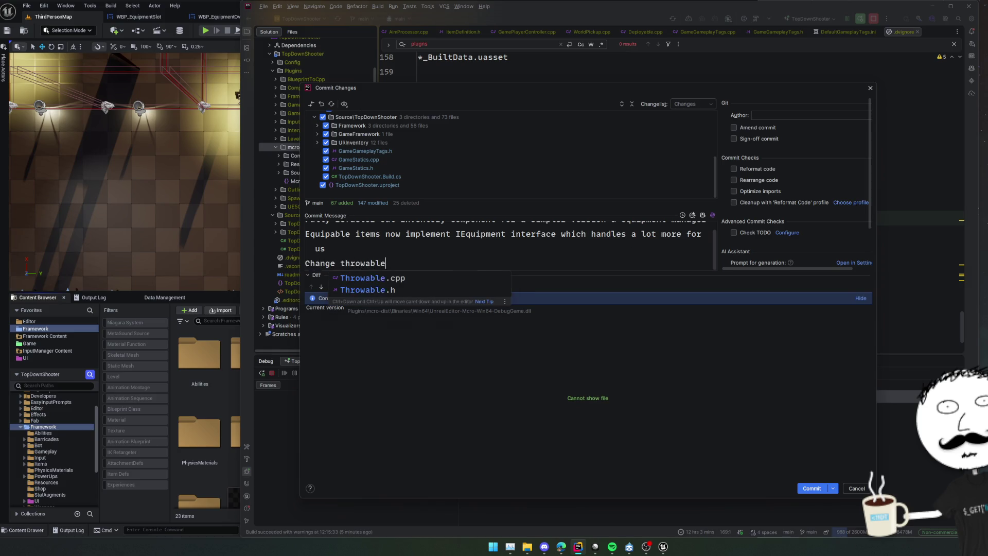
type(" handling")
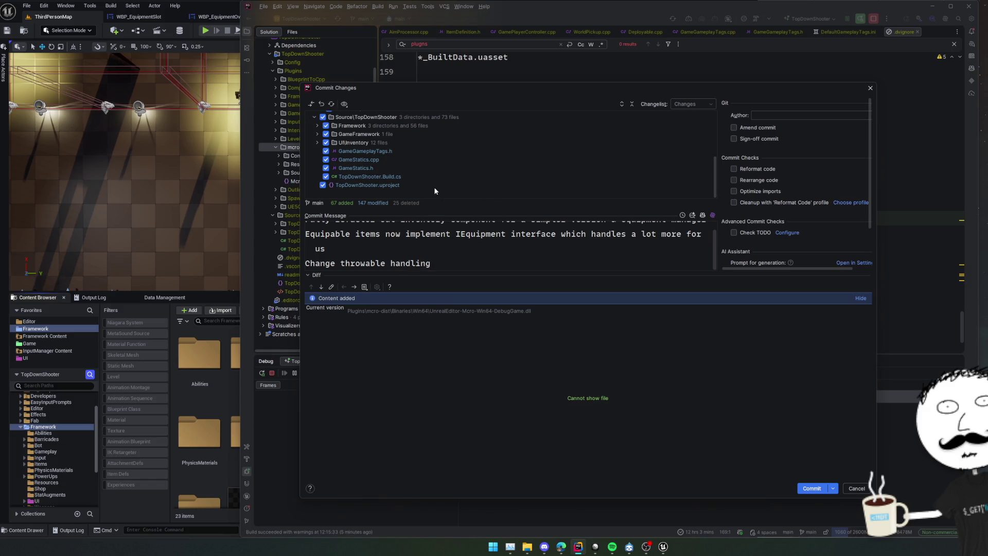
scroll(462, 148, "up", 5)
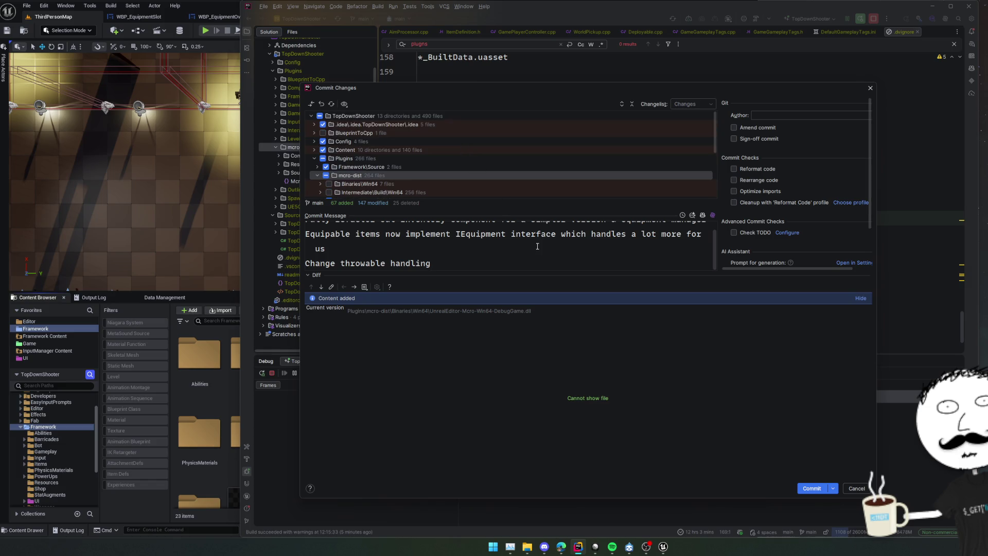
left_click(811, 488)
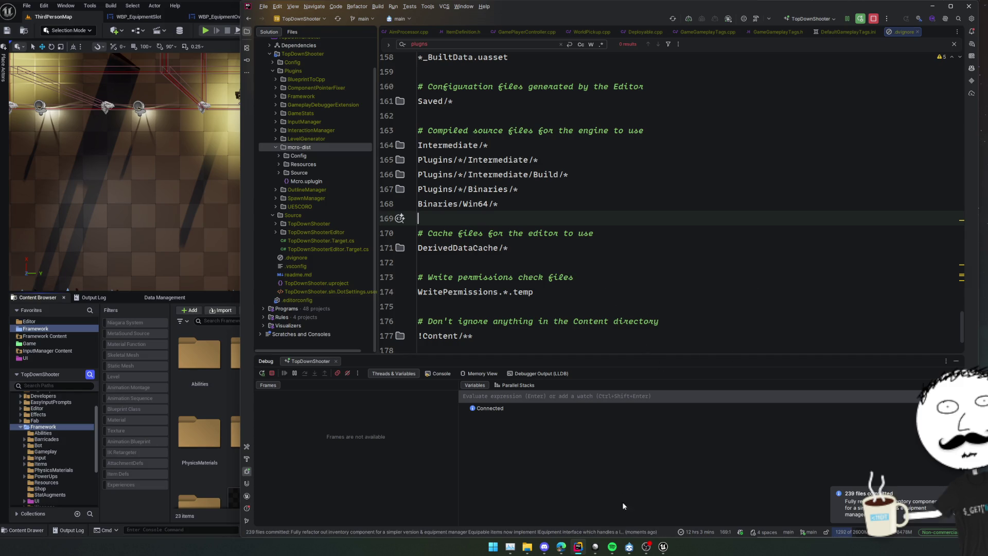
left_click(629, 547)
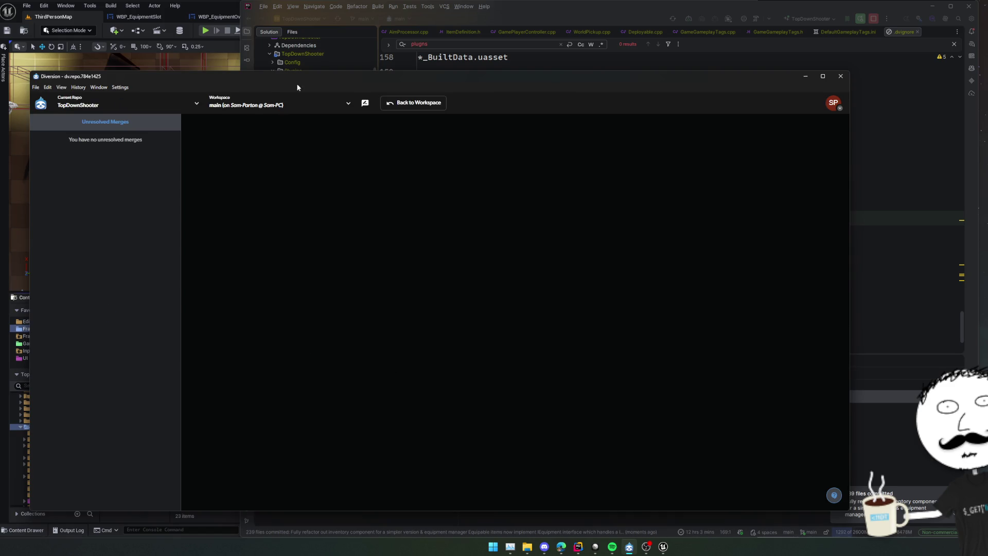
left_click_drag(318, 76, 363, 78)
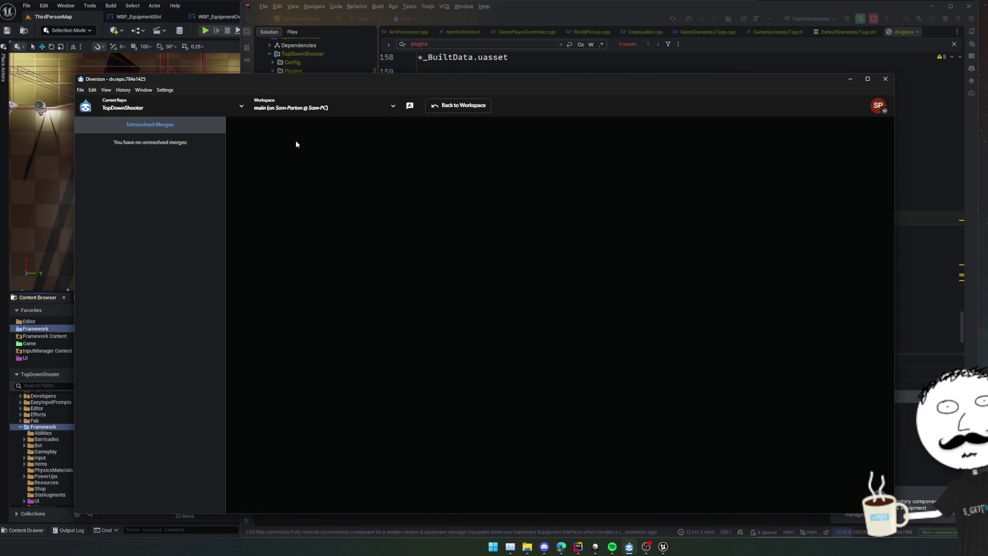
left_click(454, 107)
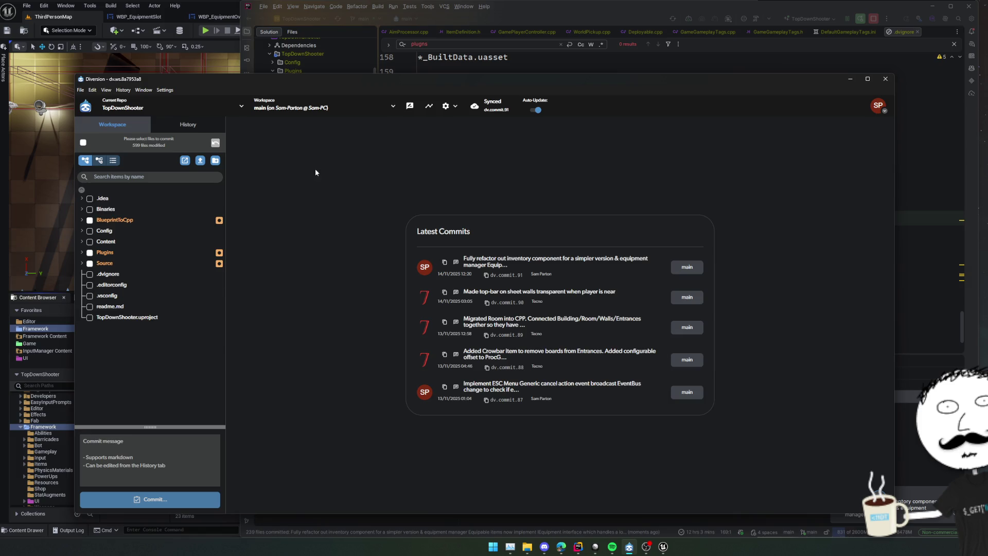
left_click(83, 263)
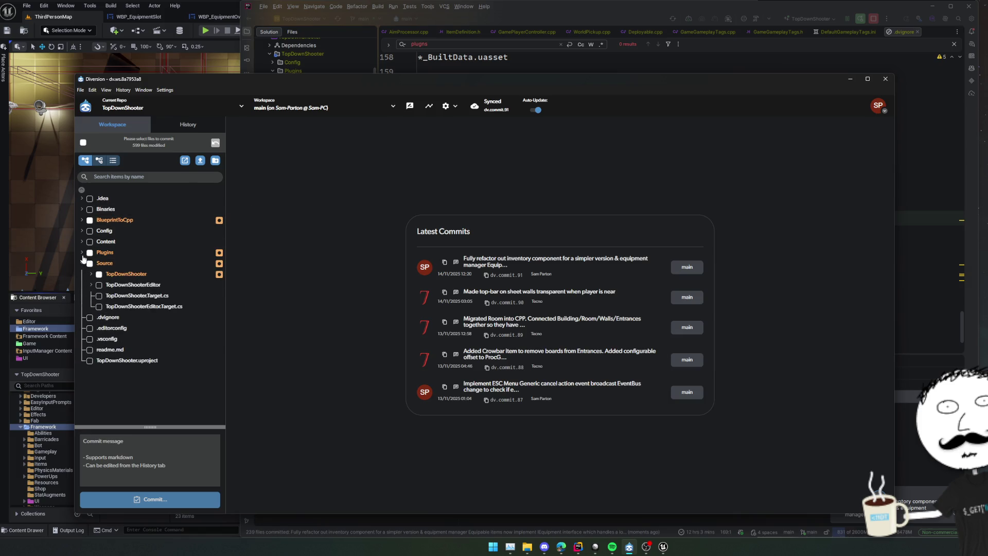
left_click(83, 253)
left_click(91, 350)
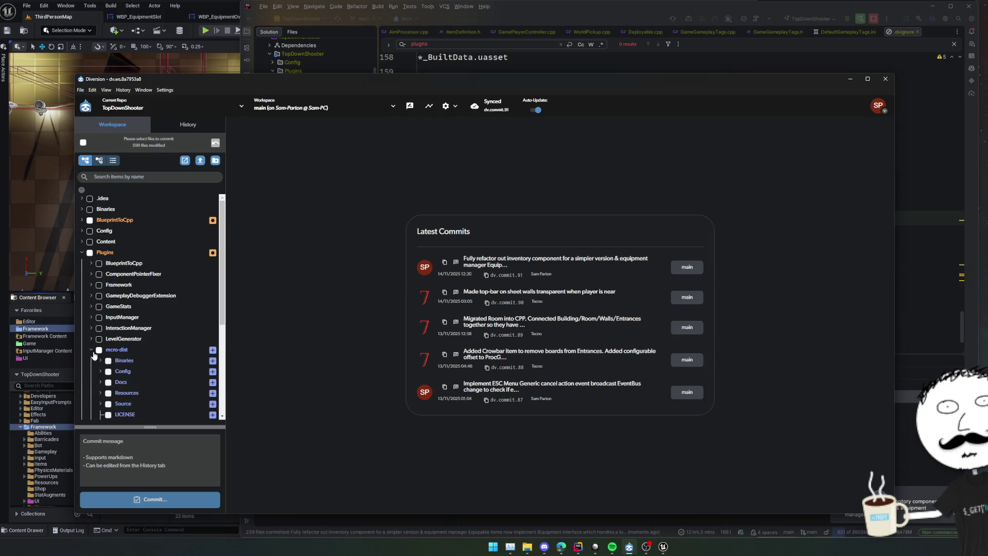
scroll(131, 356, "down", 1)
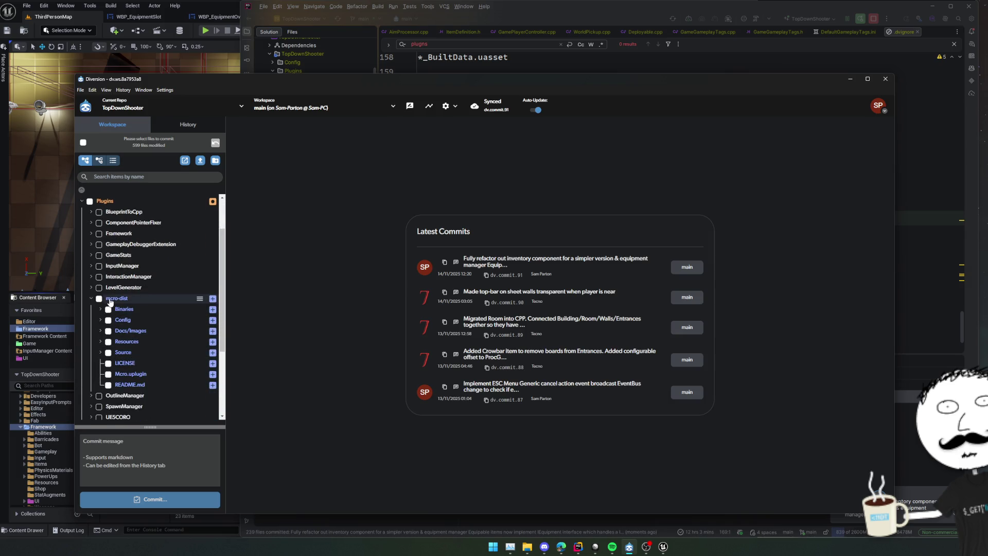
Step: Look over the Binaries folder's actions and the Selective sync settings without changing anything
right_click(126, 309)
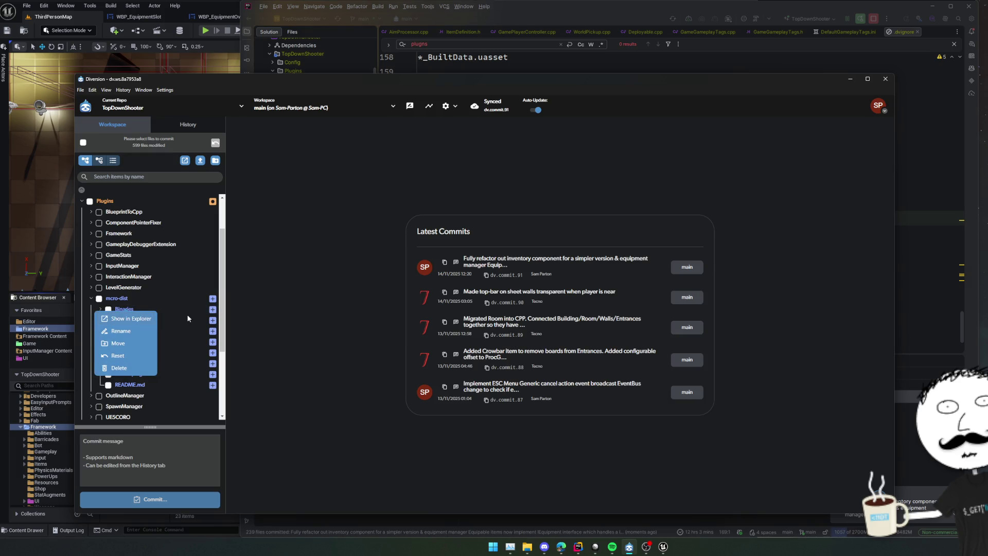
left_click(330, 322)
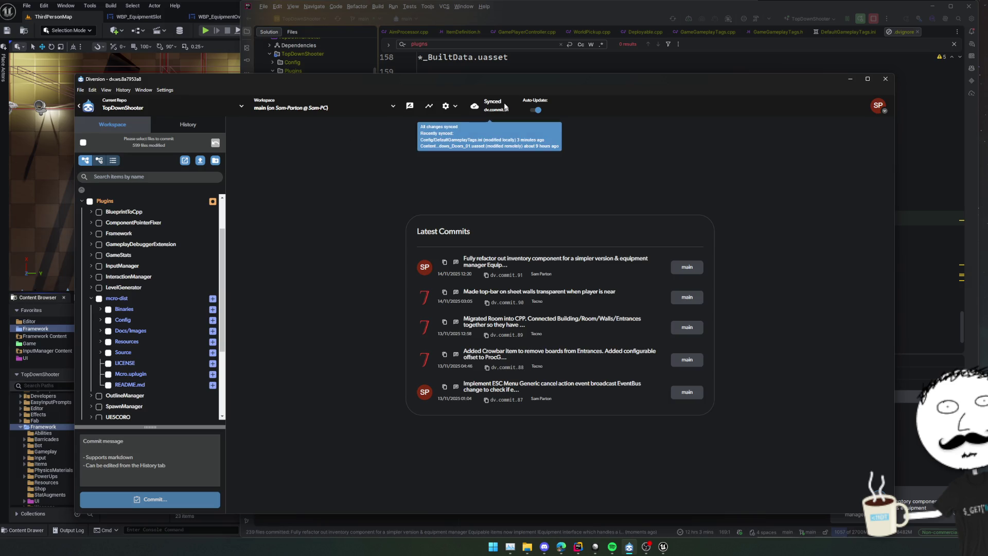
left_click(449, 108)
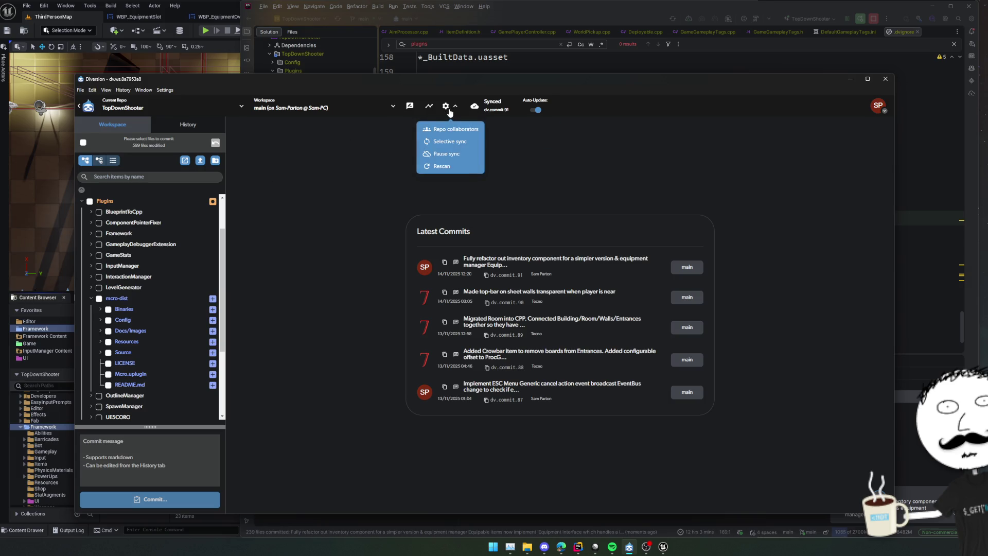
left_click(452, 139)
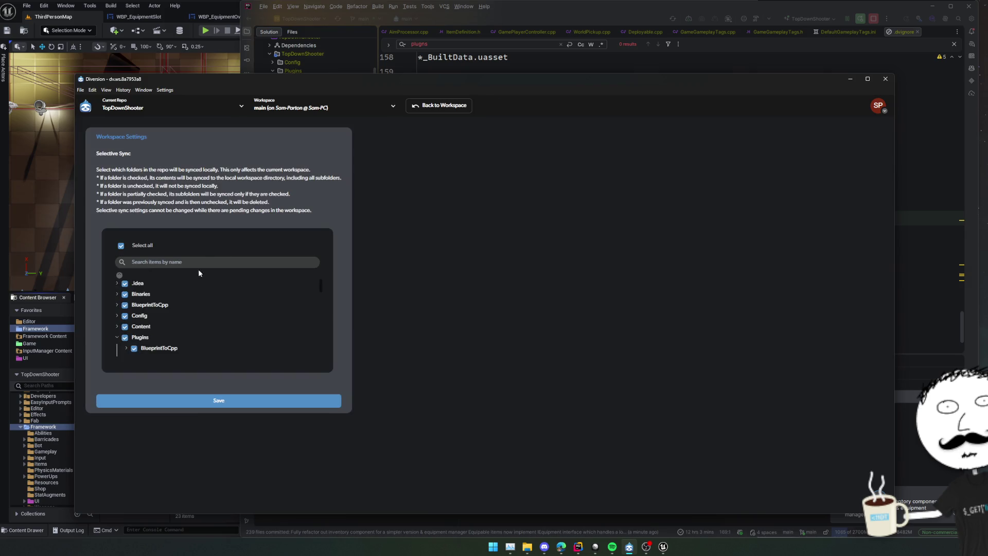
scroll(195, 288, "down", 5)
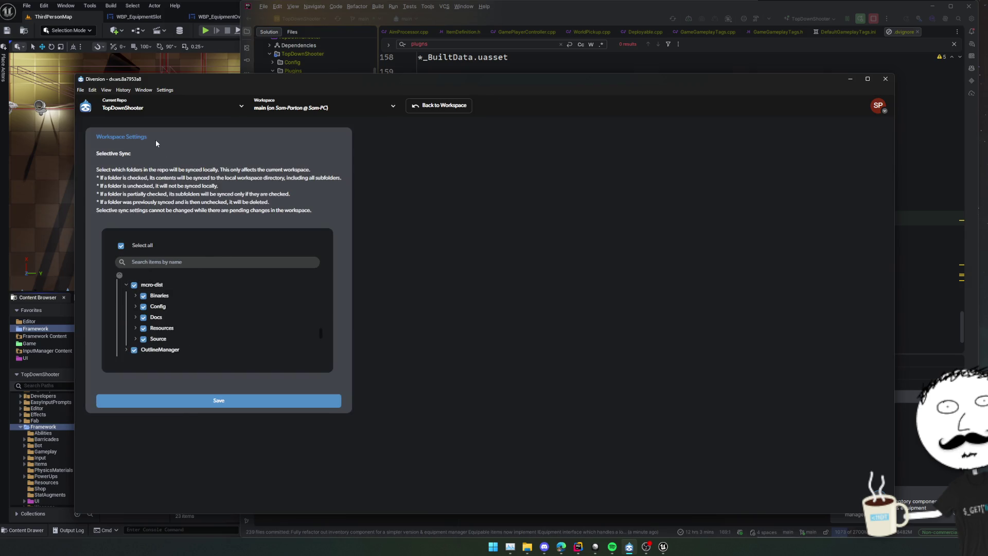
Step: Rescan the local Diversion workspace, confirm the rescan, and return to Rider
left_click(447, 108)
left_click(447, 108)
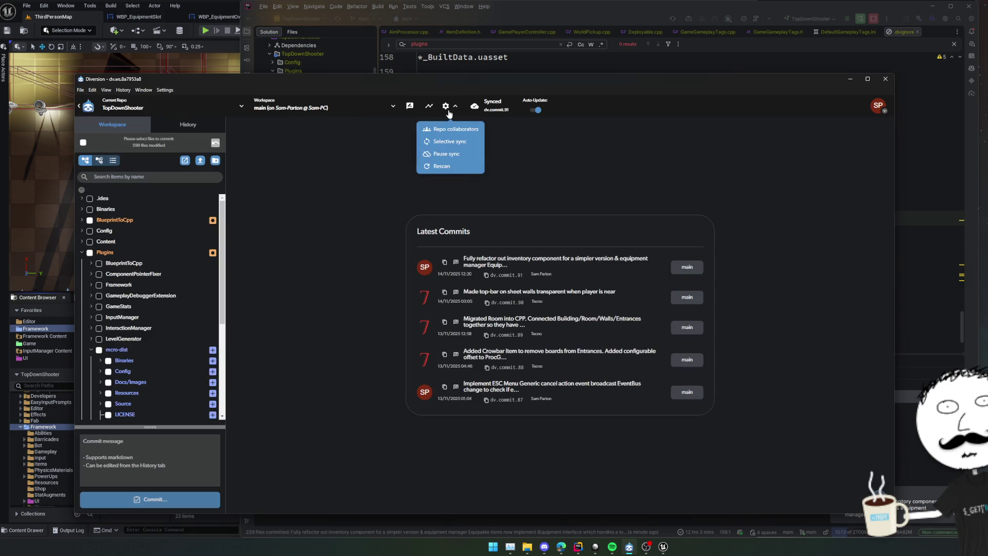
left_click(453, 166)
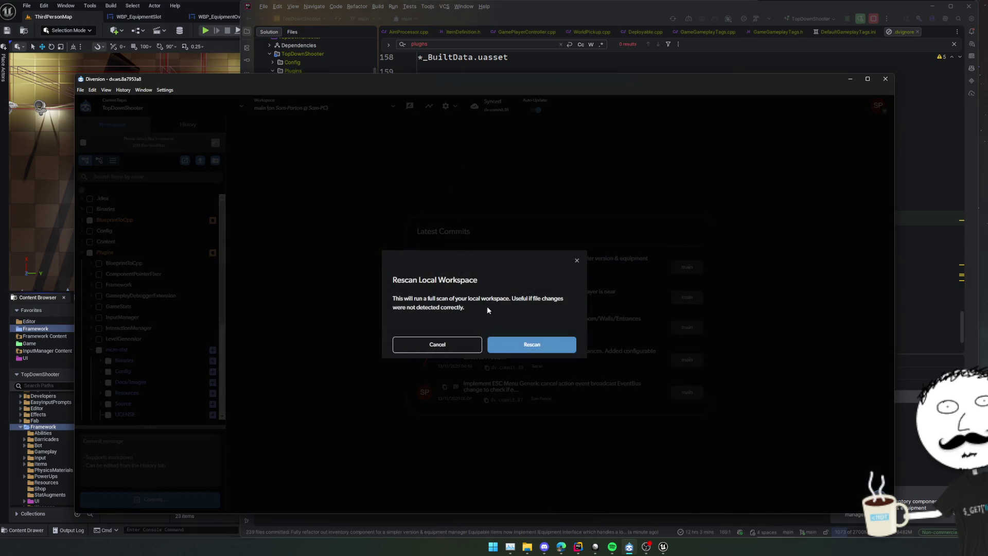
left_click(530, 346)
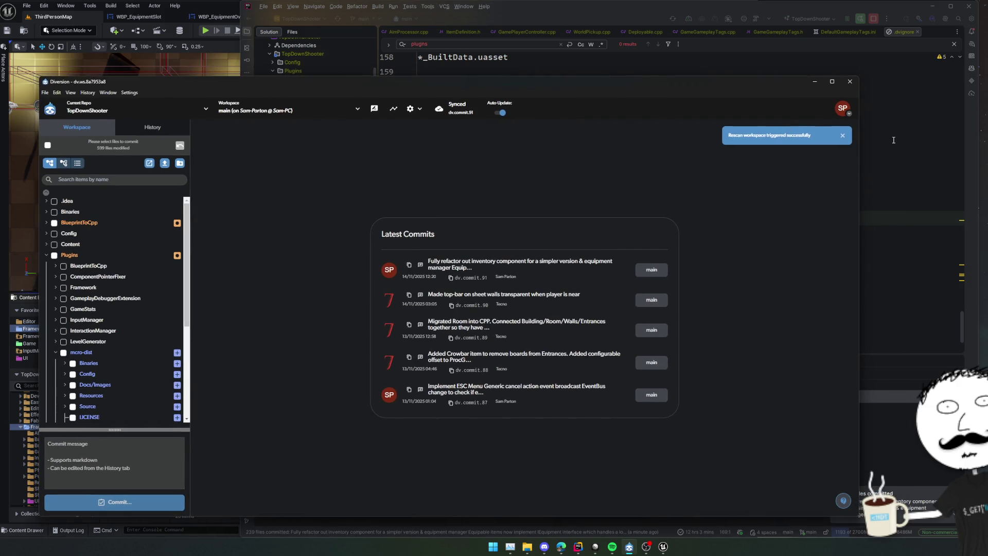
left_click(894, 140)
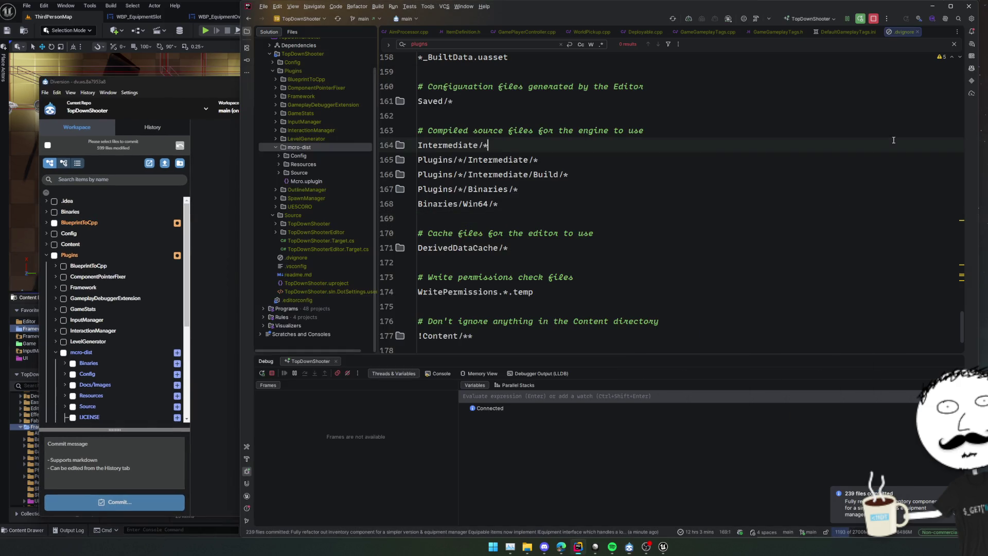
Step: Open mcro-dist in File Explorer from Rider's Solution tree and delete its nested .git folder
right_click(325, 146)
mouse_move(347, 248)
left_click(474, 249)
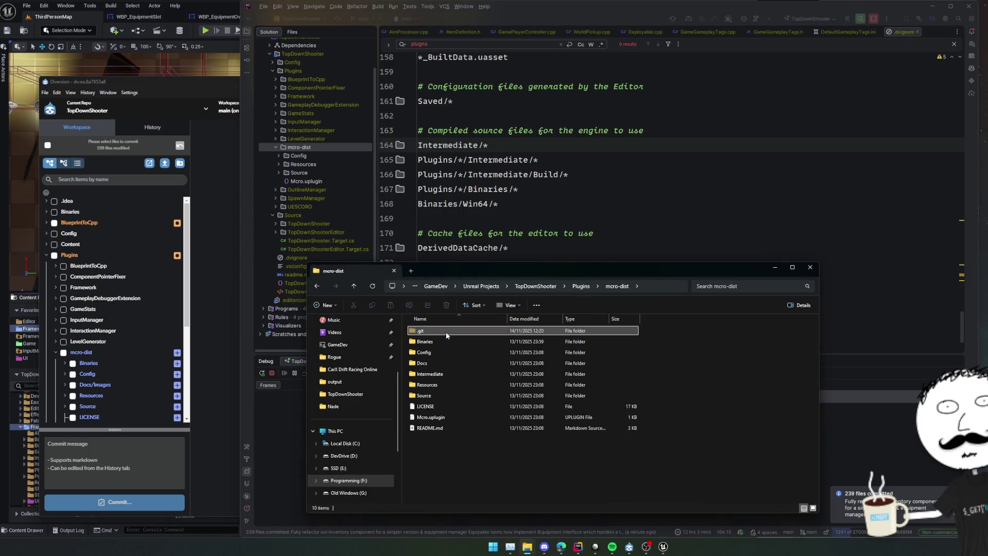
double_click(507, 396)
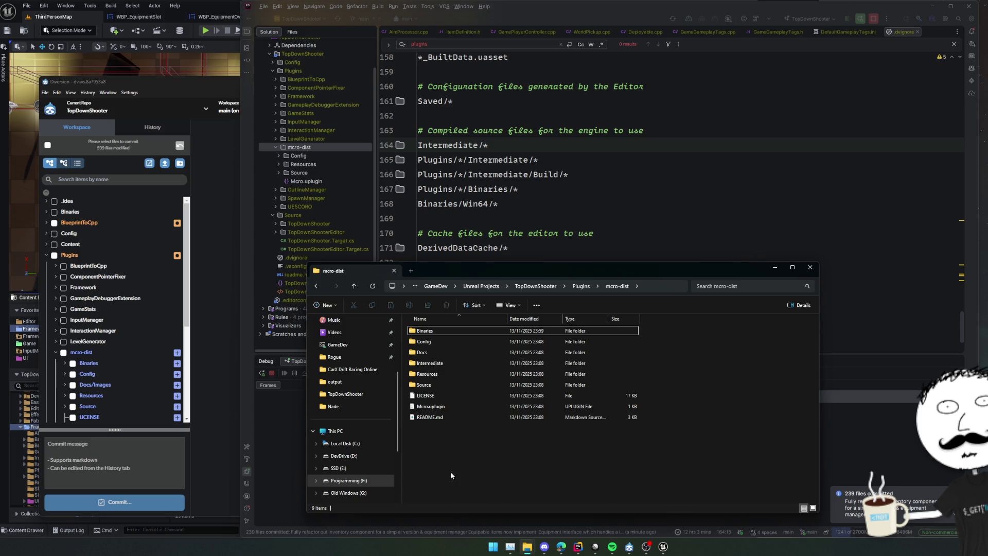
left_click(492, 175)
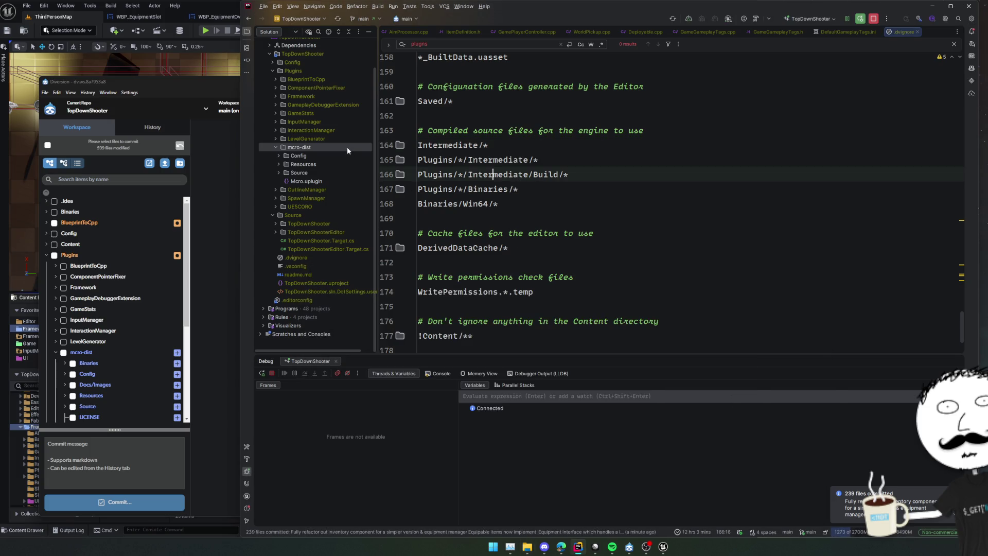
Step: Delete the invalid mcro-dist root from Rider's Directory Mappings, keeping only TopDownShooter, and reopen Commit Changes
left_click(419, 21)
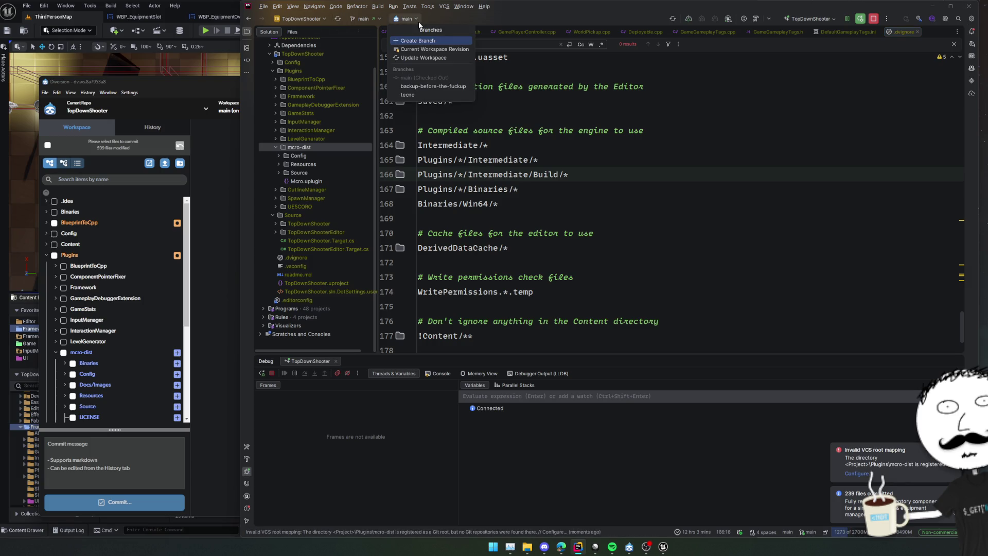
left_click(856, 472)
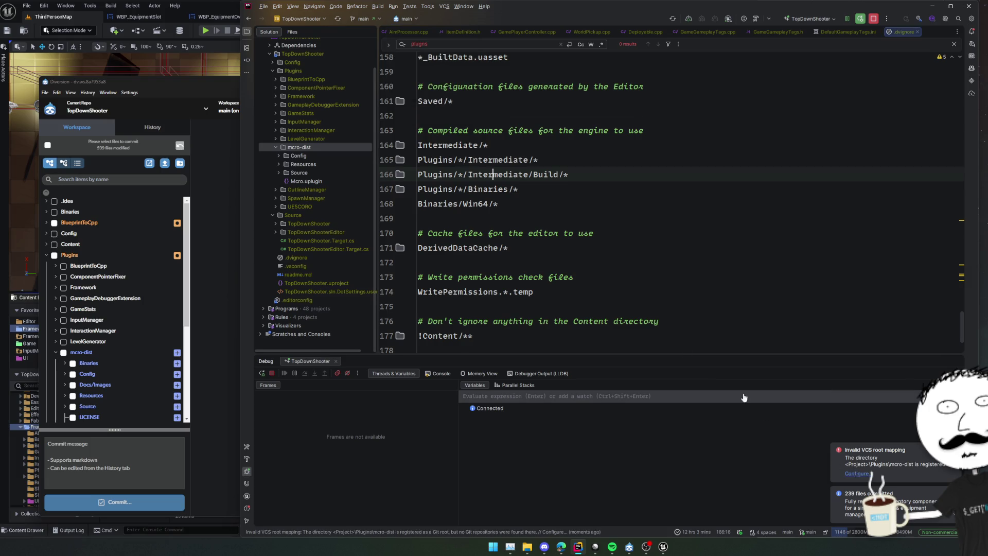
key("Delete")
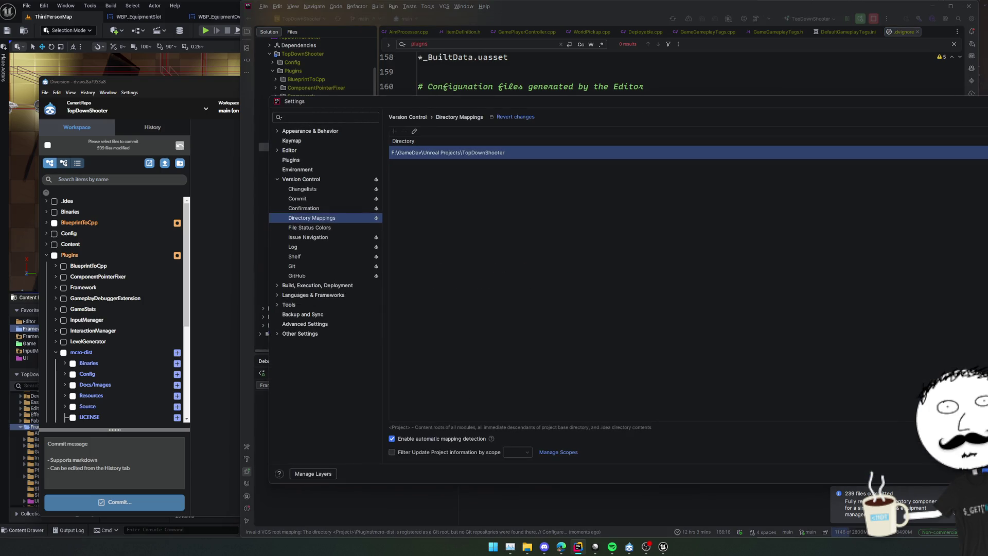
key("Return")
left_click(642, 289)
left_click(592, 230)
left_click(493, 173)
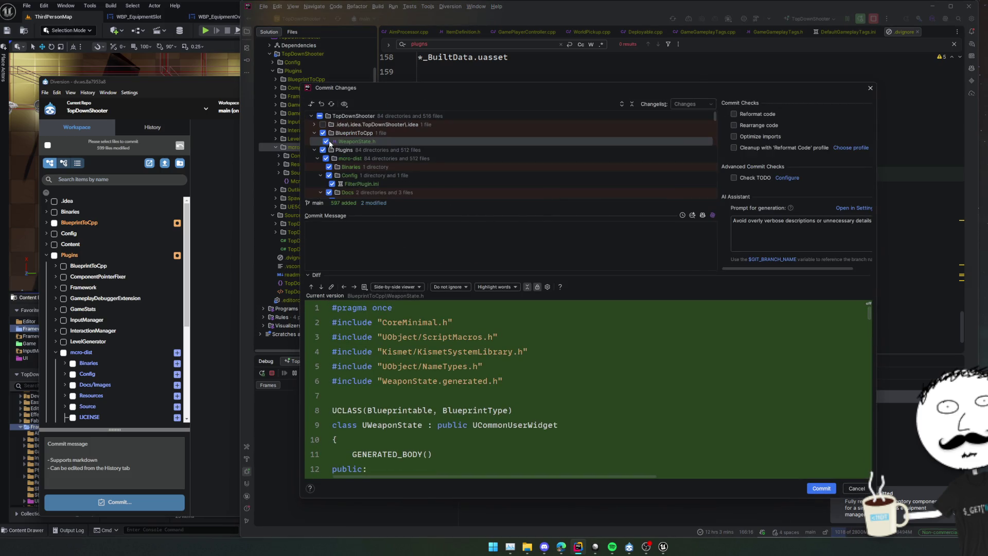
Step: Review the change list, collapsing mcro-dist's Config, Docs and Source folders and diffing renamed EquipmentOverlay.h
scroll(350, 181, "down", 2)
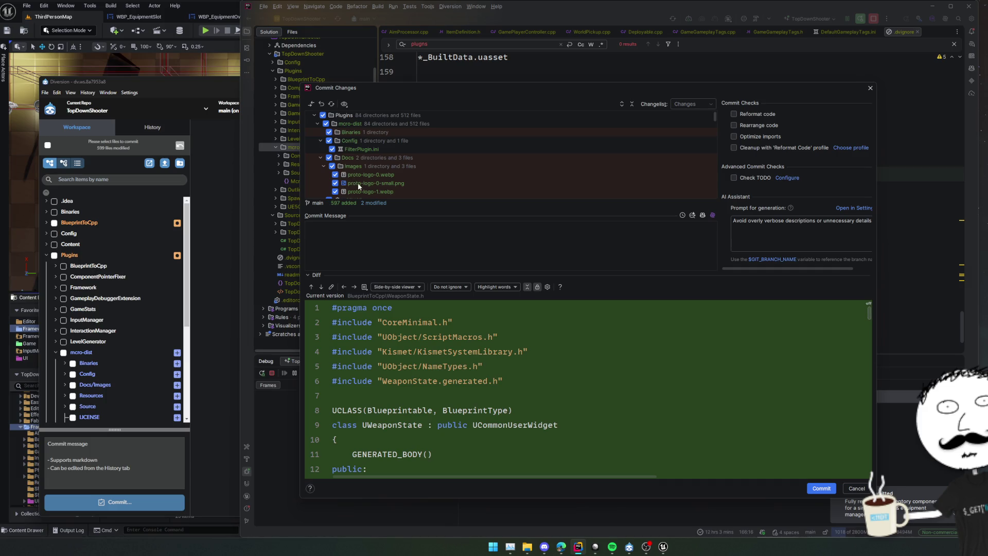
left_click(322, 141)
left_click(320, 150)
scroll(320, 156, "down", 2)
left_click(321, 168)
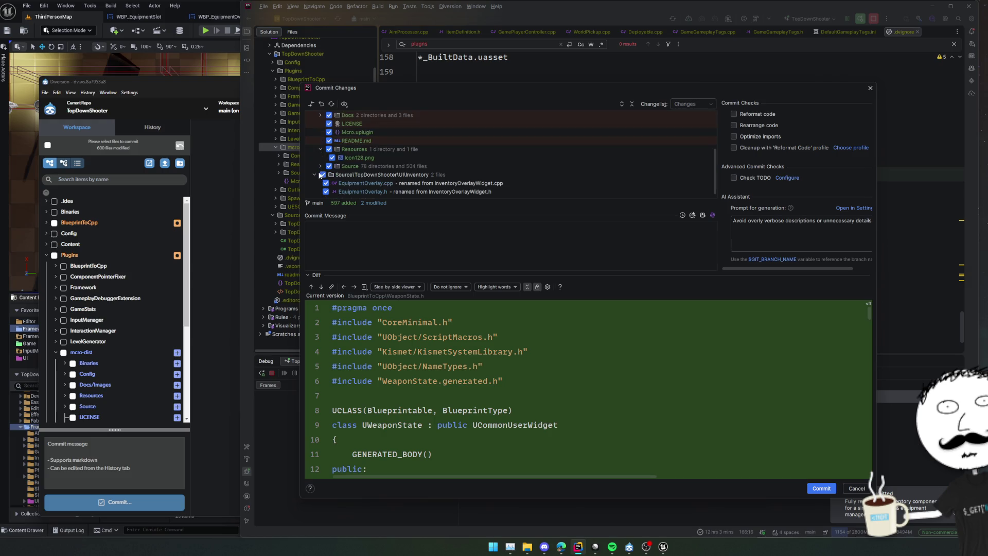
scroll(357, 185, "down", 1)
left_click(358, 185)
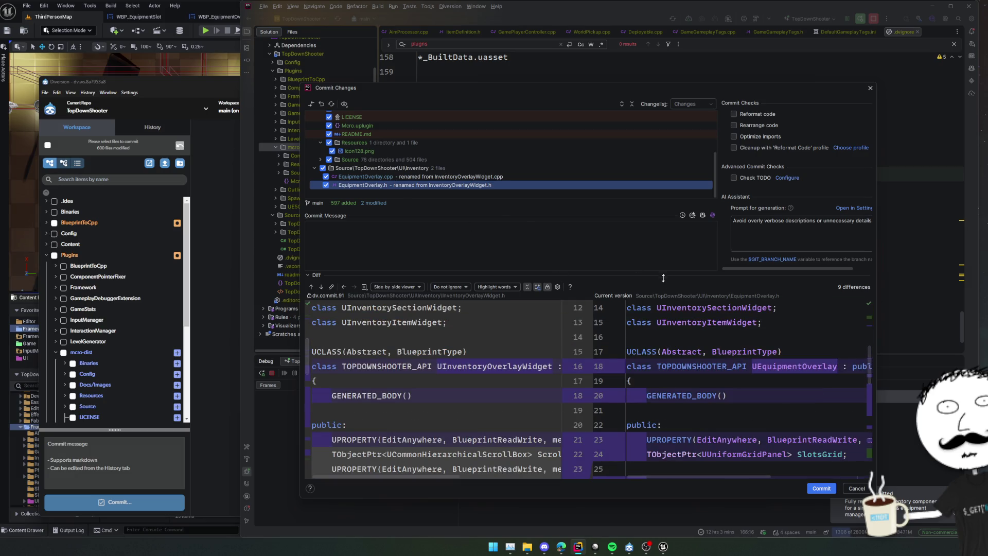
scroll(500, 152, "up", 3)
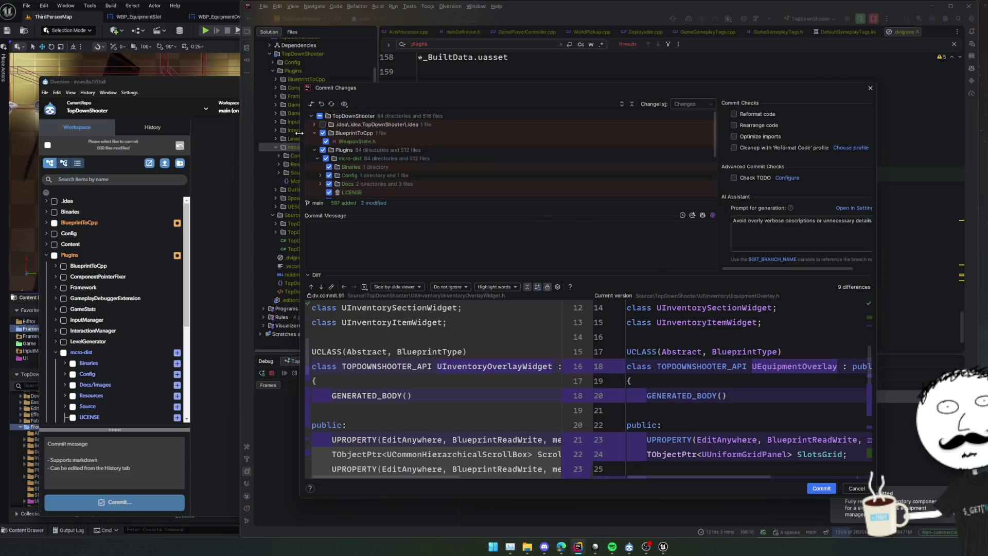
Step: Exclude WeaponState.h, include .idea vcs.xml, and enter the message 'Somehow we have missing changes?'
left_click(323, 133)
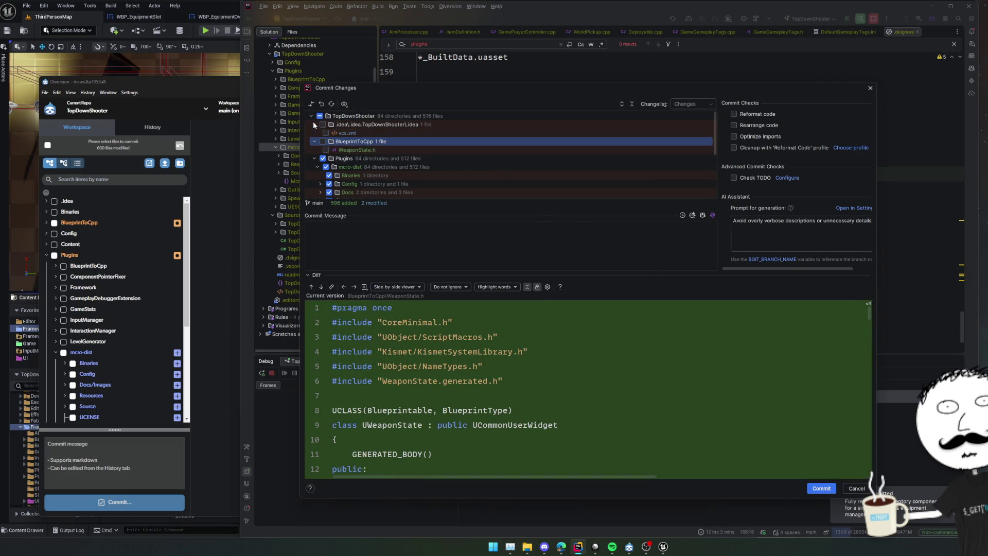
left_click(323, 124)
left_click(396, 244)
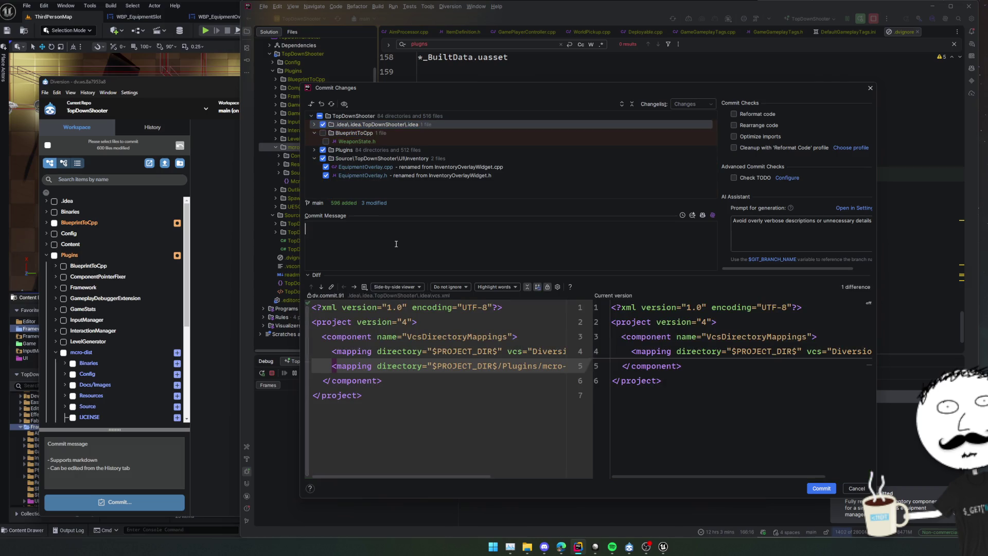
type("Somehow we have mi")
type("ssing changes?")
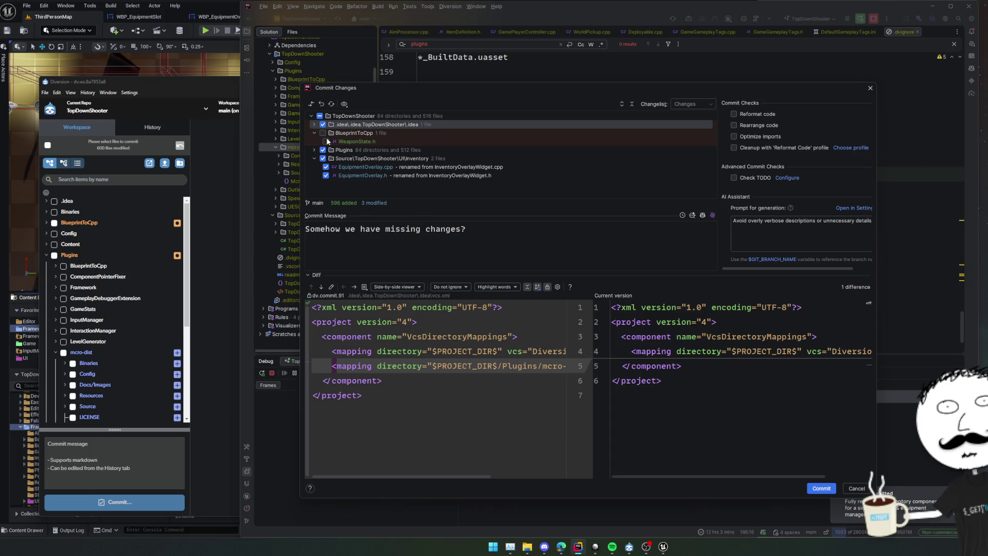
left_click(312, 153)
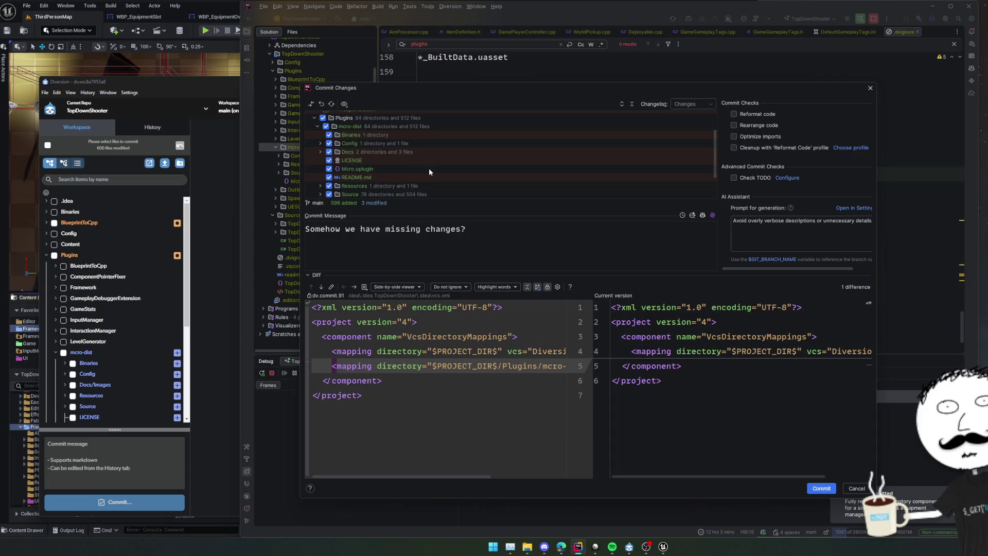
scroll(428, 168, "down", 1)
scroll(431, 166, "up", 1)
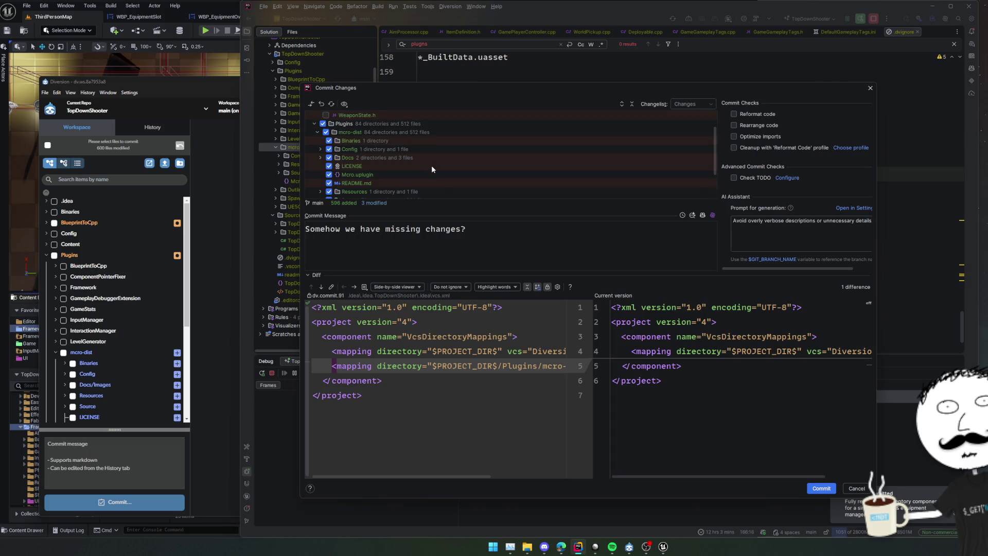